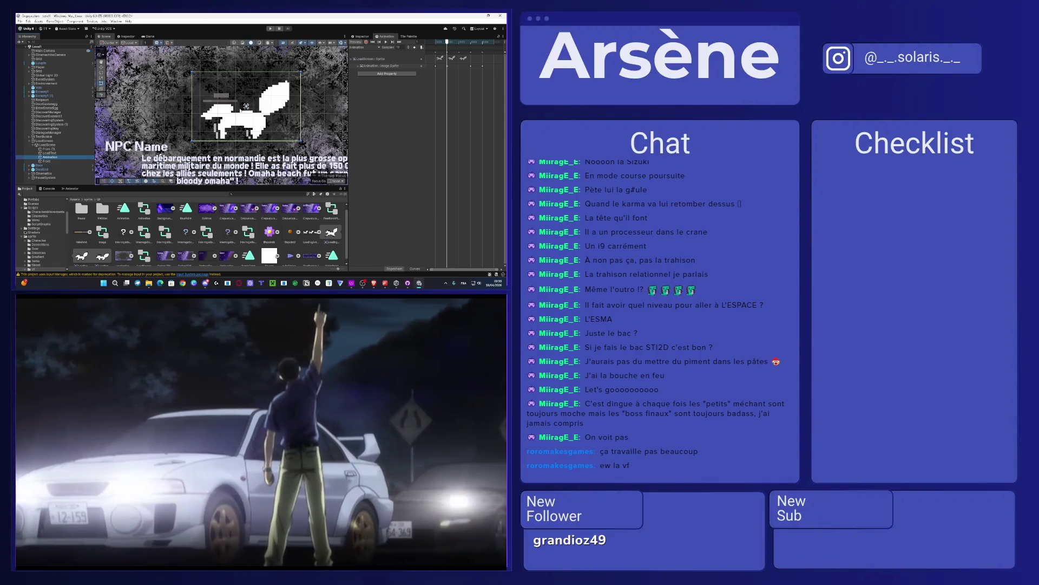
Step: Pause the anime episode and review the streaming software's advanced audio properties
click(287, 412)
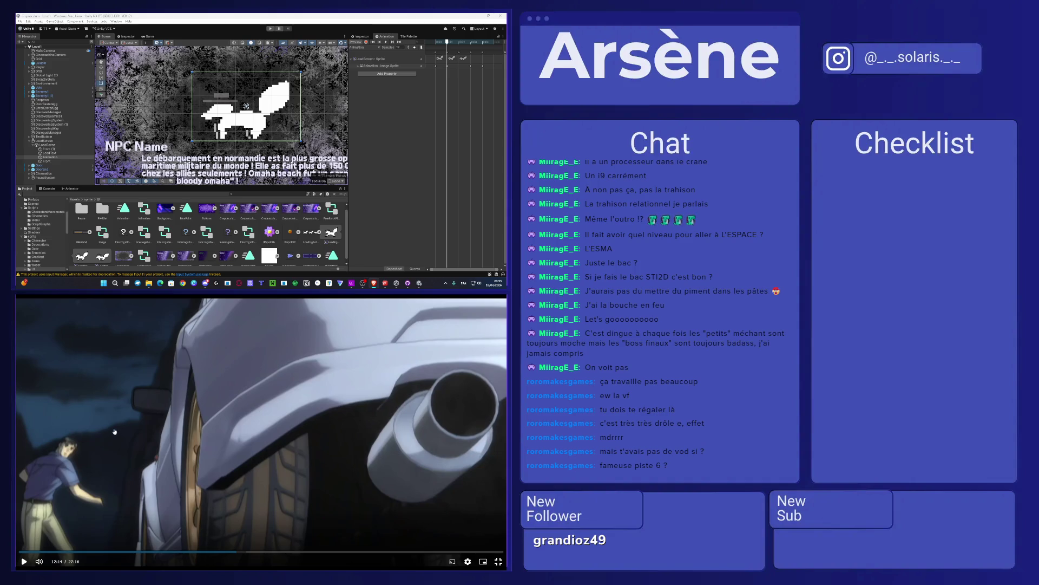
key(alt+Tab)
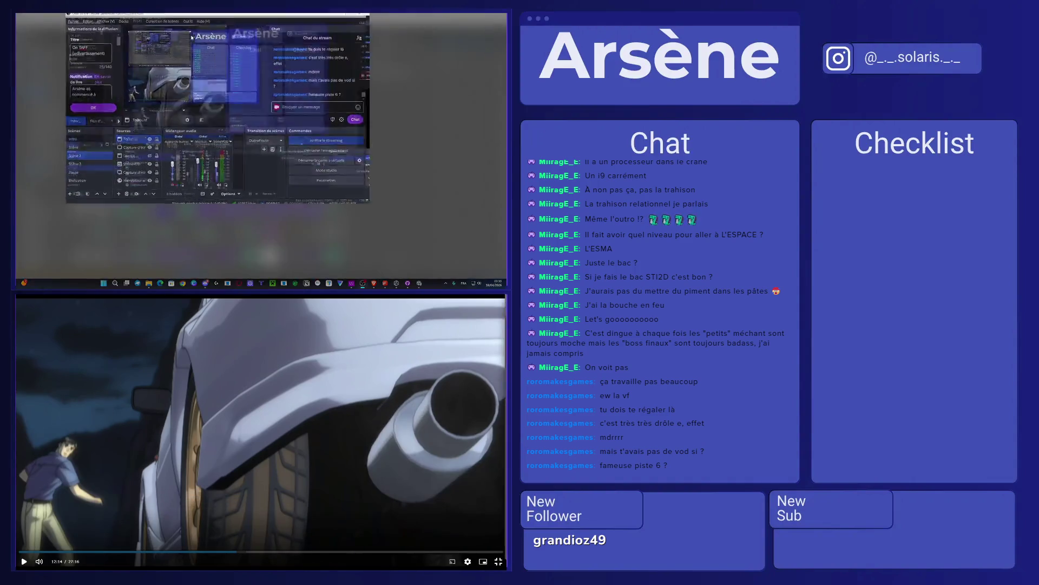
click(227, 253)
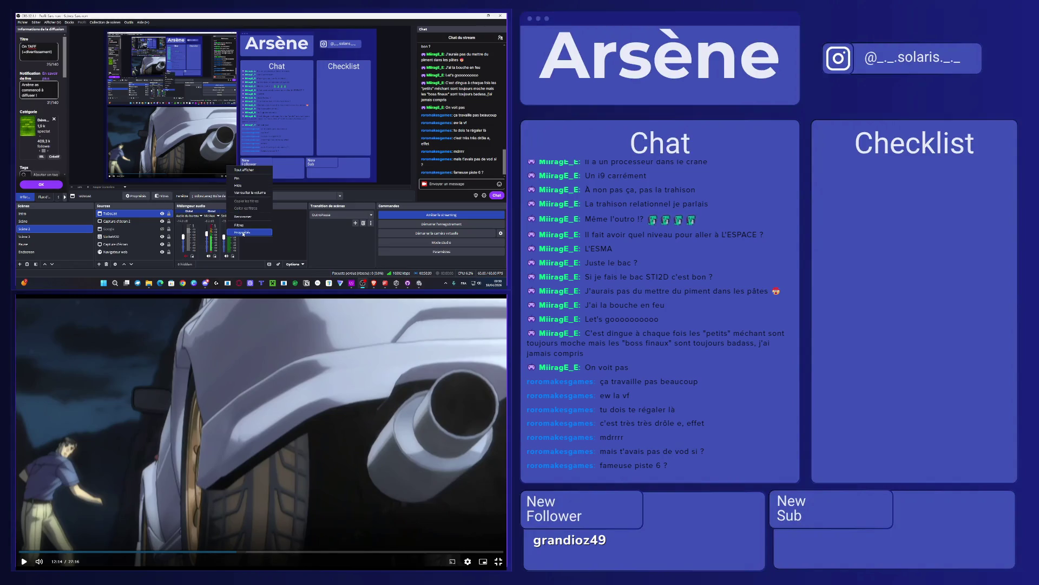
click(243, 234)
click(345, 211)
click(230, 255)
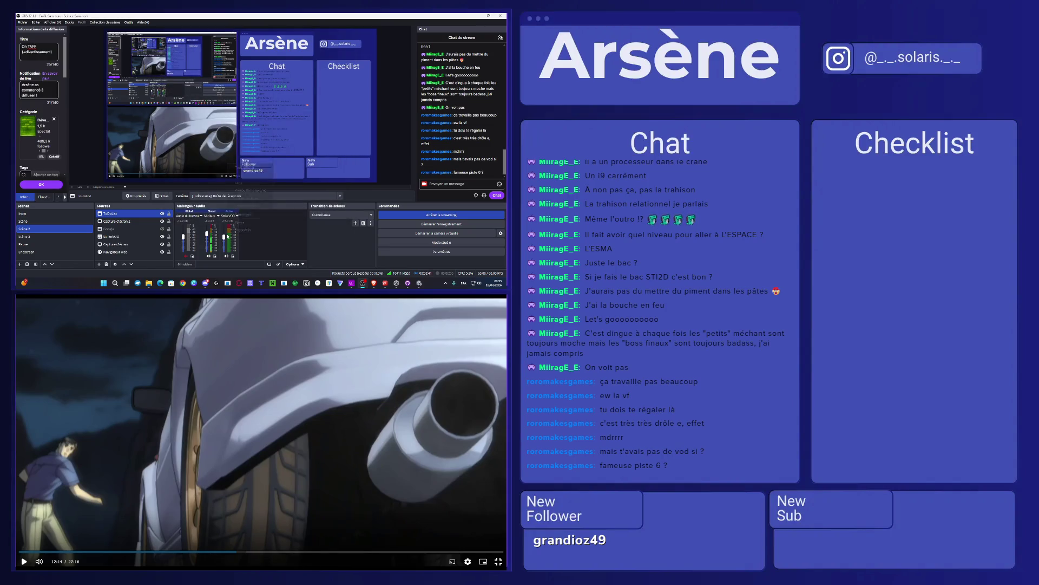
click(274, 249)
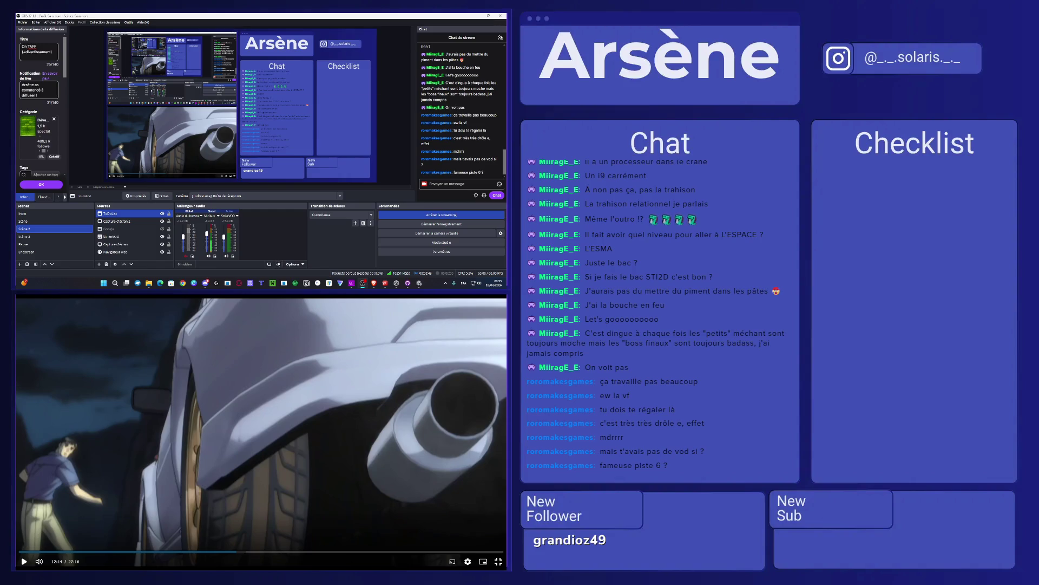
click(279, 264)
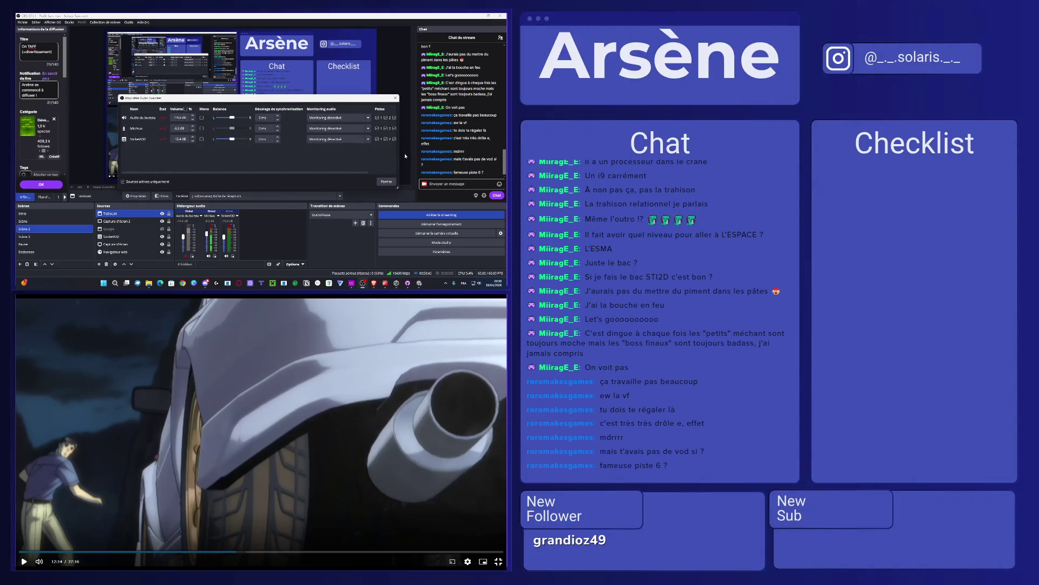
drag(400, 154, 506, 157)
drag(429, 103, 333, 90)
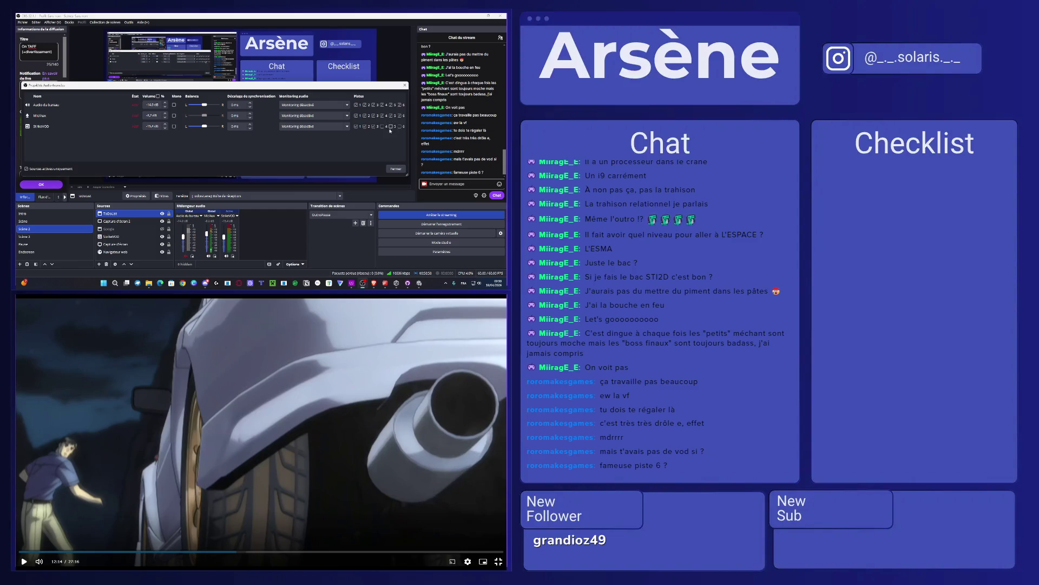
click(395, 169)
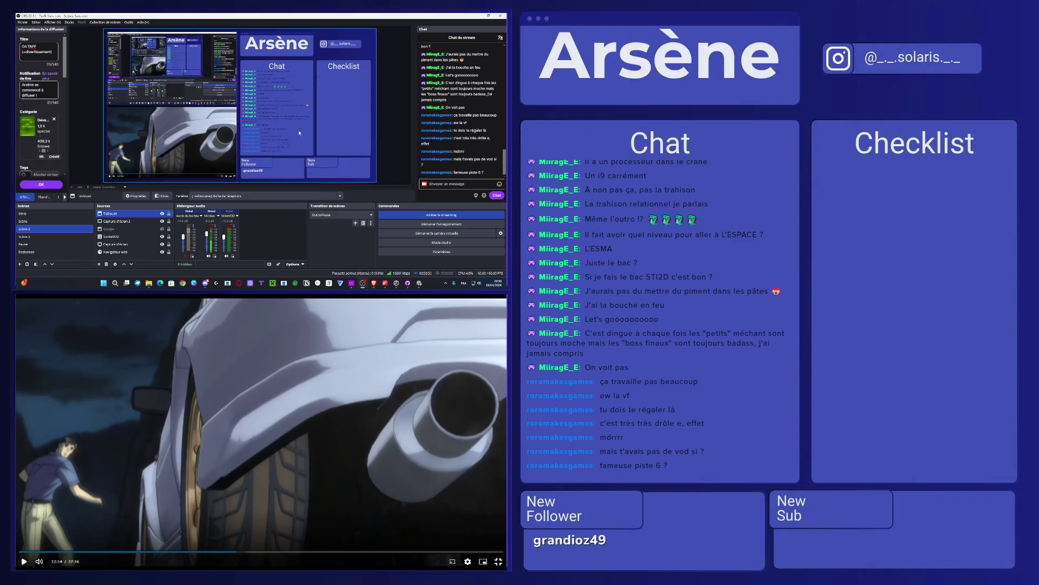
key(alt+Tab)
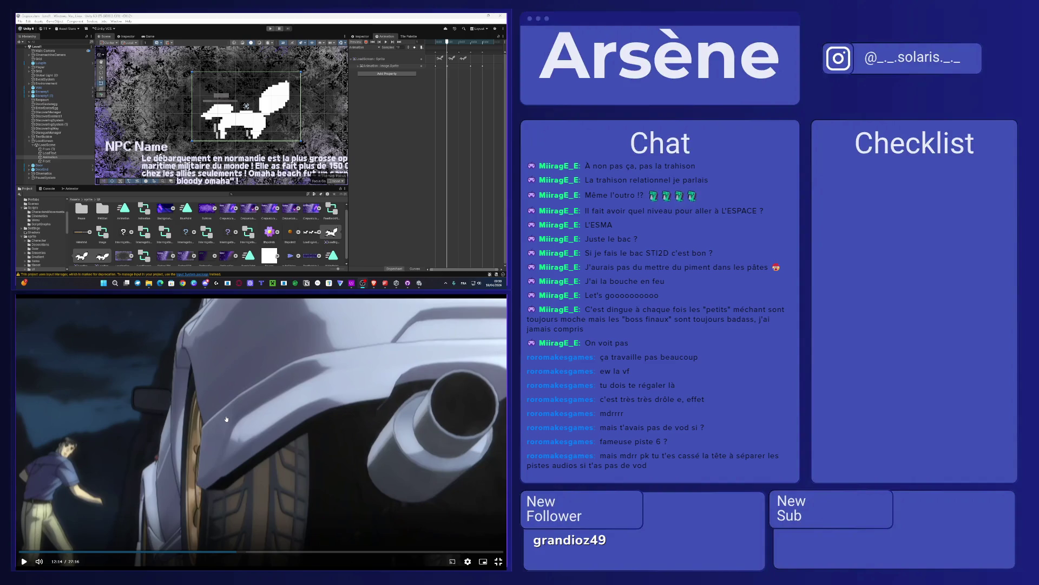
Step: Resume and pause the anime episode, toggle its fullscreen, and minimize the file-transfer app
click(226, 418)
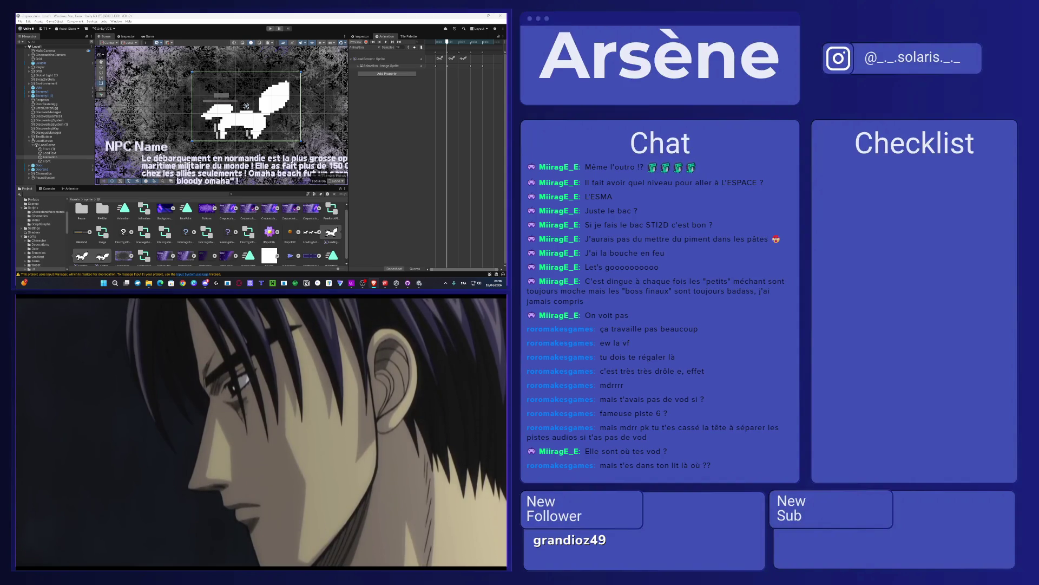
click(376, 422)
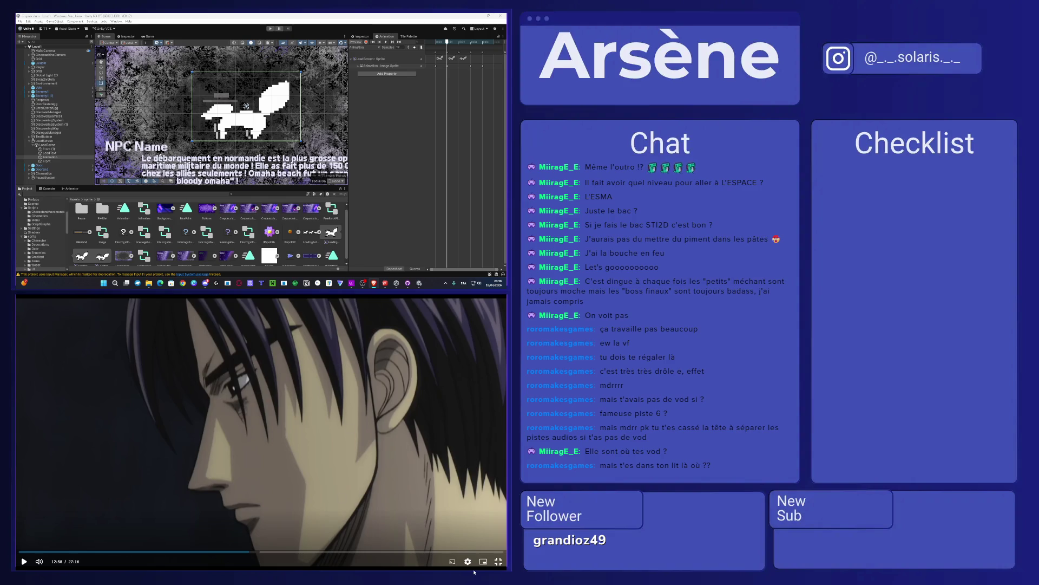
click(498, 561)
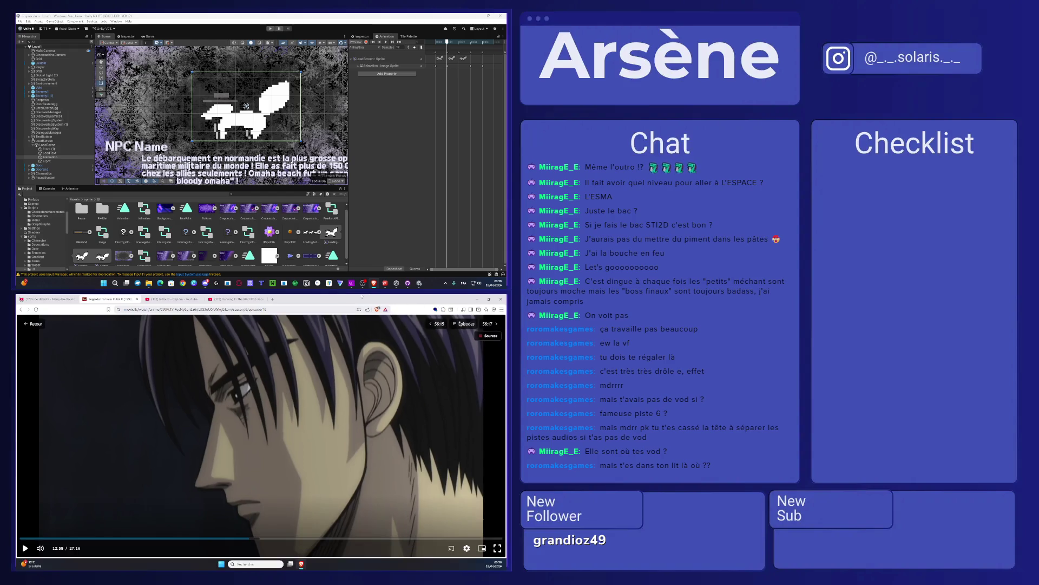
click(498, 548)
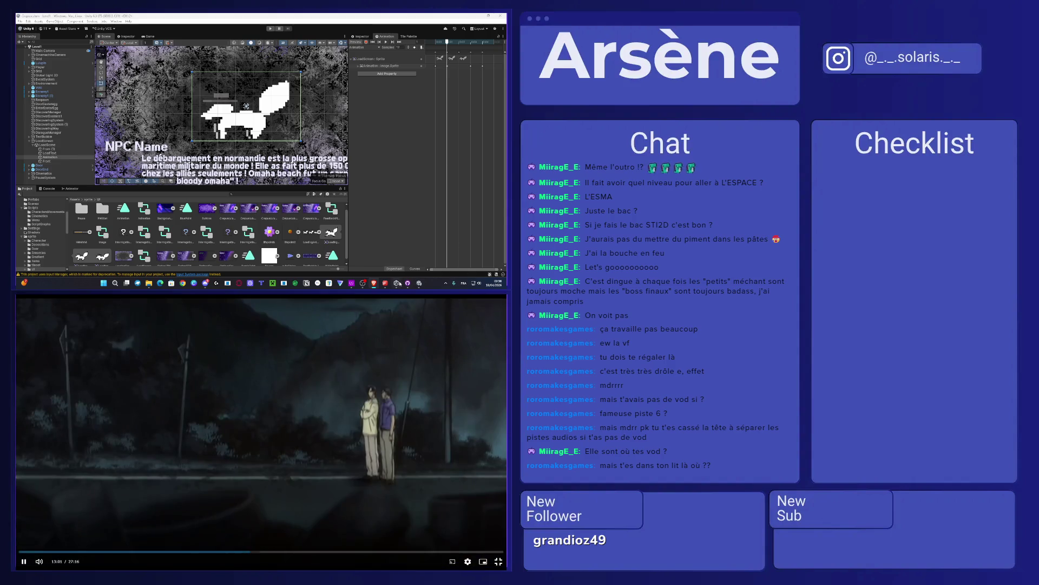
click(353, 283)
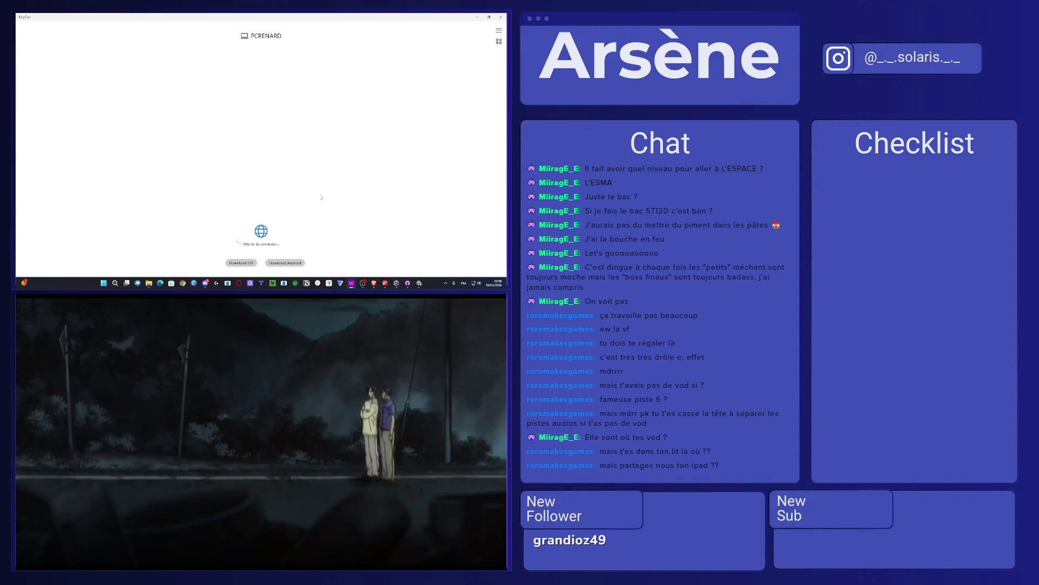
click(476, 17)
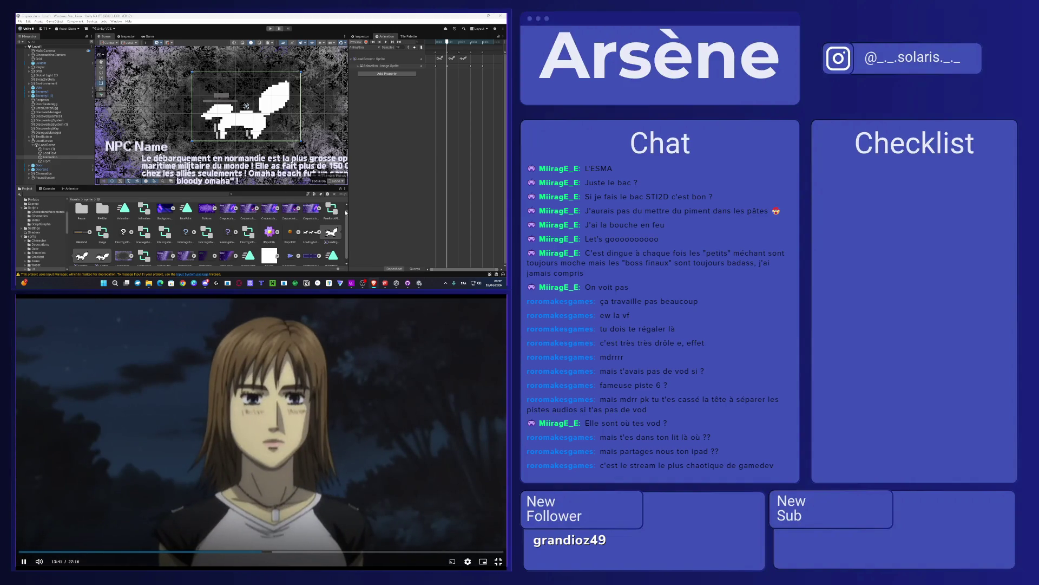
Step: Set the SolAnimation texture's Filter Mode to Point (no filter) and open the Sprite Editor
scroll(346, 213, down, 1)
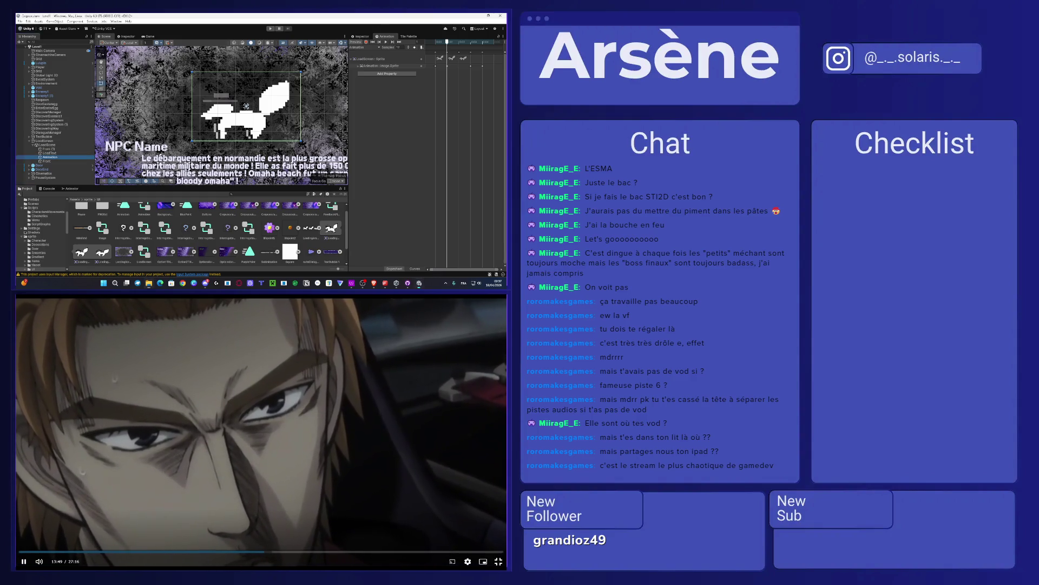
click(269, 251)
click(361, 36)
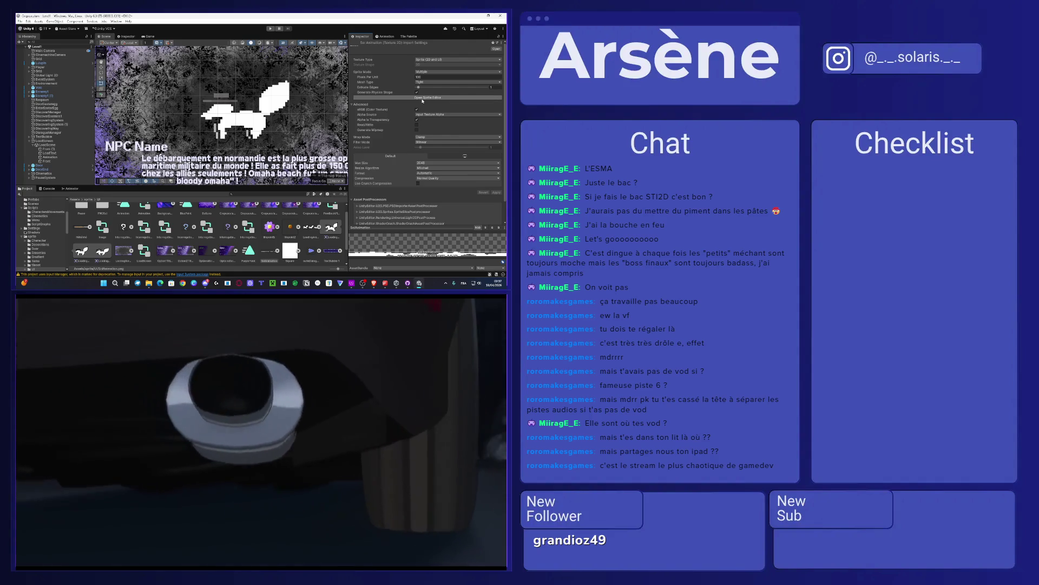
click(454, 142)
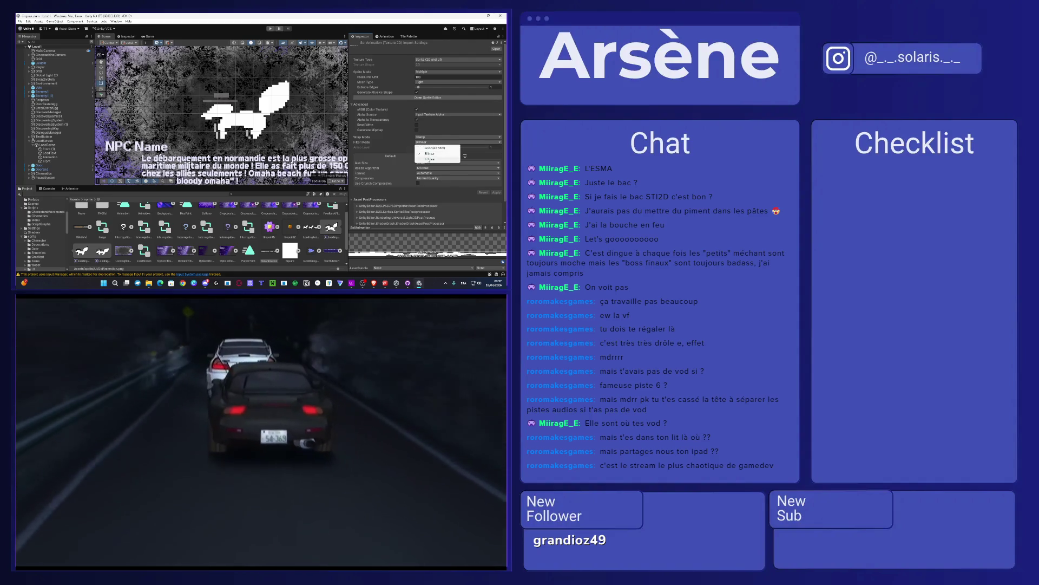
click(450, 148)
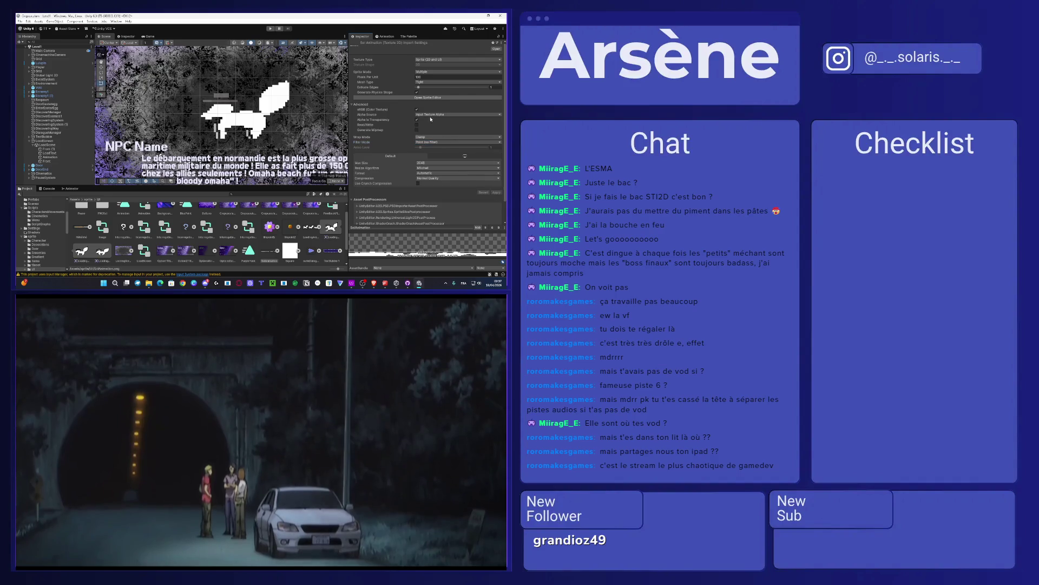
click(431, 98)
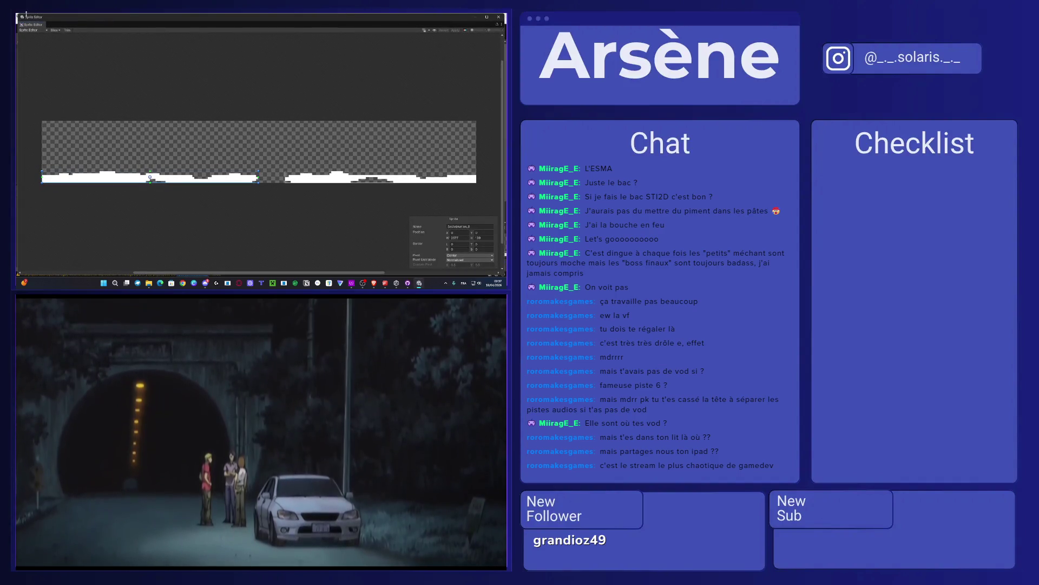
Step: Choose Grid By Cell Size slicing and try several cell heights, settling on 738 pixels
click(54, 30)
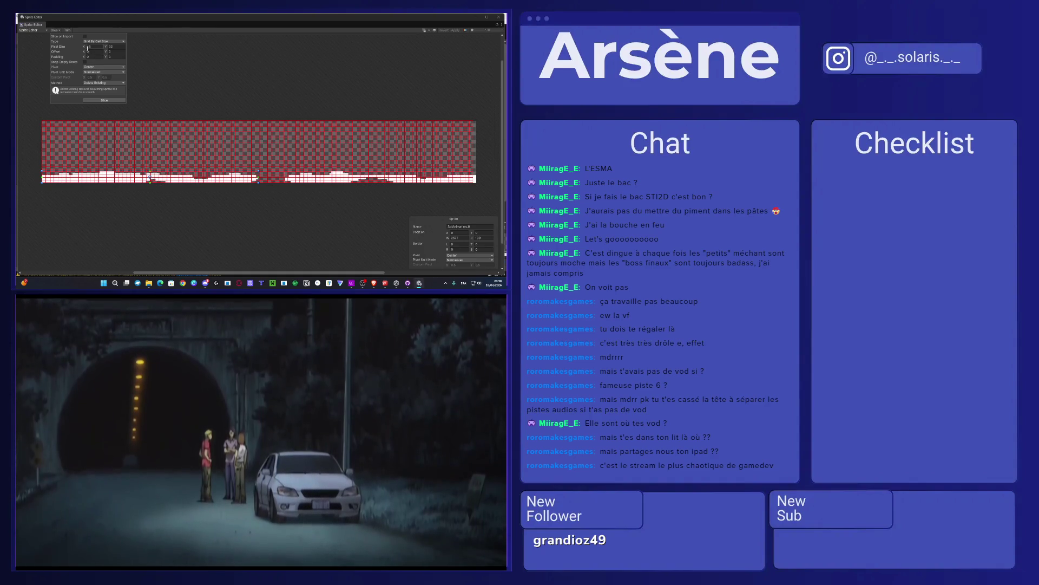
text(29)
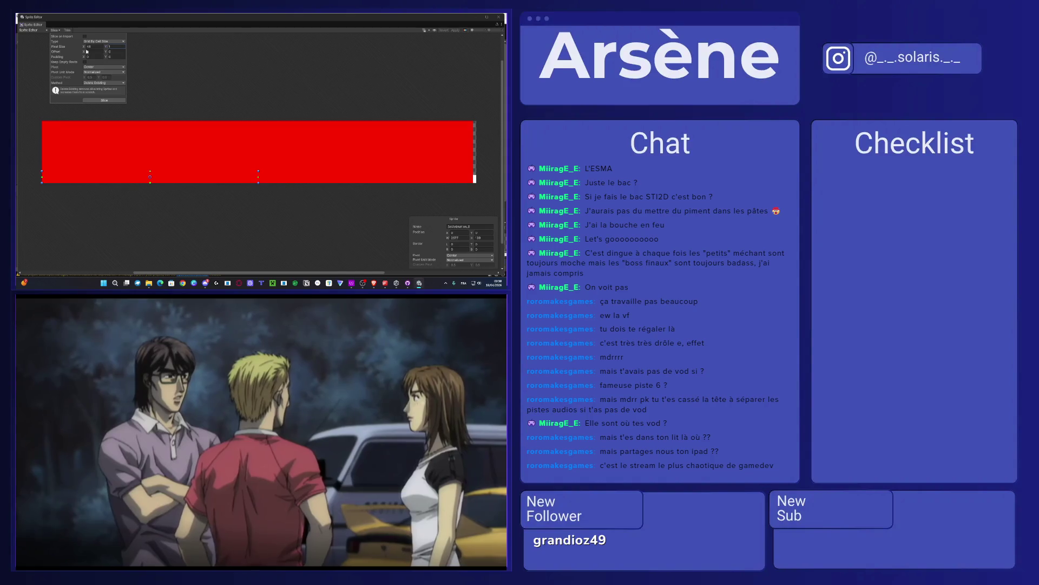
key(BackSpace)
key(BackSpace)
text(128)
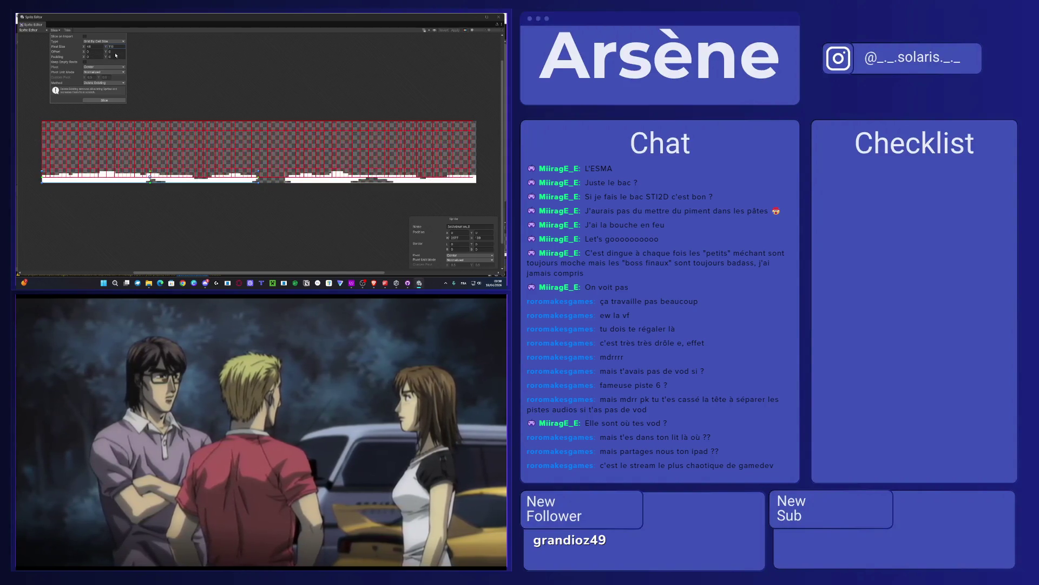
key(BackSpace)
key(BackSpace)
key(BackSpace)
text(427)
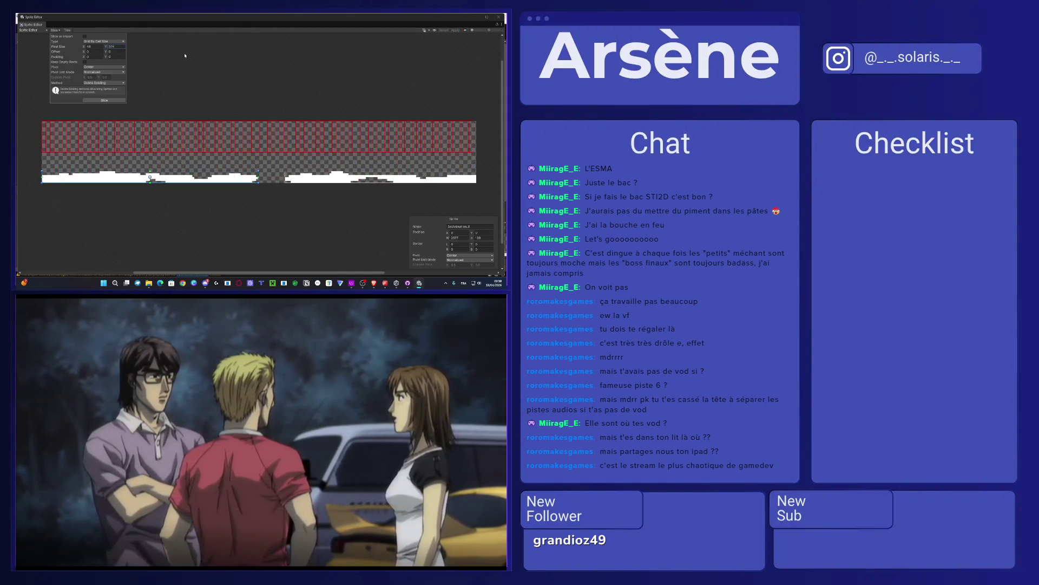
key(BackSpace)
key(BackSpace)
key(BackSpace)
text(630)
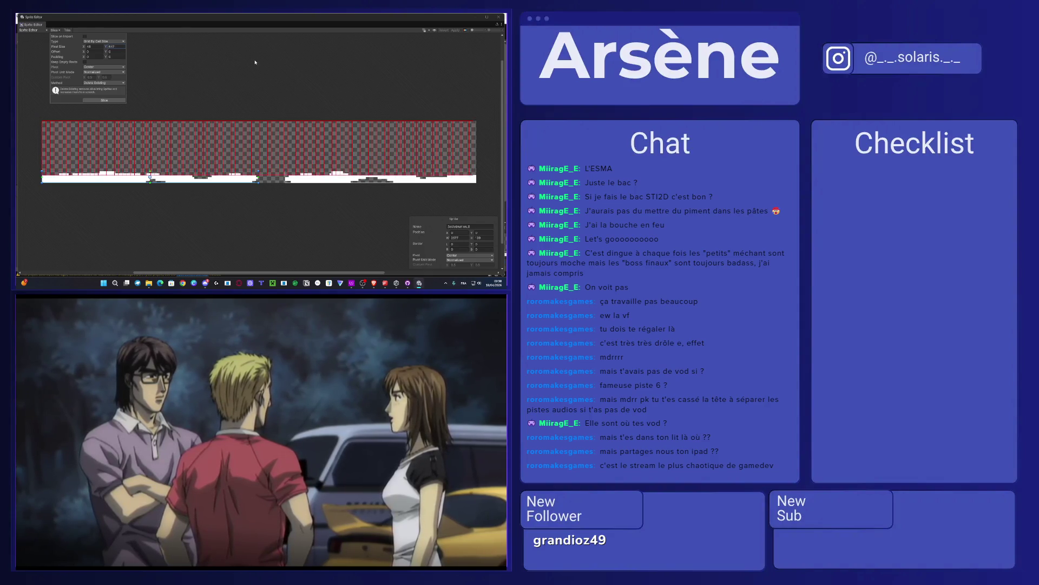
key(BackSpace)
key(BackSpace)
key(BackSpace)
text(738)
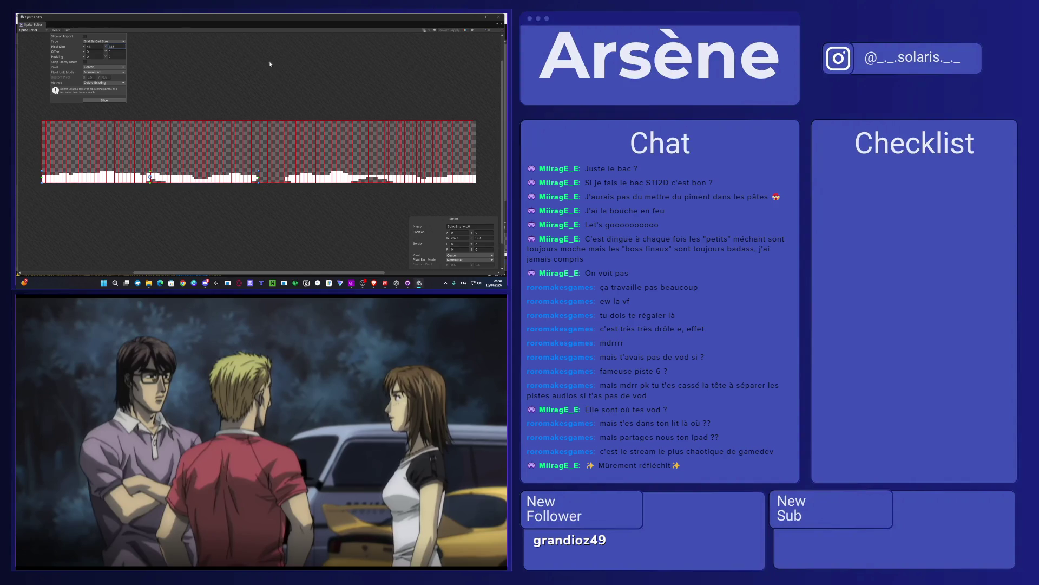
key(BackSpace)
key(BackSpace)
key(BackSpace)
text(584)
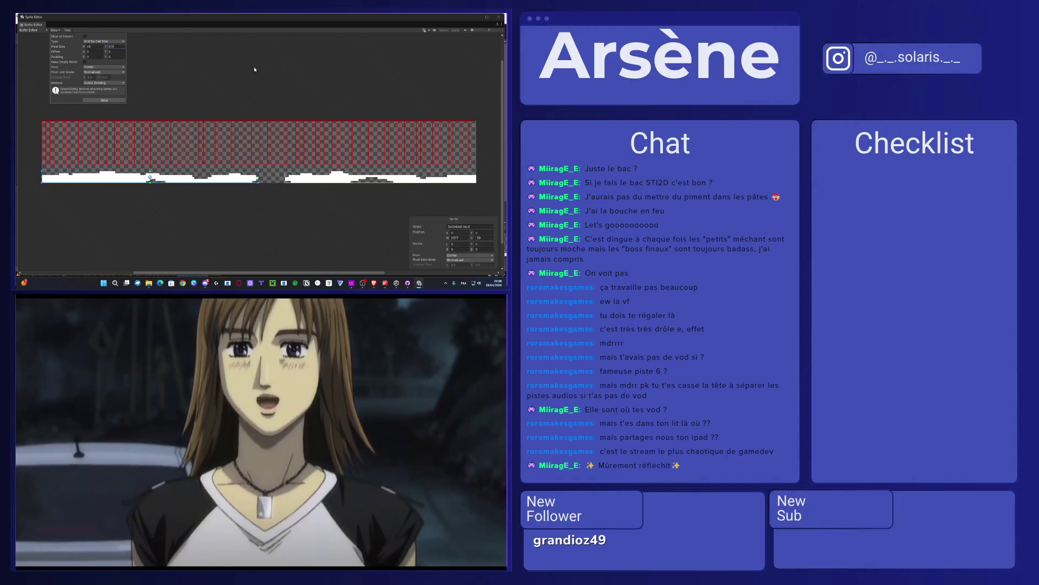
key(BackSpace)
key(BackSpace)
key(BackSpace)
text(738)
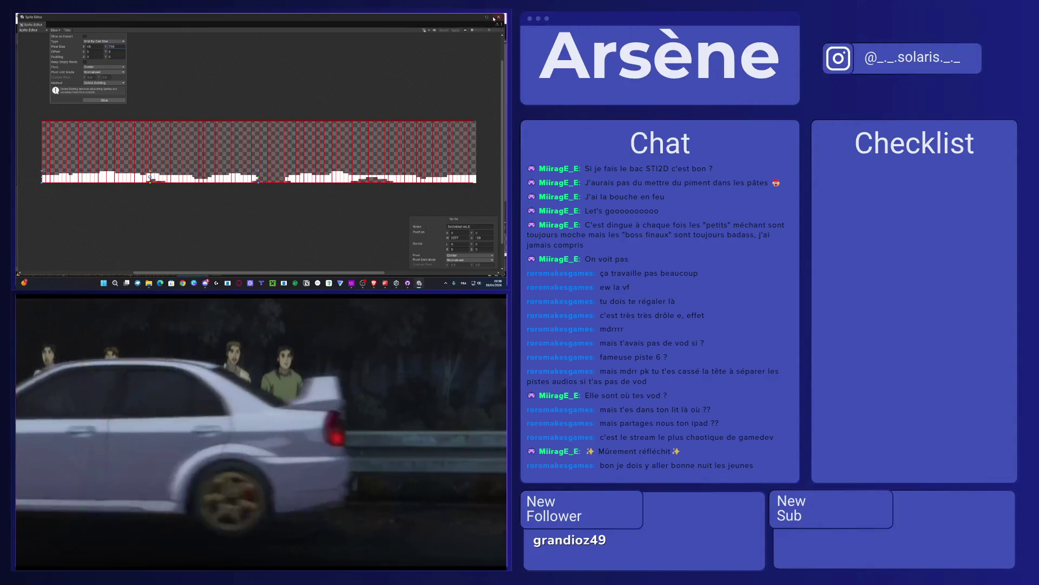
Step: Leave the Sprite Editor and delete the old SolAnimation asset from the project
key(alt+Tab)
scroll(264, 237, down, 1)
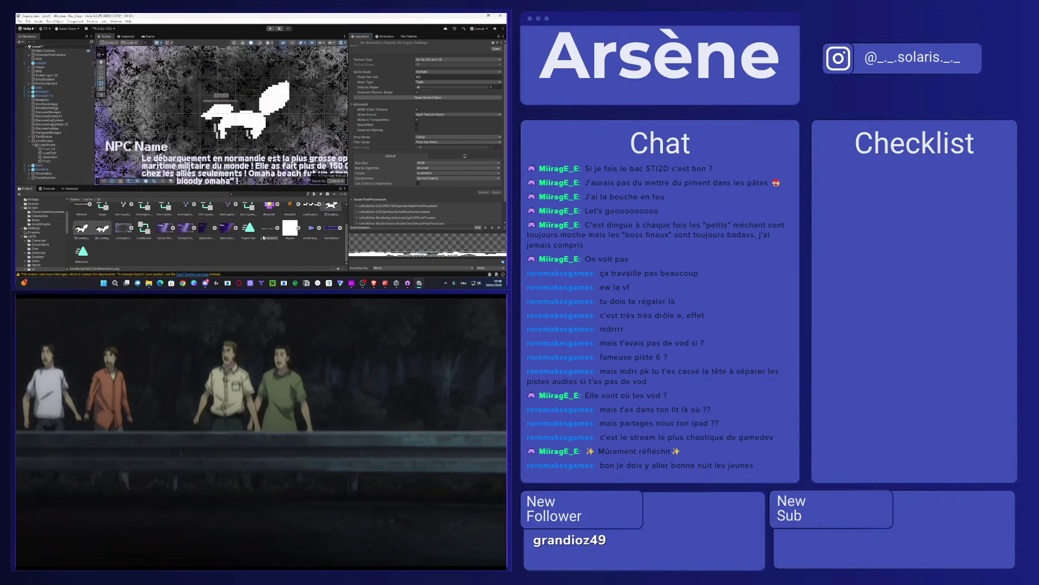
key(Delete)
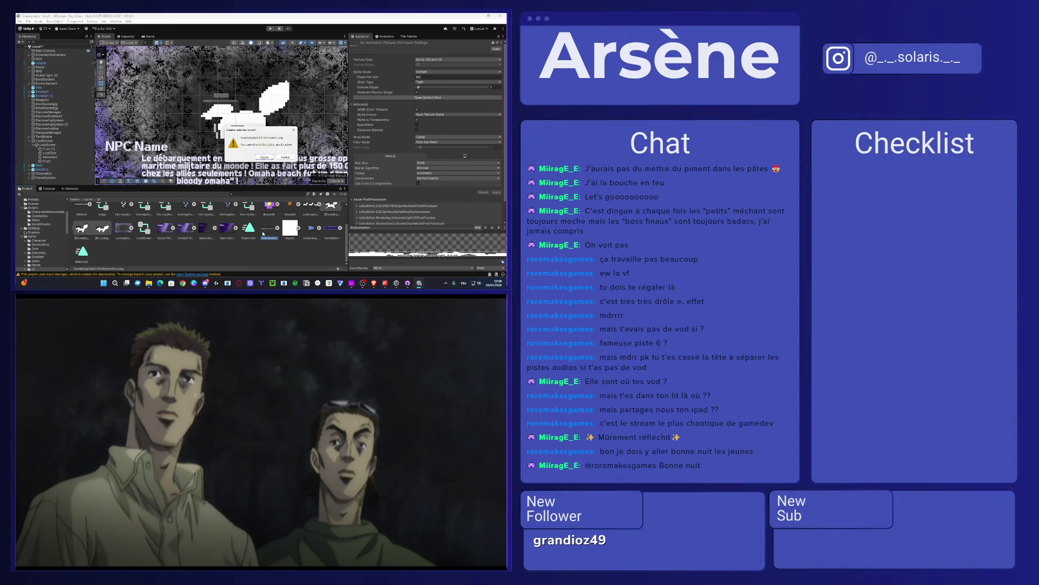
key(XF86AudioRaiseVolume)
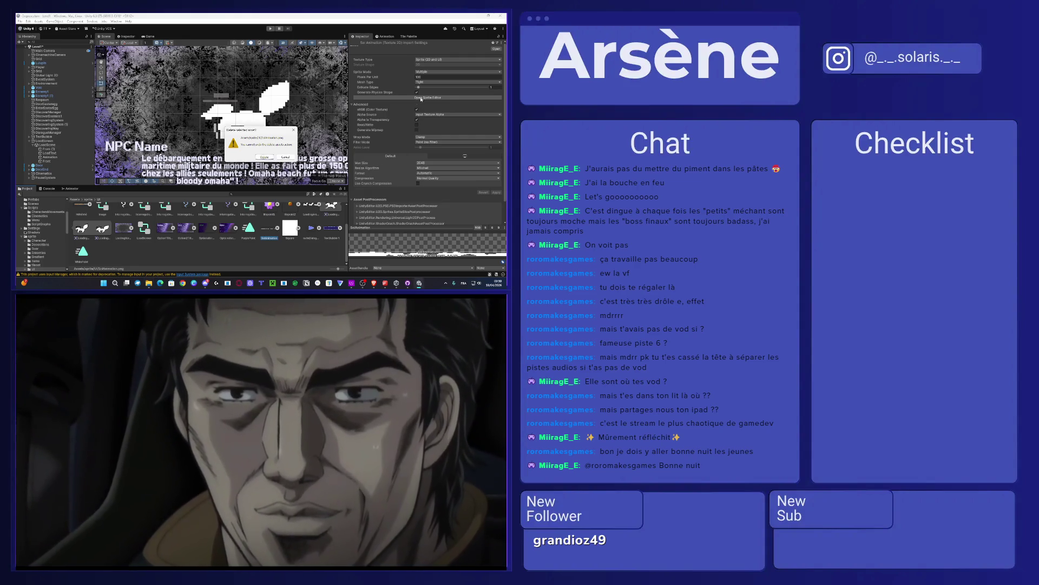
key(Return)
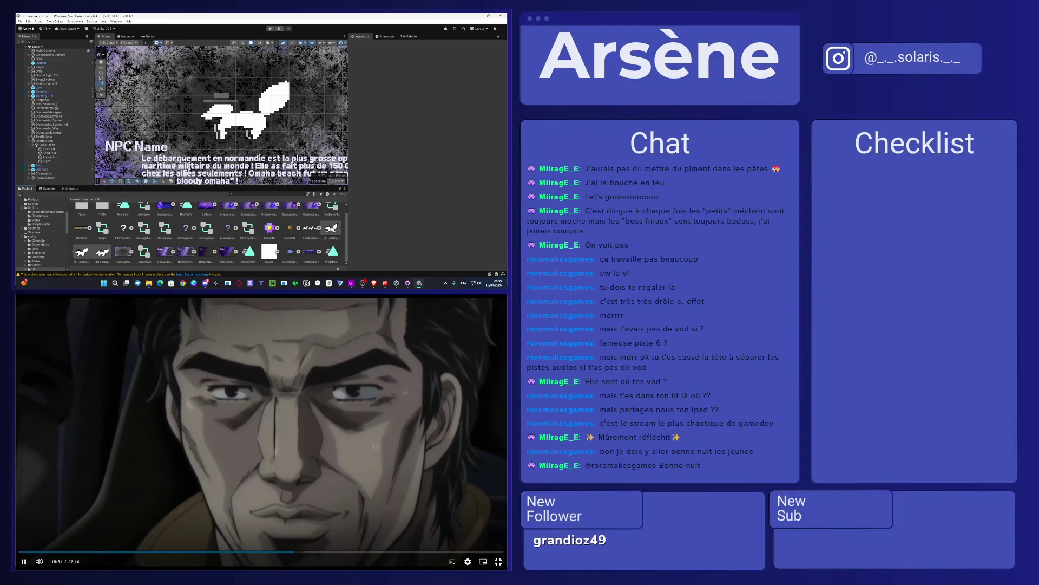
Step: Import the new SolAnimation sprite sheet, set it to Point (no filter), and open the Sprite Editor
drag(222, 228, 223, 228)
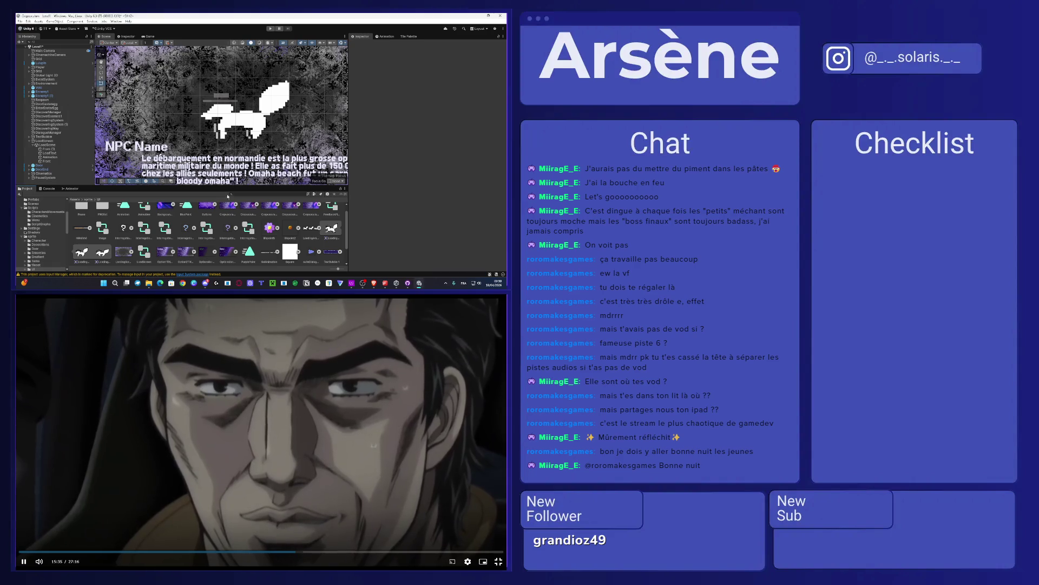
click(269, 251)
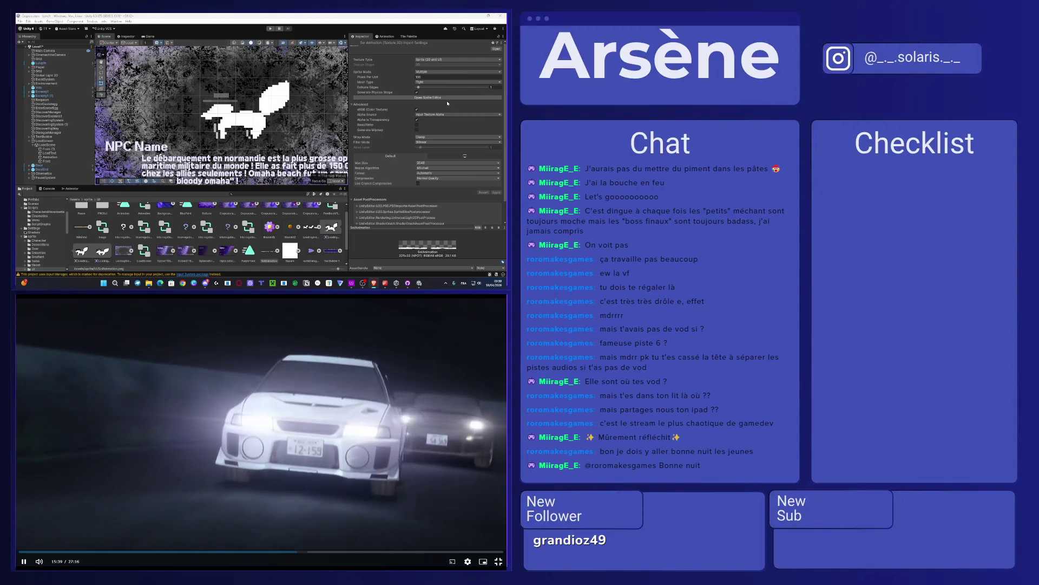
click(433, 142)
click(435, 147)
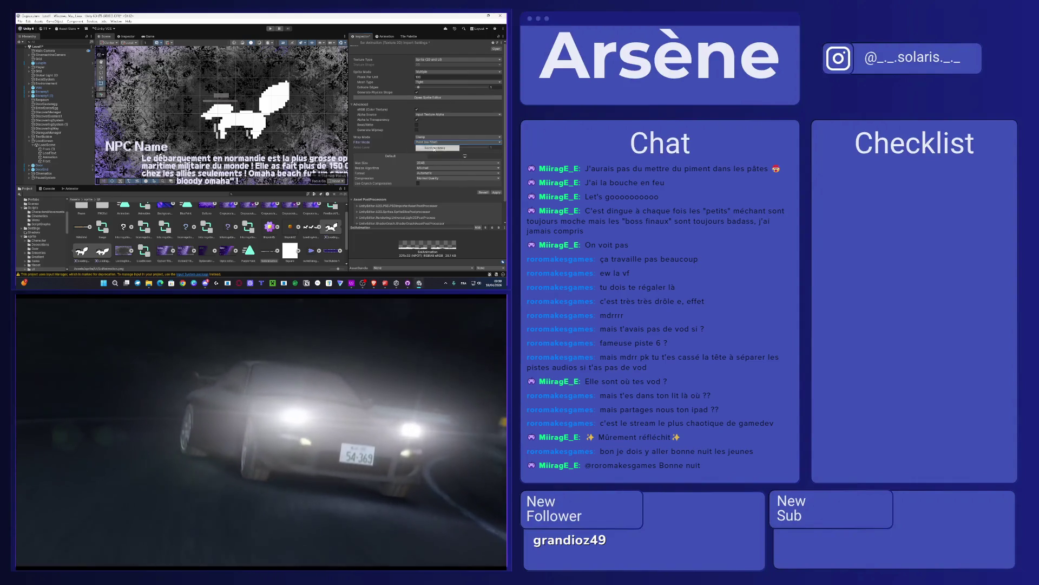
click(432, 97)
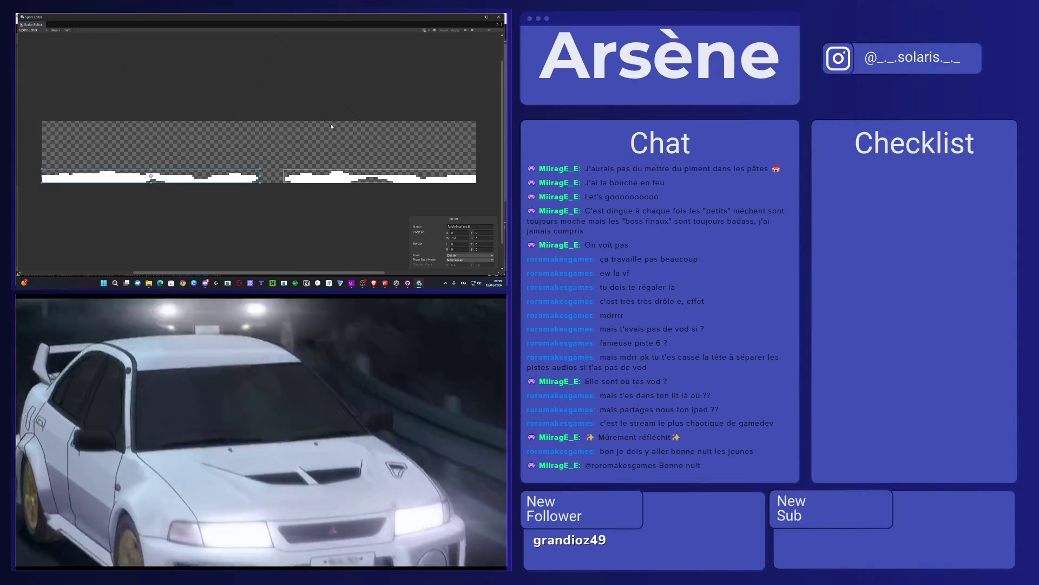
Step: Slice the sheet by cell size into 43 x 32 pixel frames and close the Sprite Editor
click(54, 29)
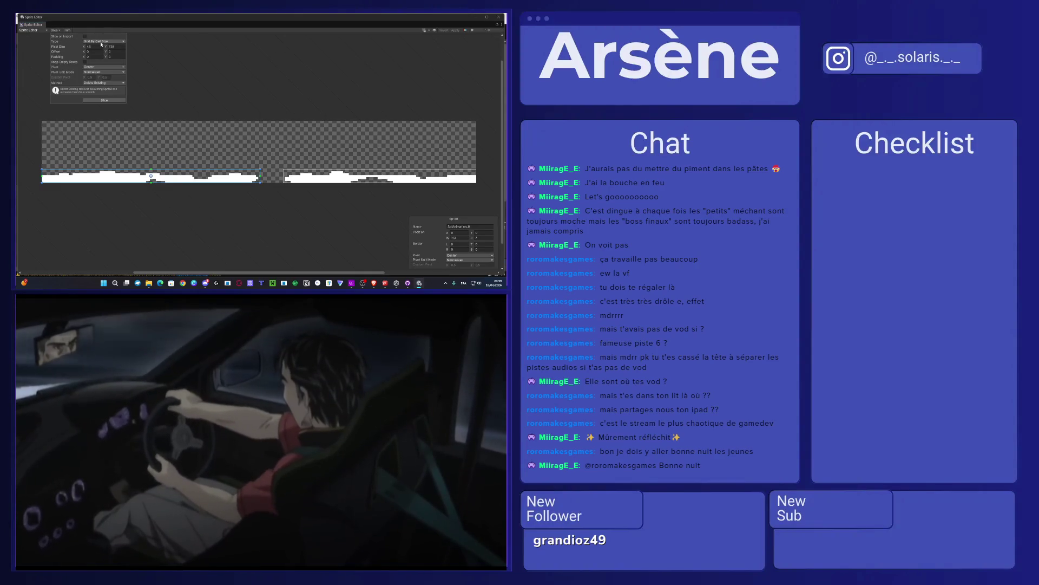
text(32)
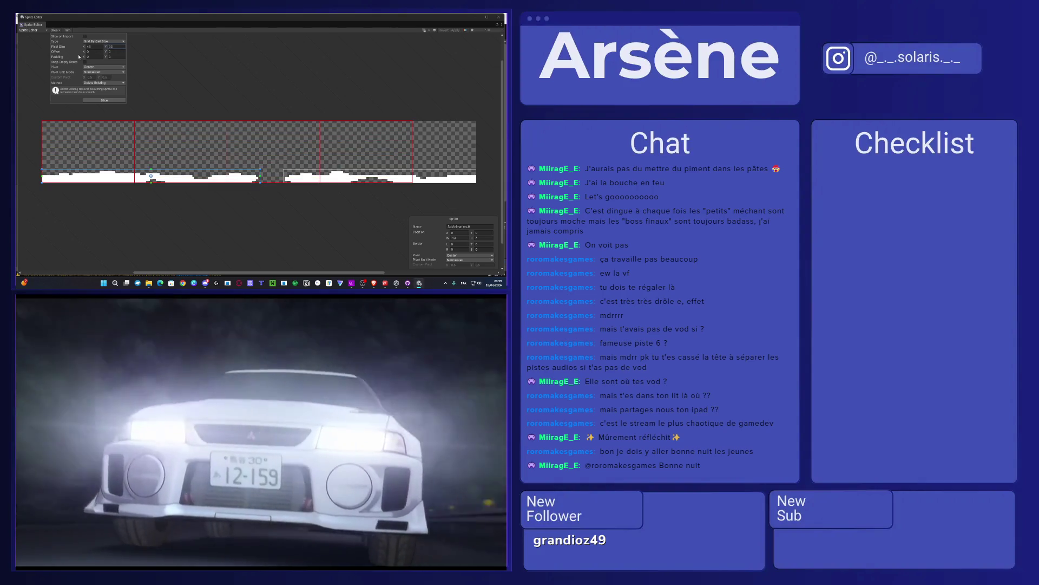
click(85, 47)
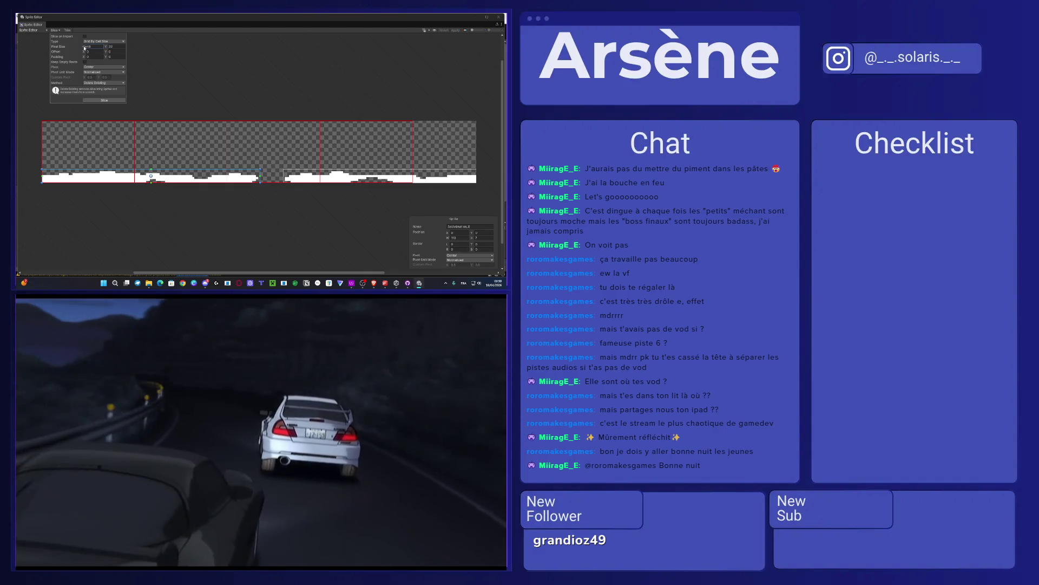
text(43)
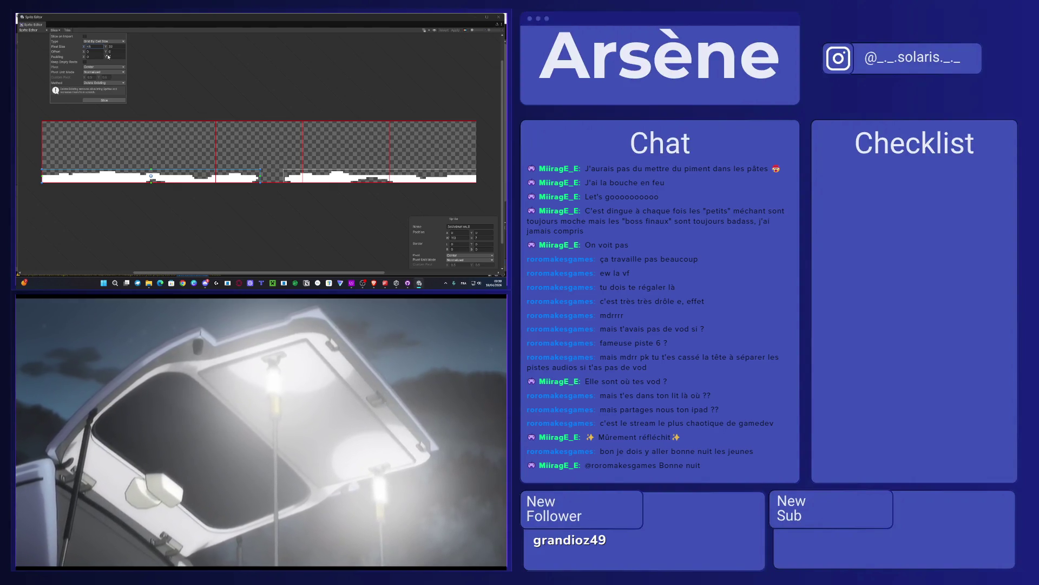
click(113, 101)
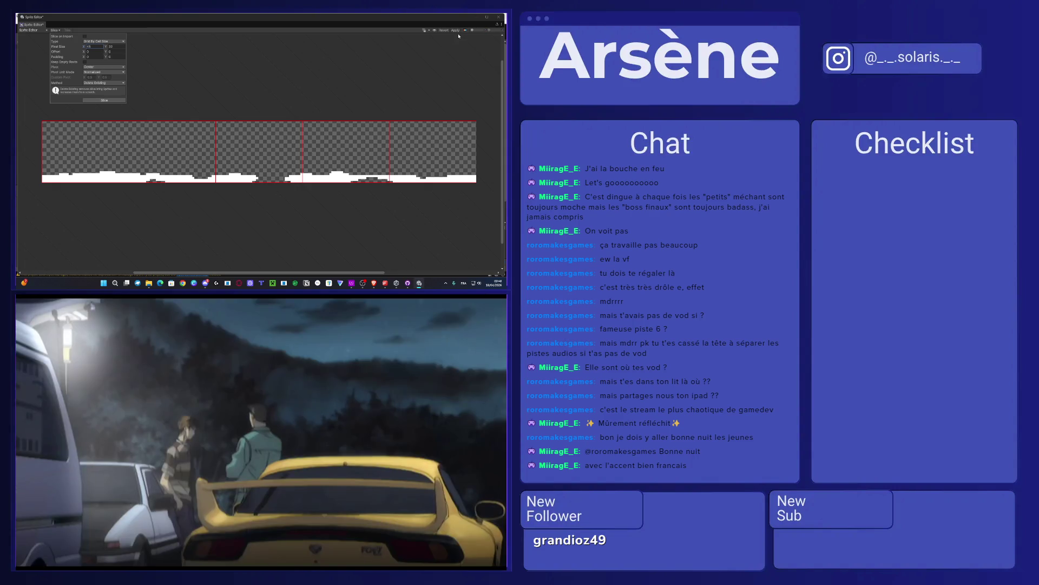
click(87, 157)
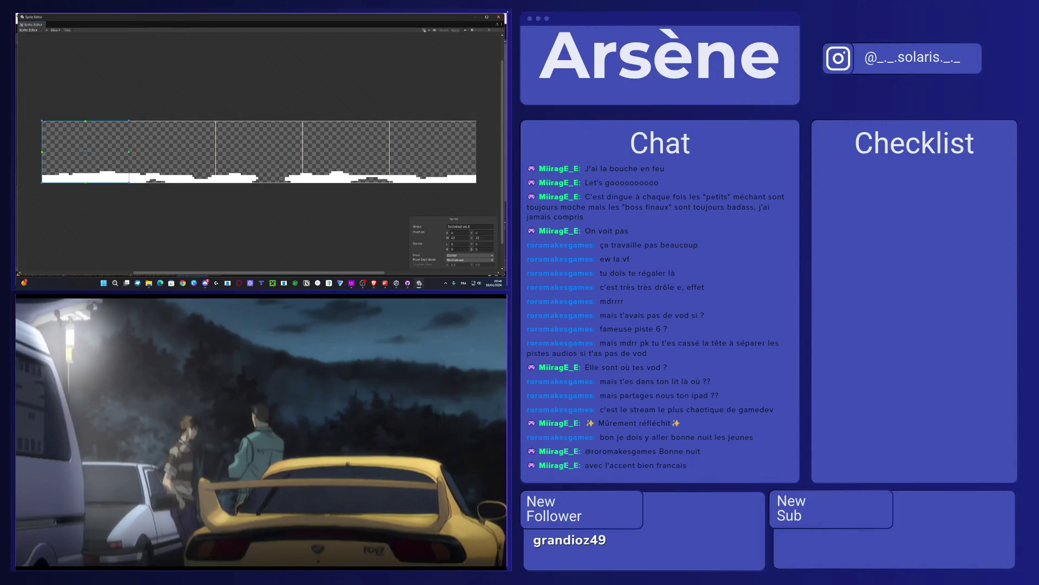
click(499, 17)
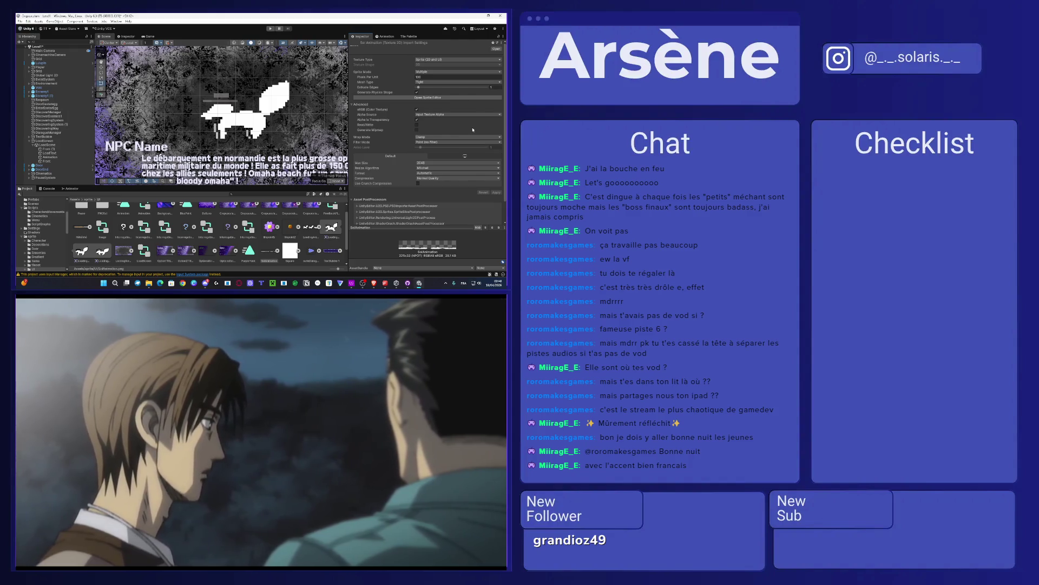
Step: Duplicate the Animation object under LoadScene with Ctrl+D to create Animation (1)
click(407, 36)
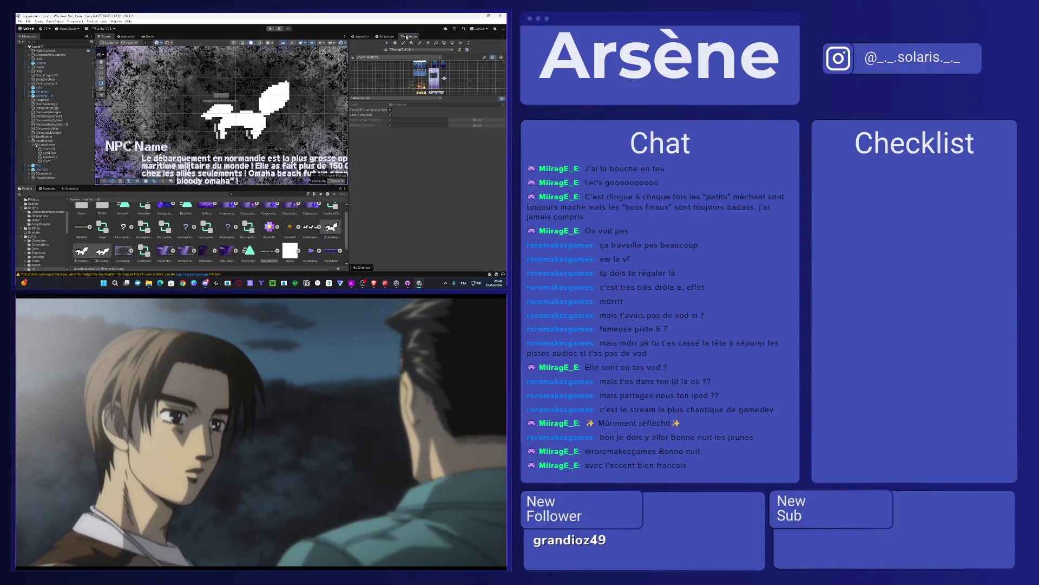
click(398, 37)
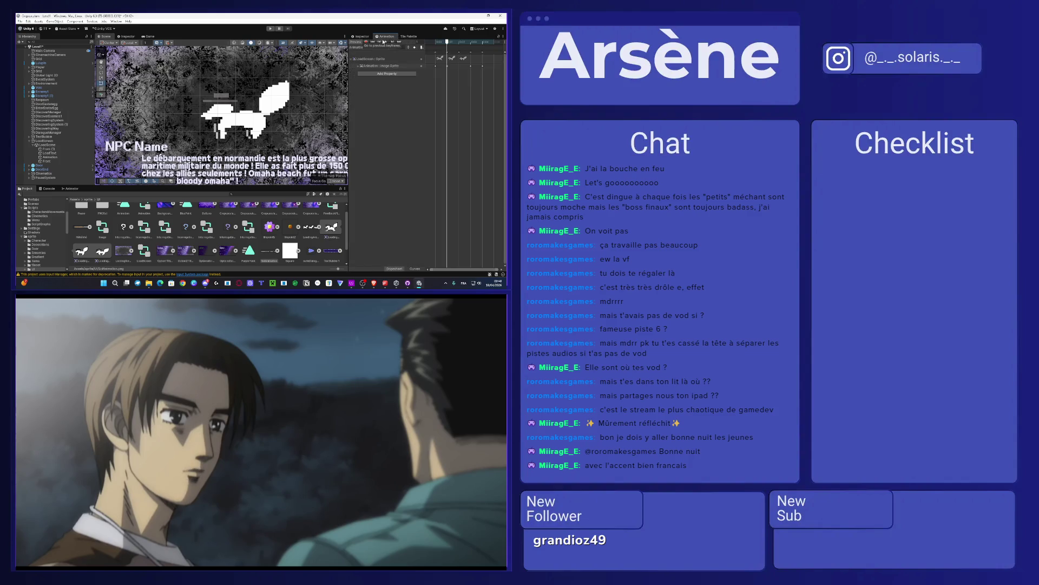
click(54, 157)
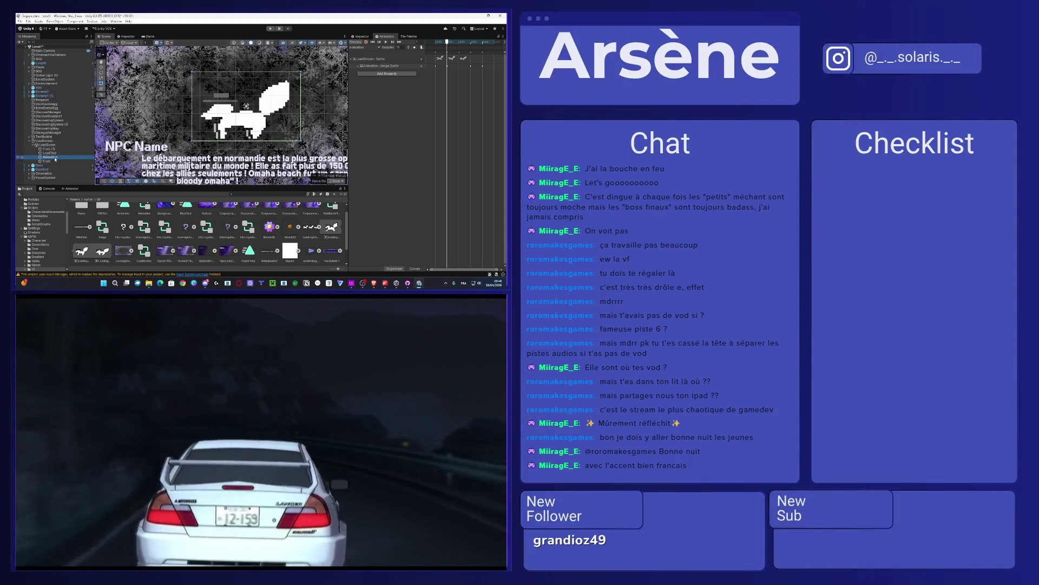
key(ctrl+d)
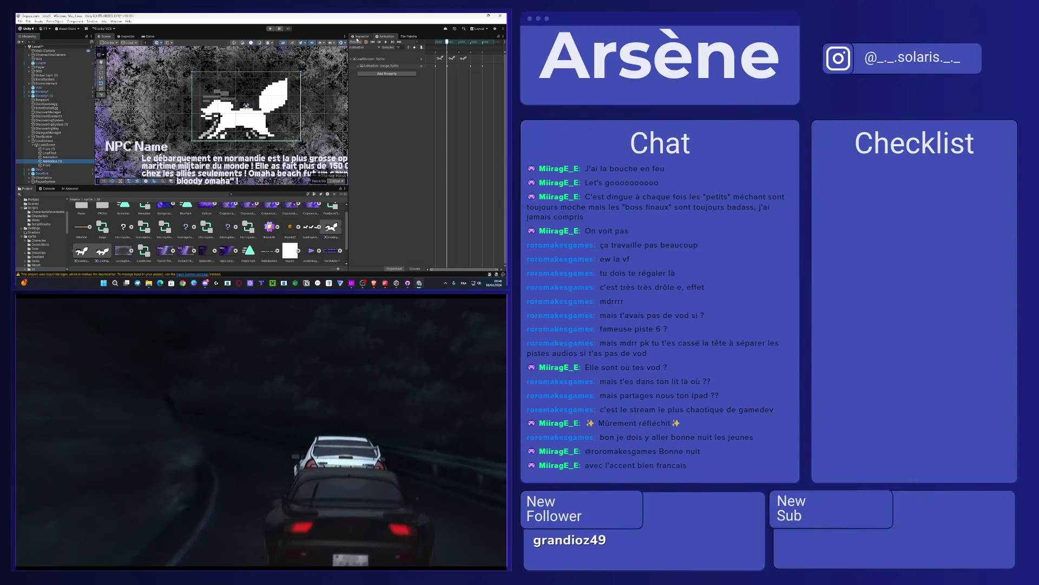
click(356, 39)
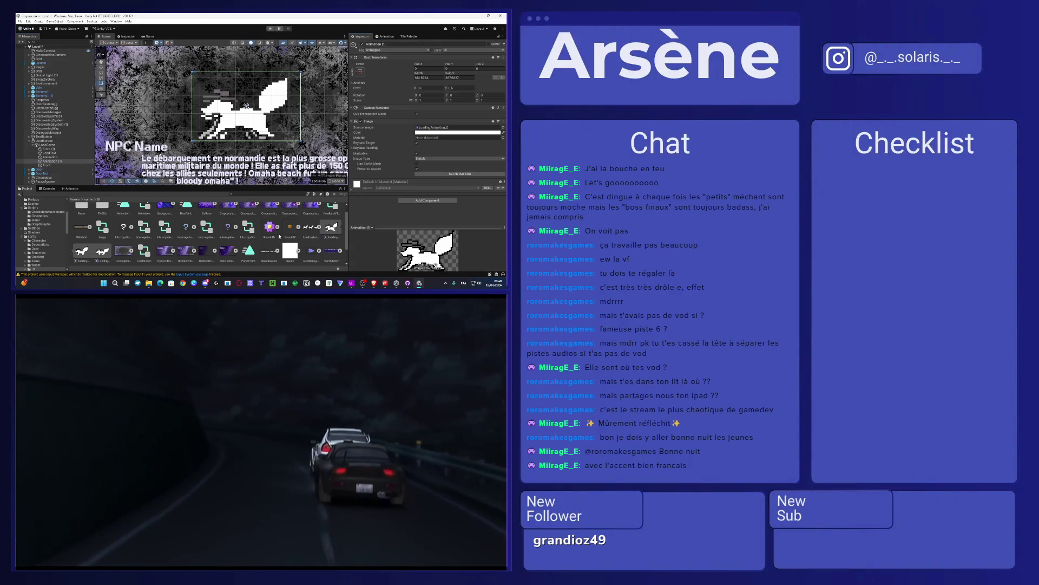
Step: Give Animation (1) the SolAnimation_0 sprite and move it lower and to the left
scroll(285, 244, down, 1)
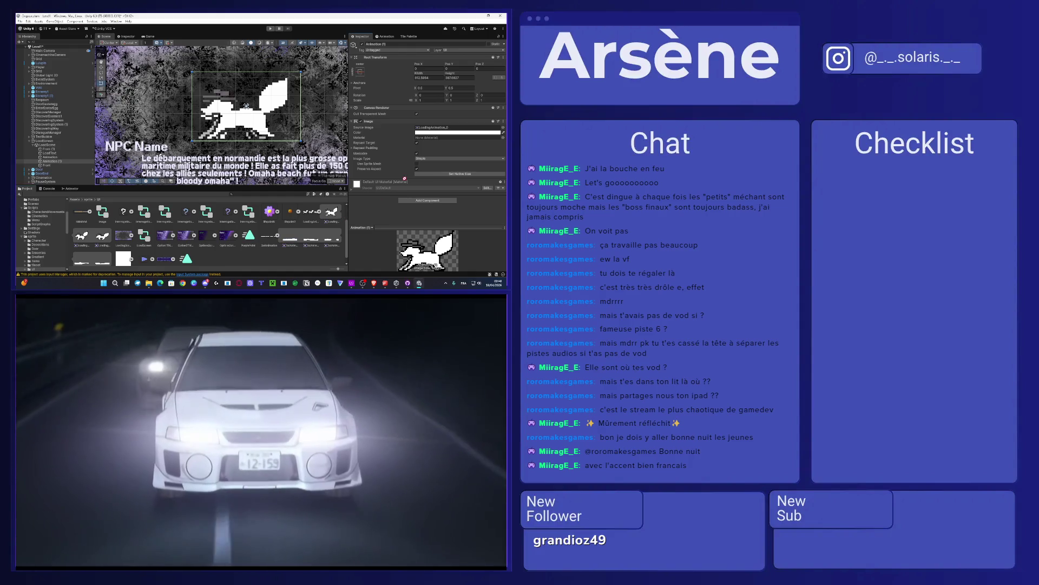
click(435, 128)
drag(435, 129, 435, 129)
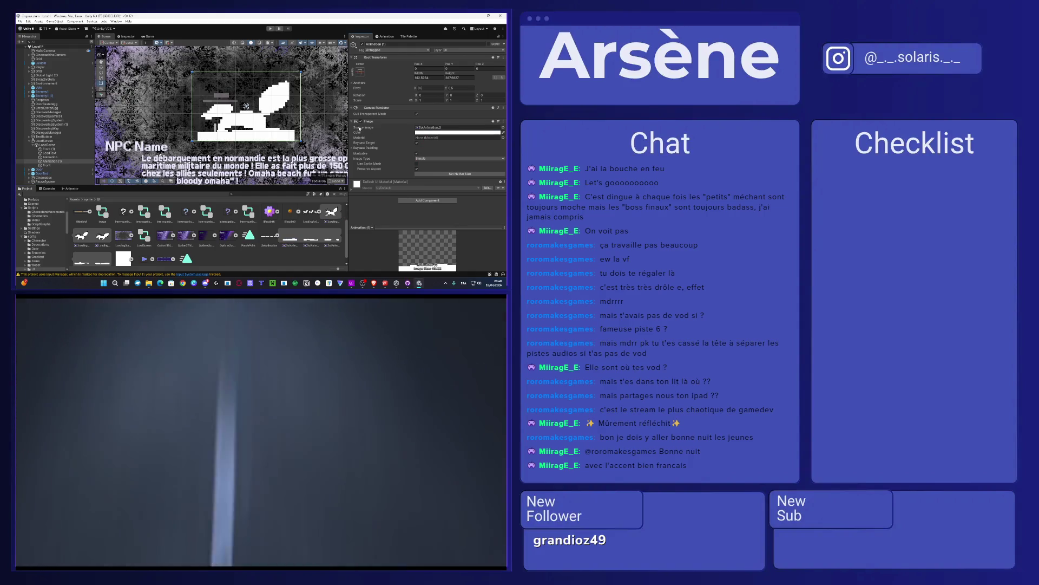
drag(246, 106, 246, 117)
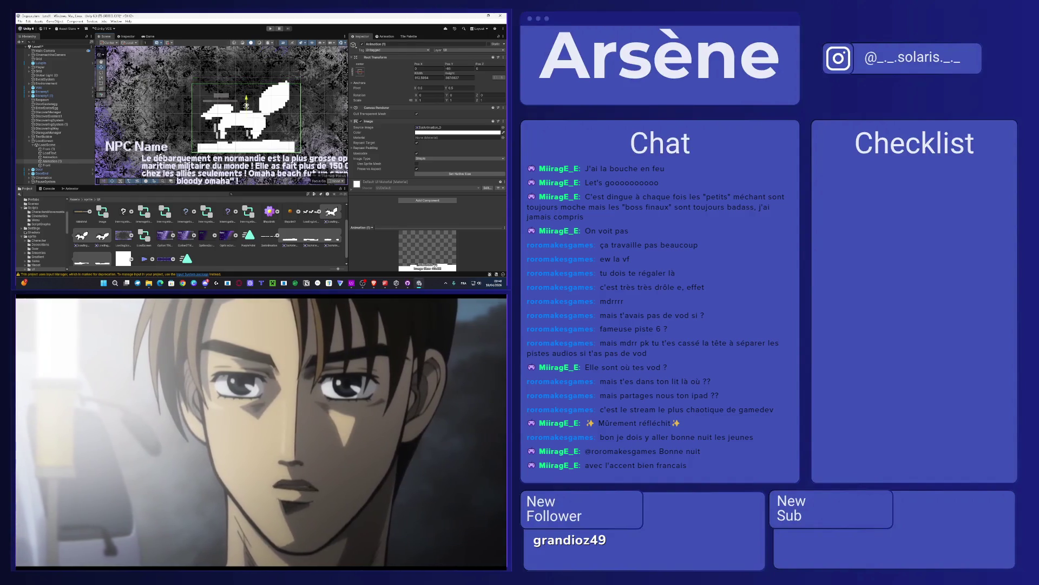
drag(266, 118, 242, 108)
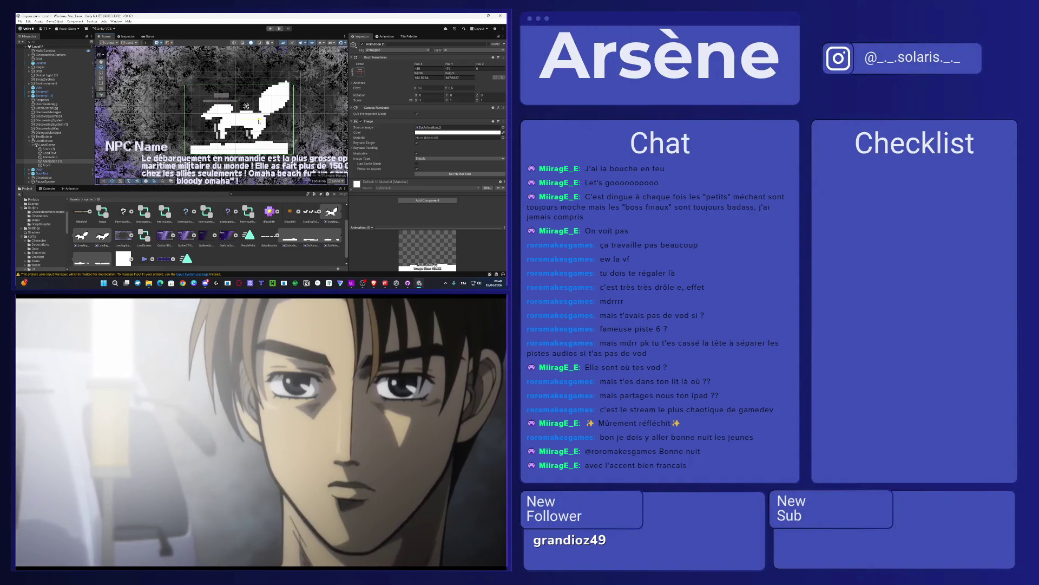
Step: Start recording keyframes for Animation (1) and step the timeline from the first frame
click(384, 37)
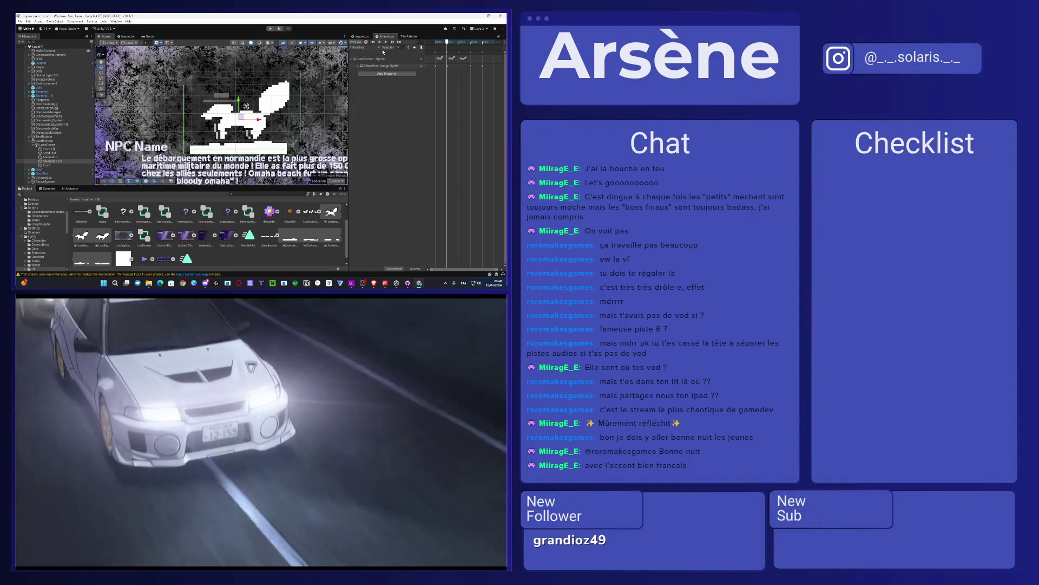
click(366, 42)
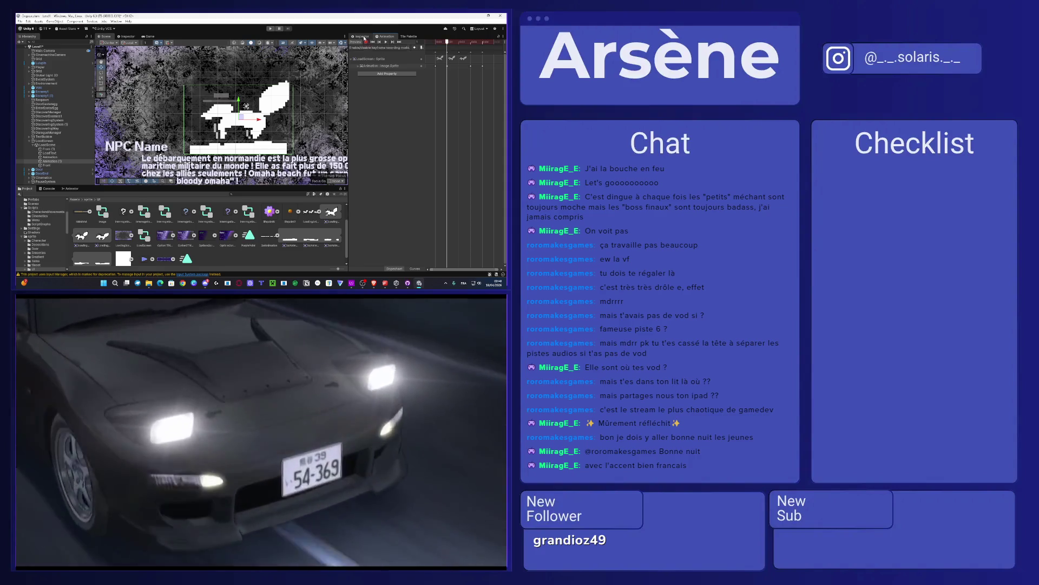
drag(443, 43, 434, 42)
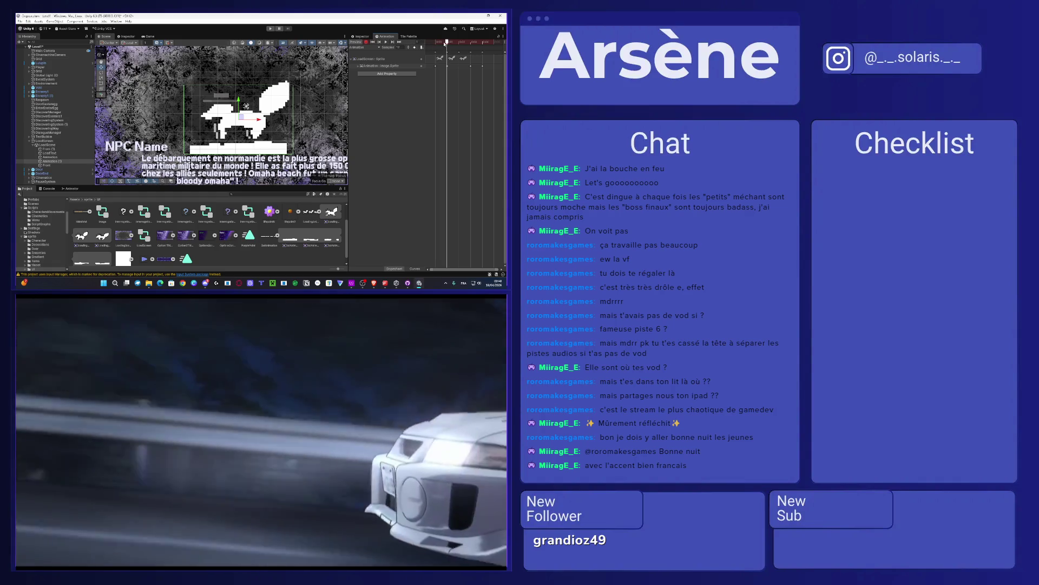
click(362, 36)
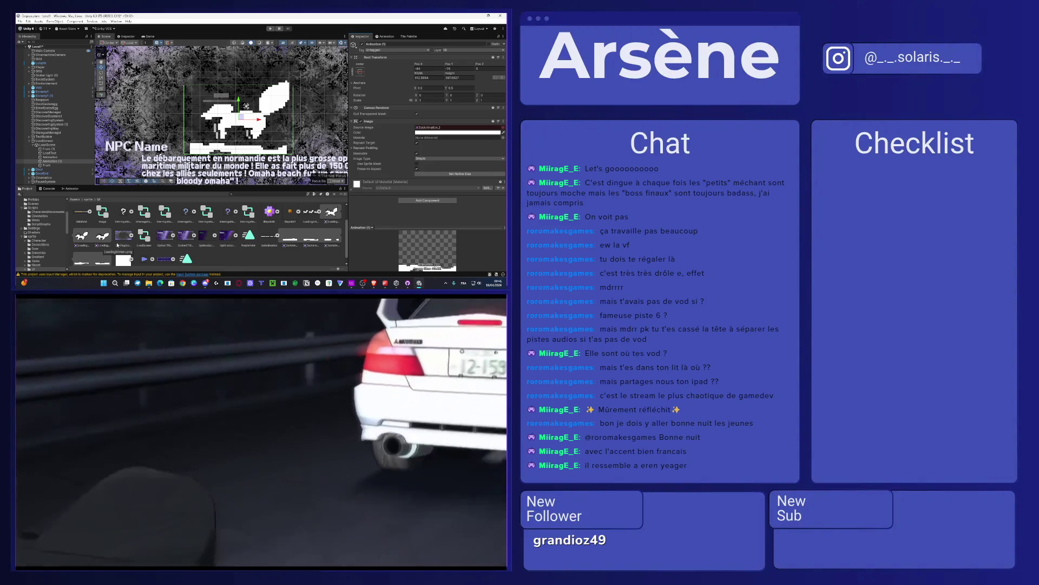
click(389, 38)
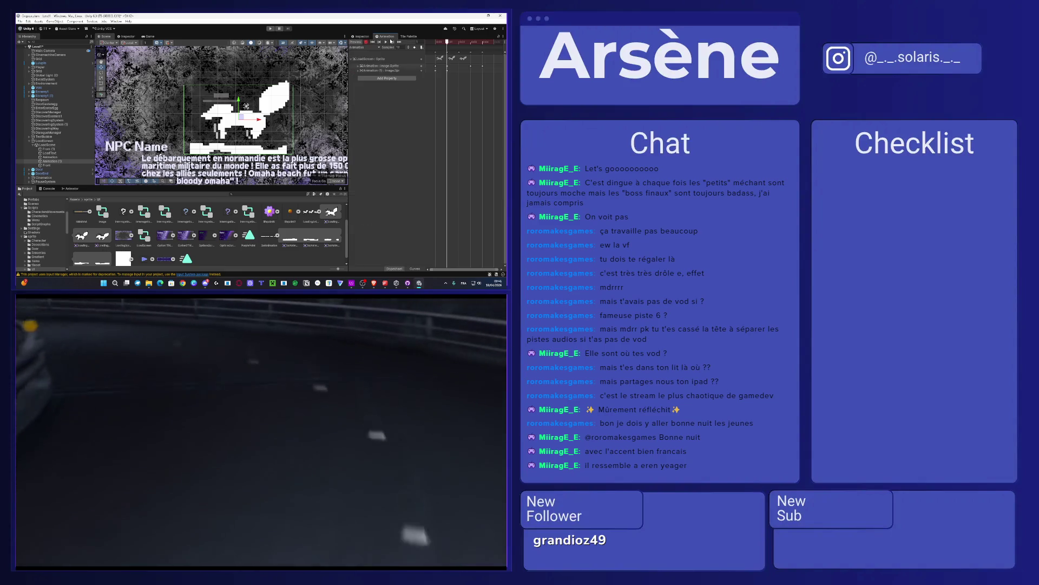
drag(451, 42, 459, 42)
click(362, 37)
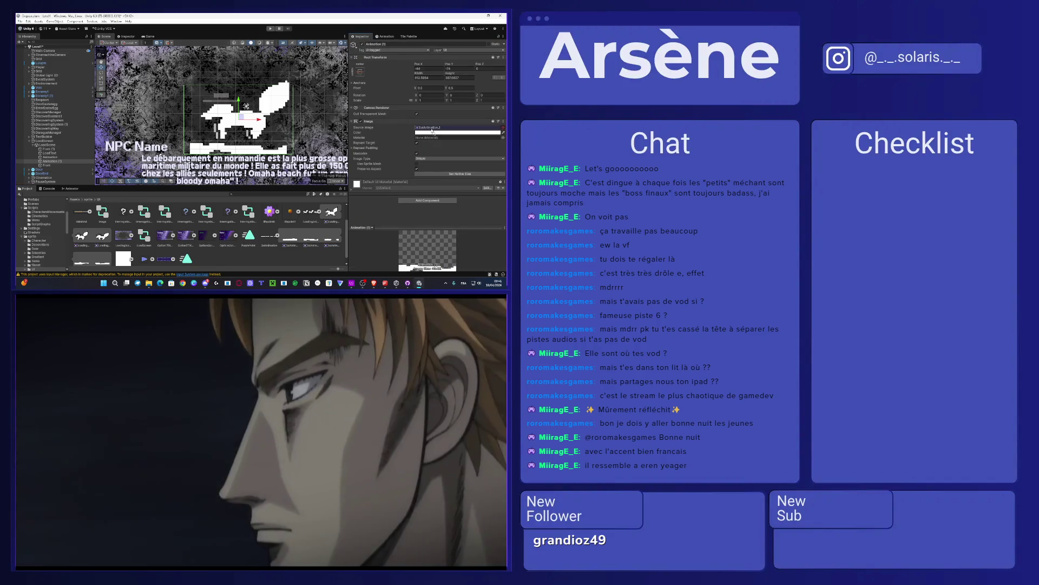
click(388, 35)
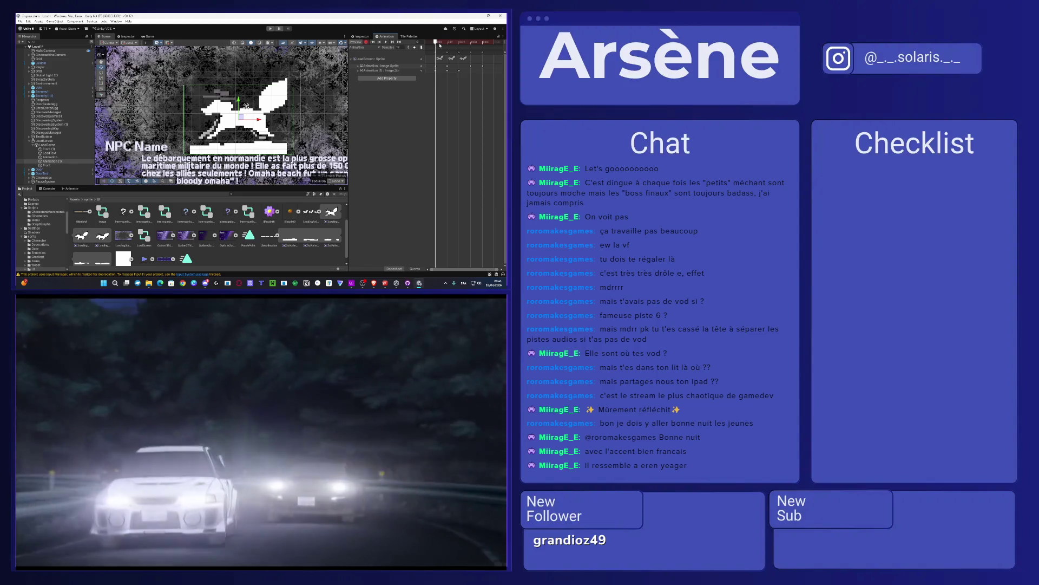
Step: Key the next sprite frame into Animation (1)'s Source Image at the following timeline frame
drag(440, 45, 425, 43)
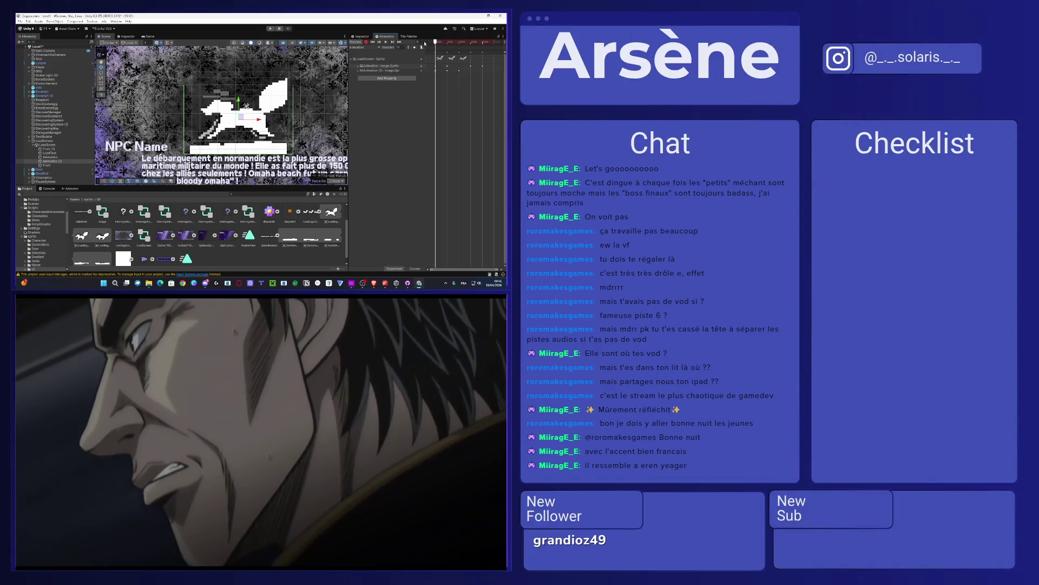
click(362, 37)
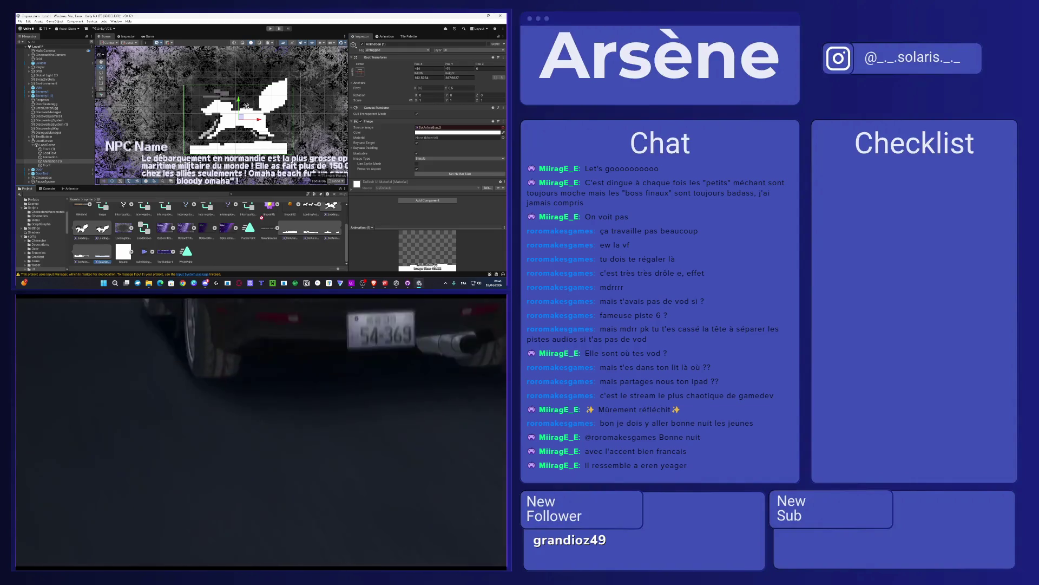
drag(105, 265, 436, 129)
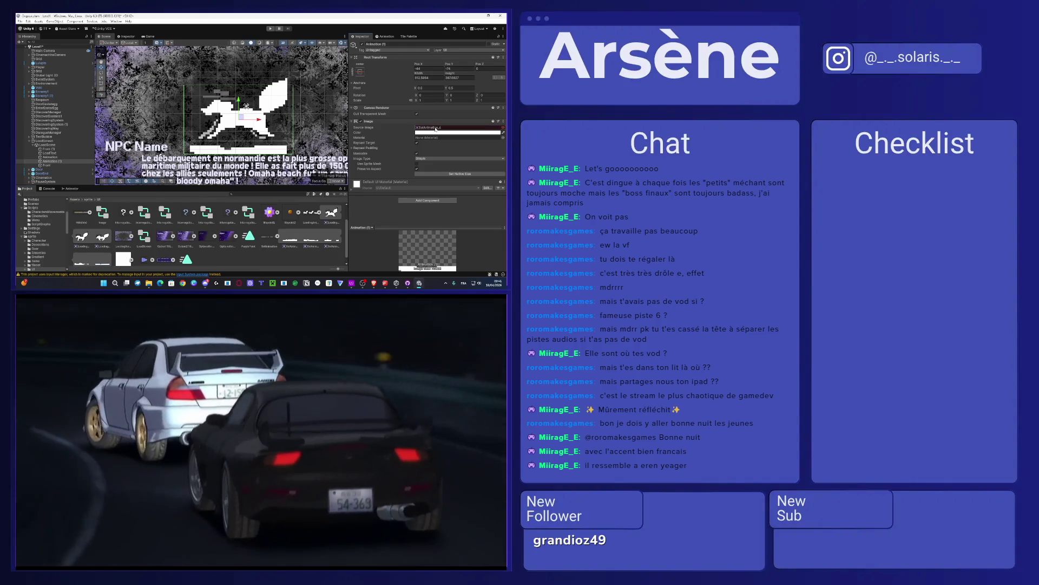
click(385, 36)
click(361, 36)
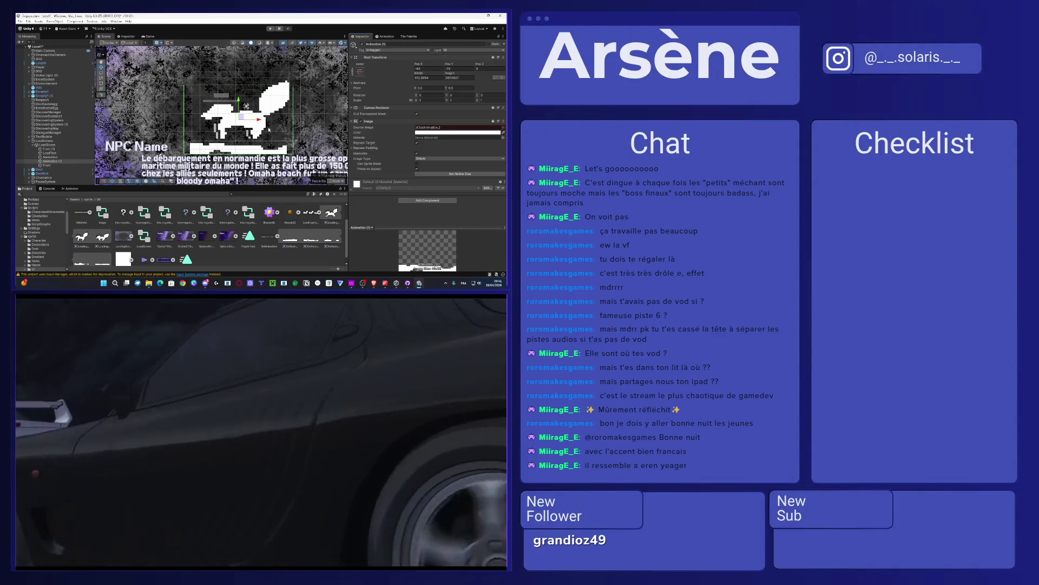
scroll(134, 246, down, 1)
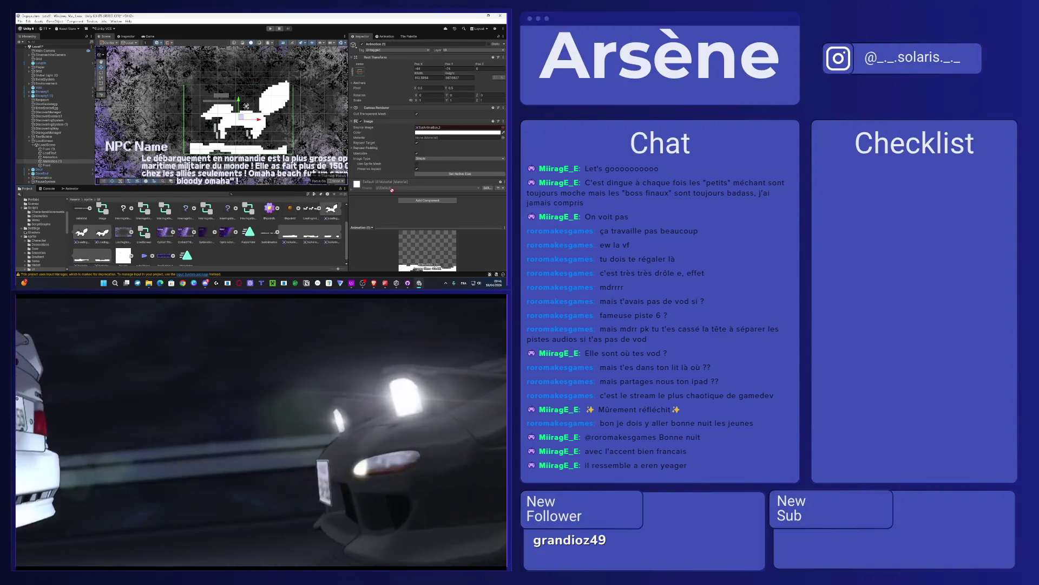
Step: Scrub through the creature animation frames and inspect its keyframes
click(386, 37)
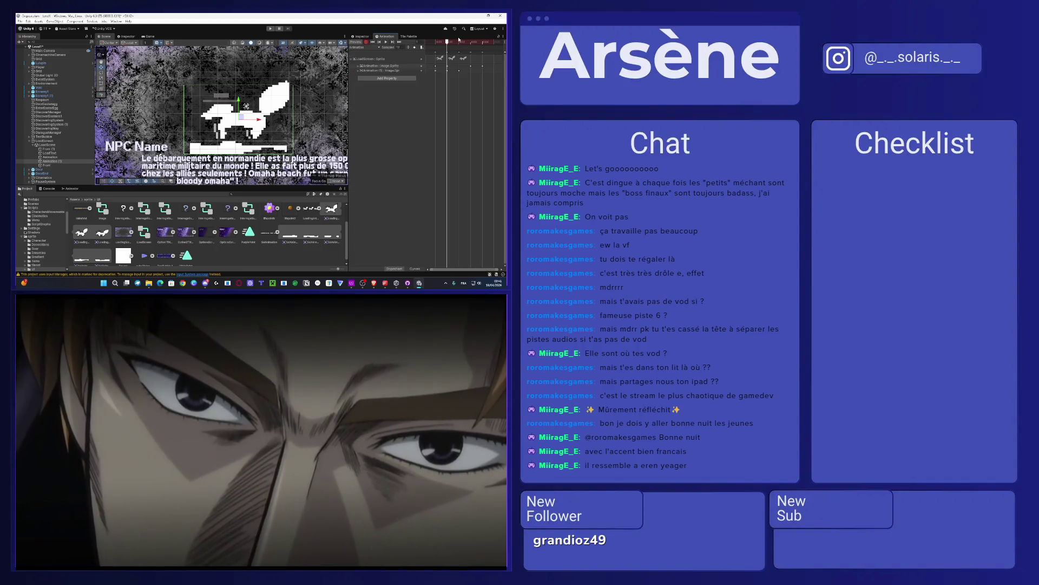
click(459, 40)
scroll(289, 214, down, 1)
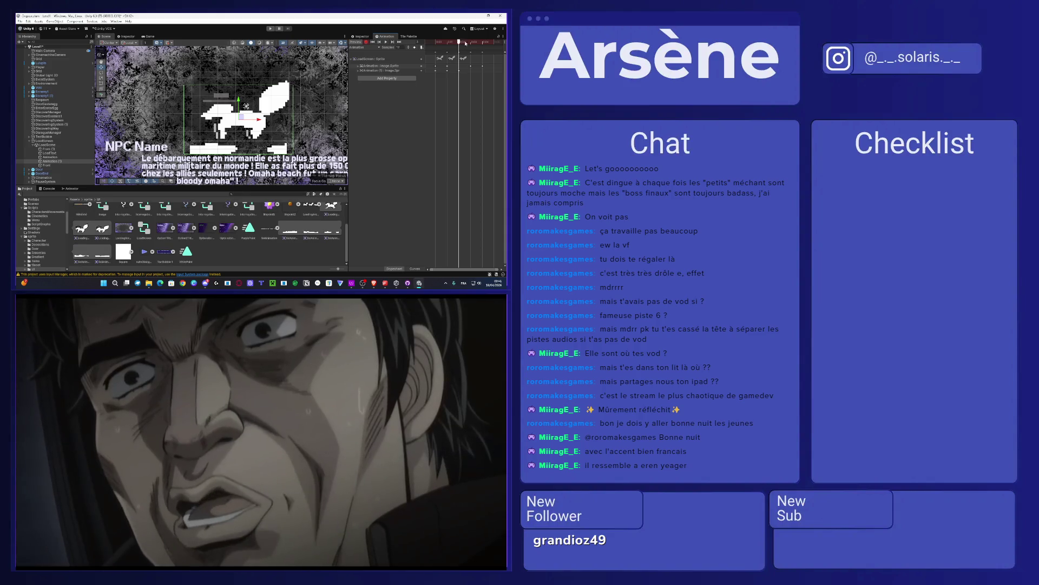
click(475, 42)
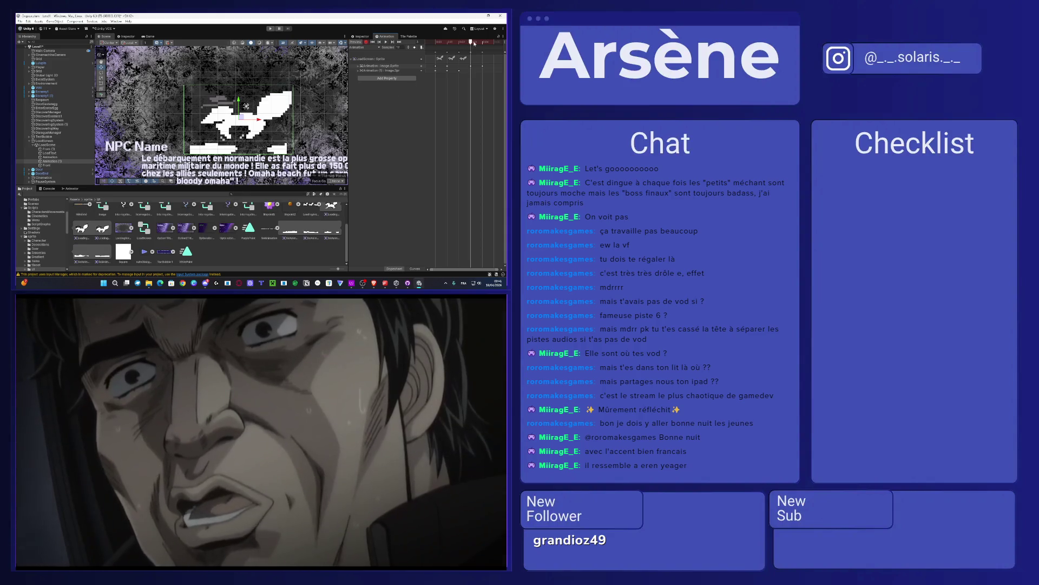
mouse_move(476, 44)
mouse_down()
mouse_move(491, 43)
mouse_move(428, 52)
mouse_up()
click(447, 42)
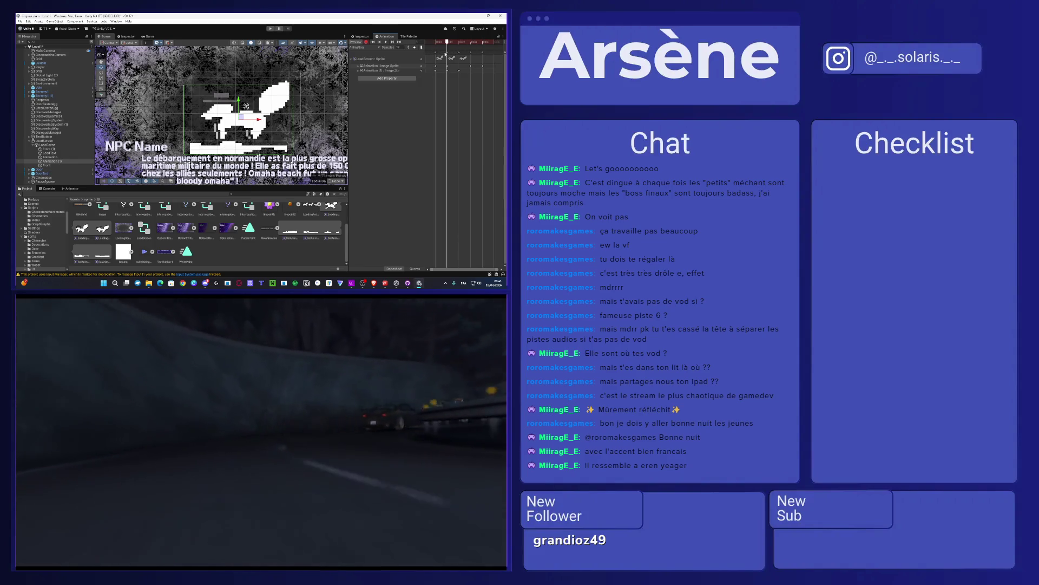
drag(459, 91, 434, 71)
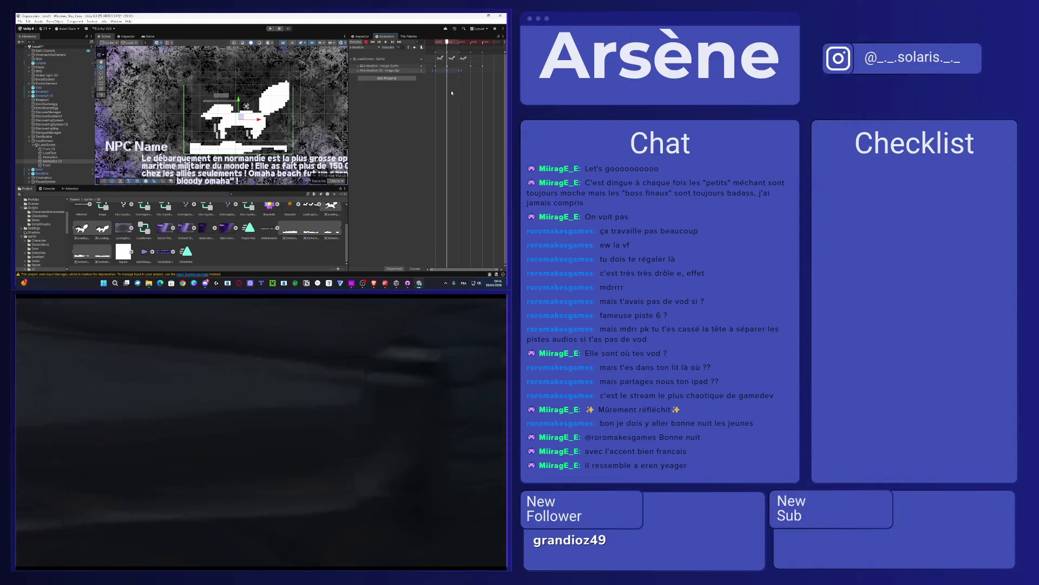
click(439, 72)
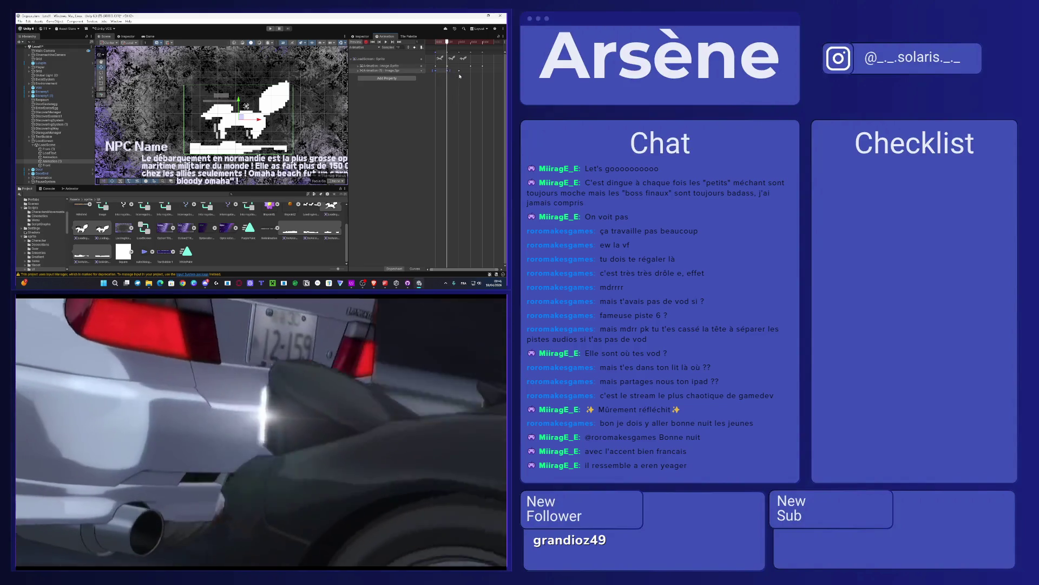
click(439, 58)
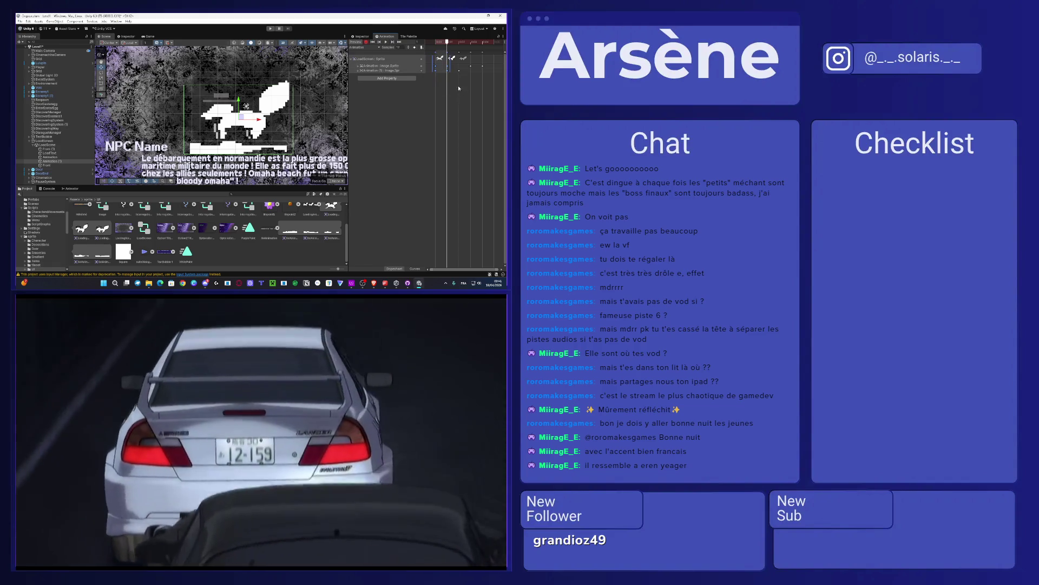
click(468, 85)
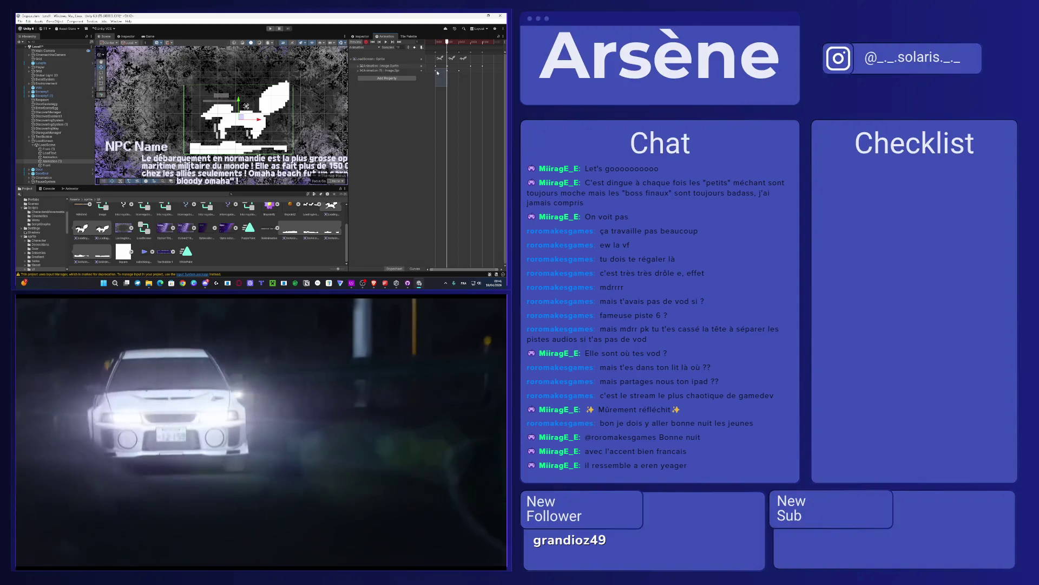
Step: Select the Animation (1) keys, scrub to later frames and play the creature animation
click(437, 71)
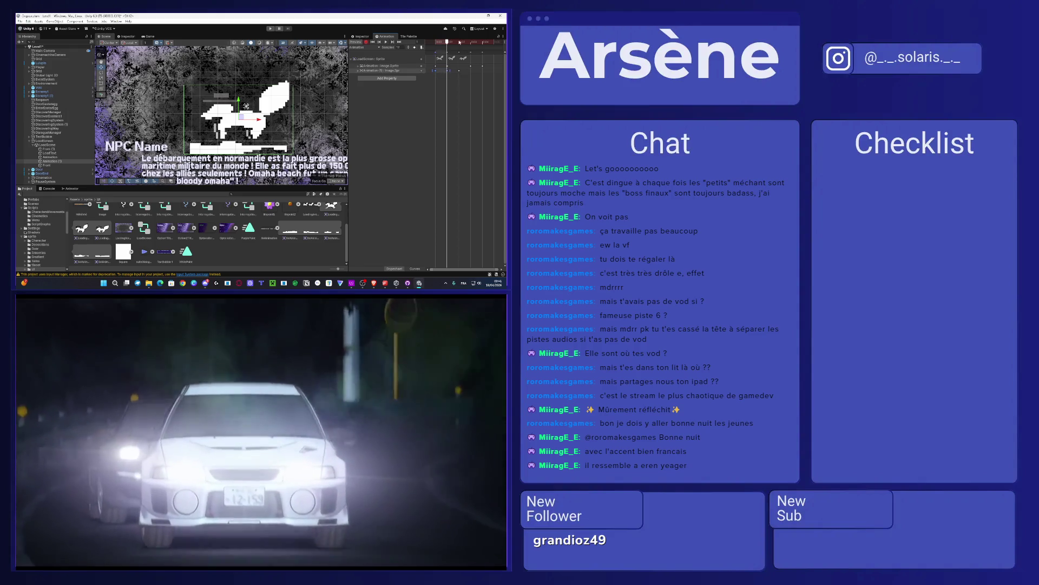
click(459, 42)
mouse_move(460, 43)
mouse_down()
mouse_move(447, 44)
mouse_move(469, 46)
mouse_move(434, 49)
mouse_up()
click(386, 42)
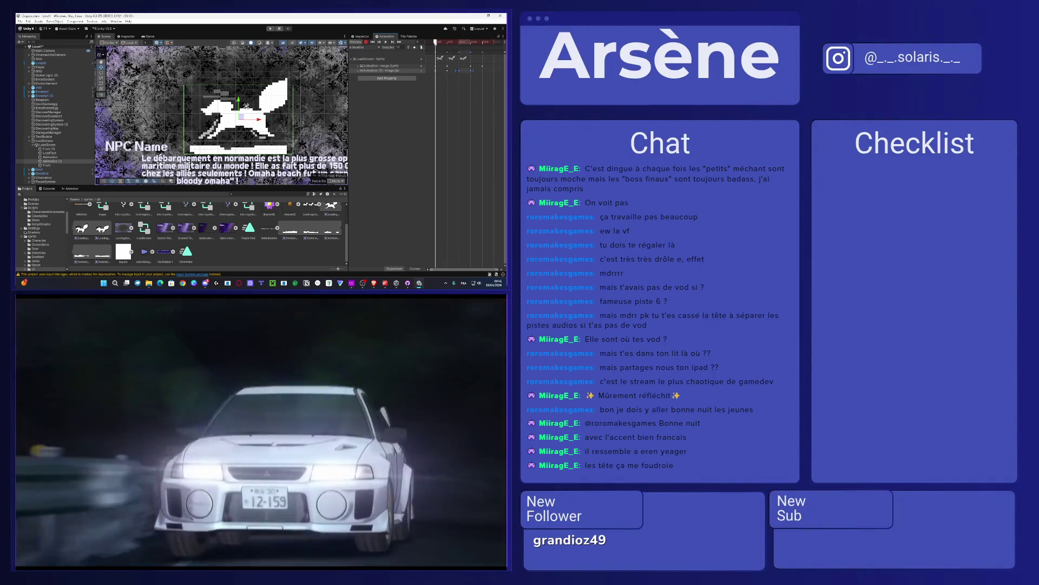
drag(435, 43, 445, 45)
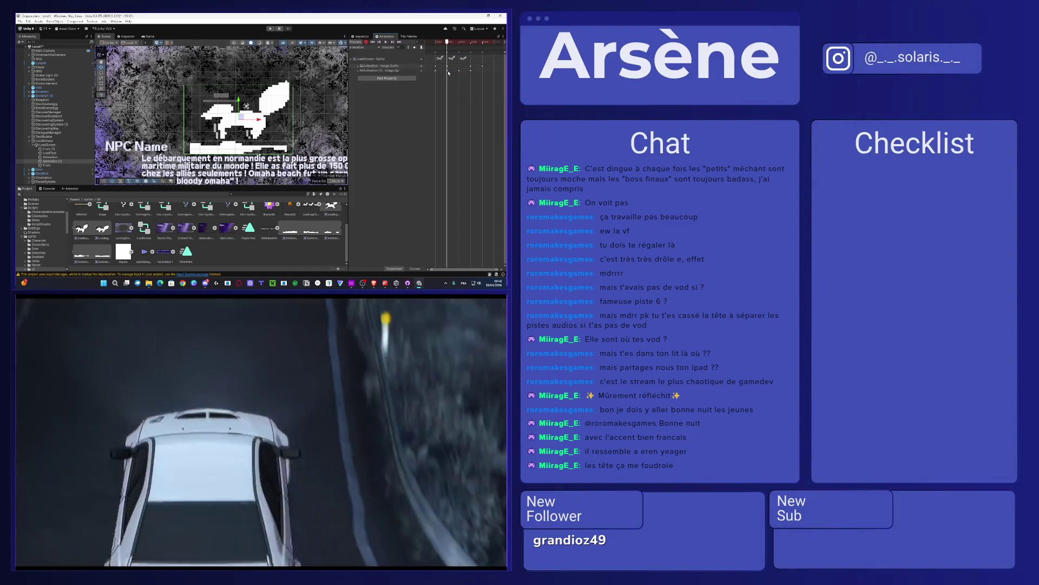
click(448, 71)
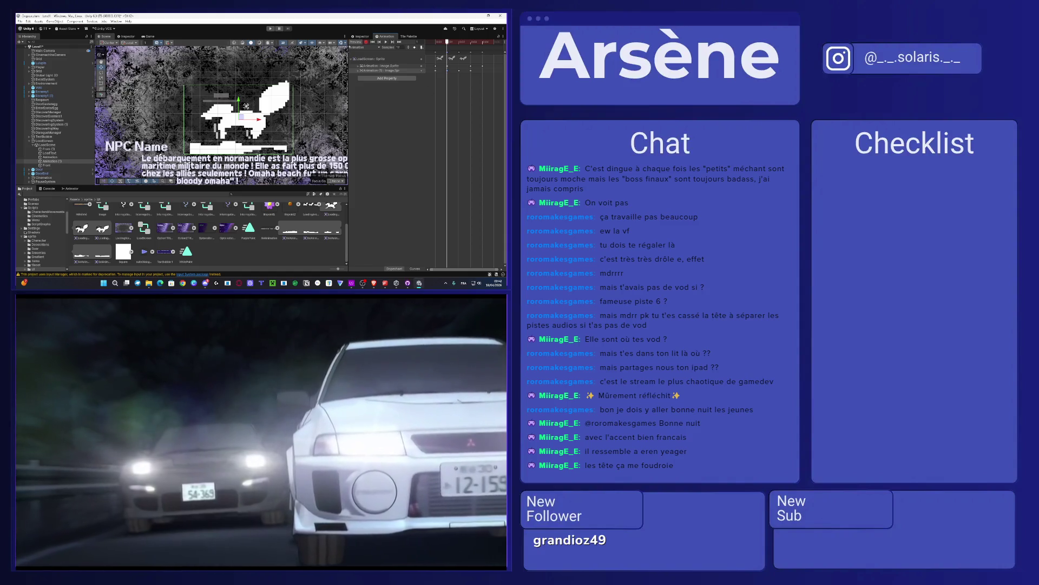
Step: Duplicate the SolAnimation sprite sheet with Ctrl+D and view its import settings
click(275, 233)
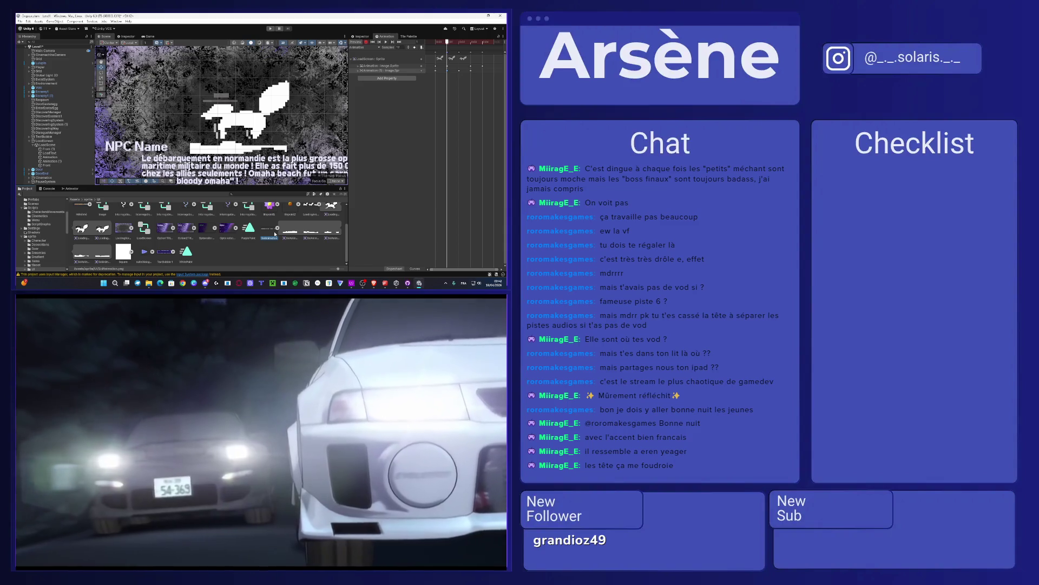
key(ctrl+d)
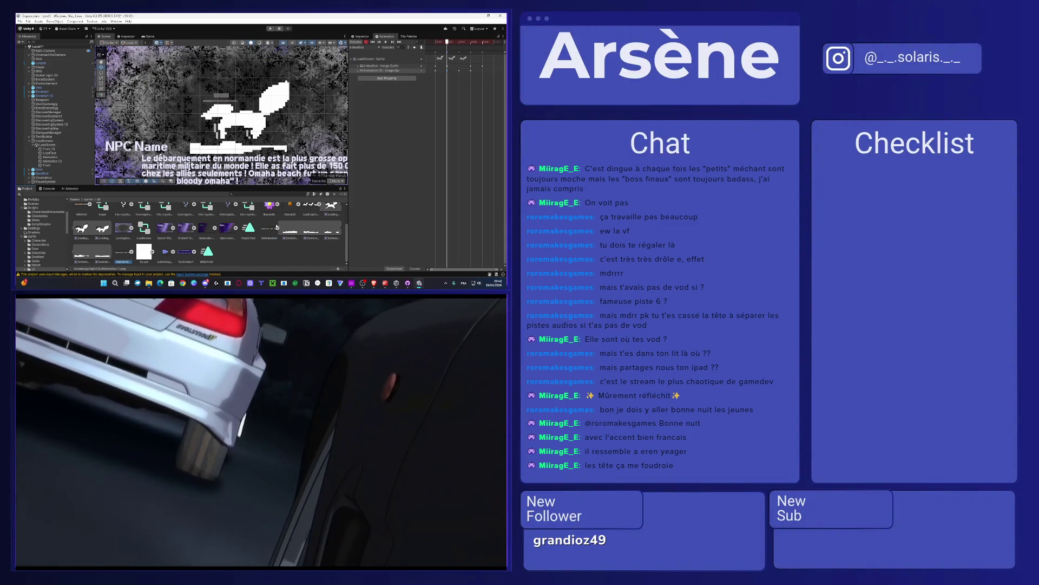
click(276, 227)
click(361, 37)
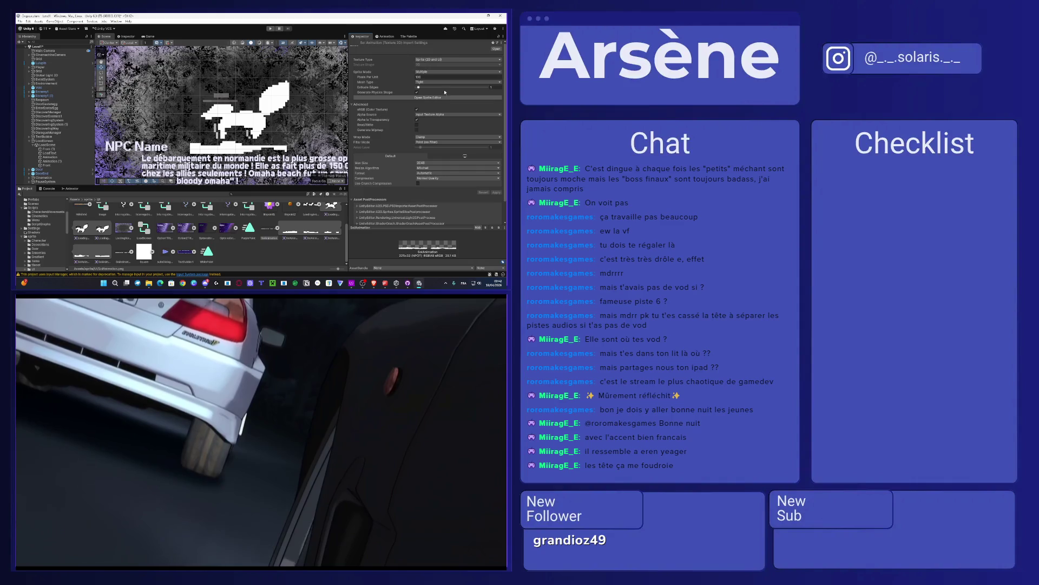
Step: Re-slice the sprite sheet with a narrower cell width into three frames and close the Sprite Editor
click(429, 98)
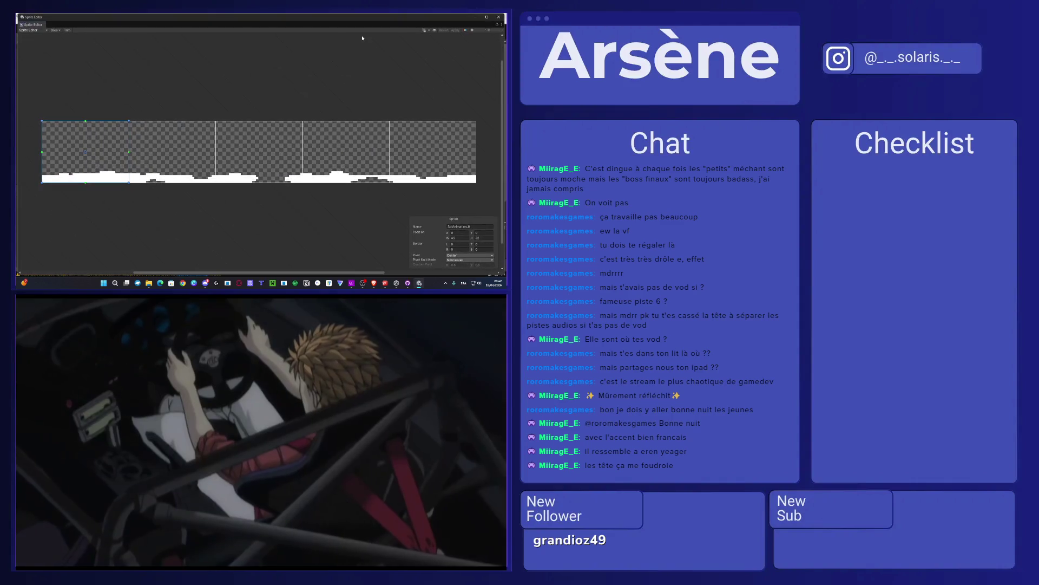
click(30, 30)
click(54, 30)
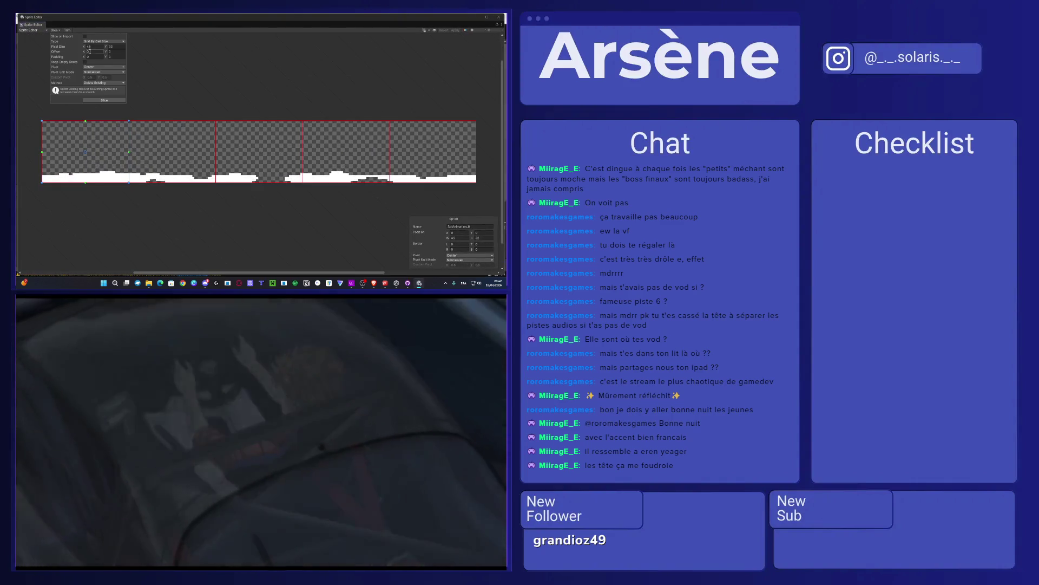
drag(84, 47, 94, 52)
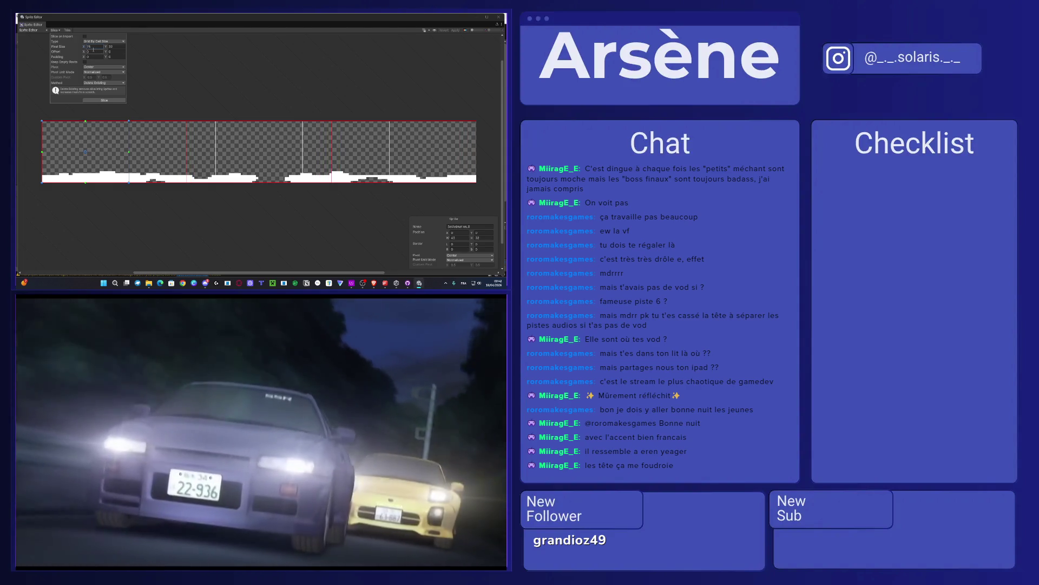
click(104, 100)
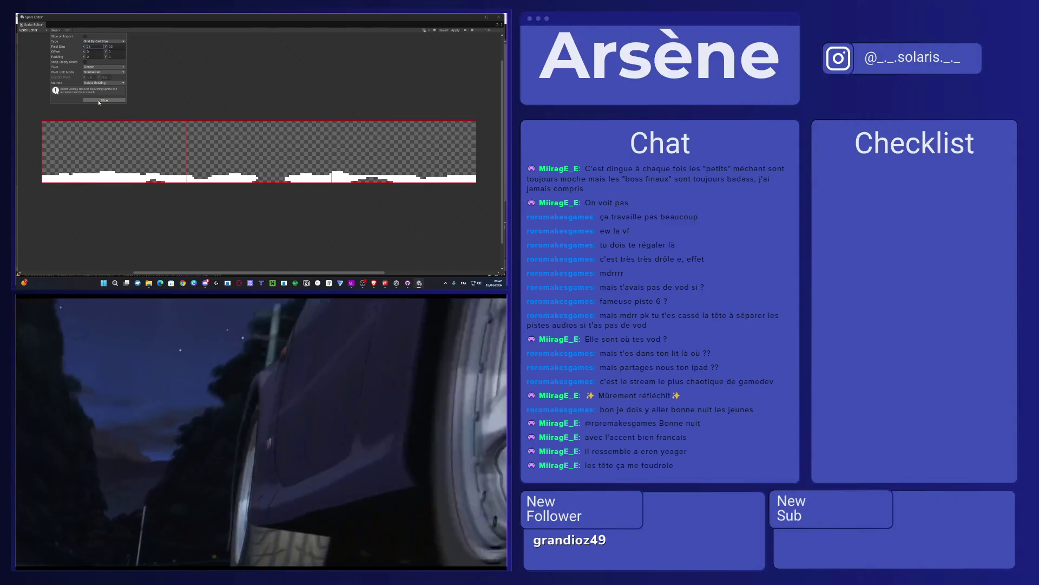
click(425, 49)
click(114, 152)
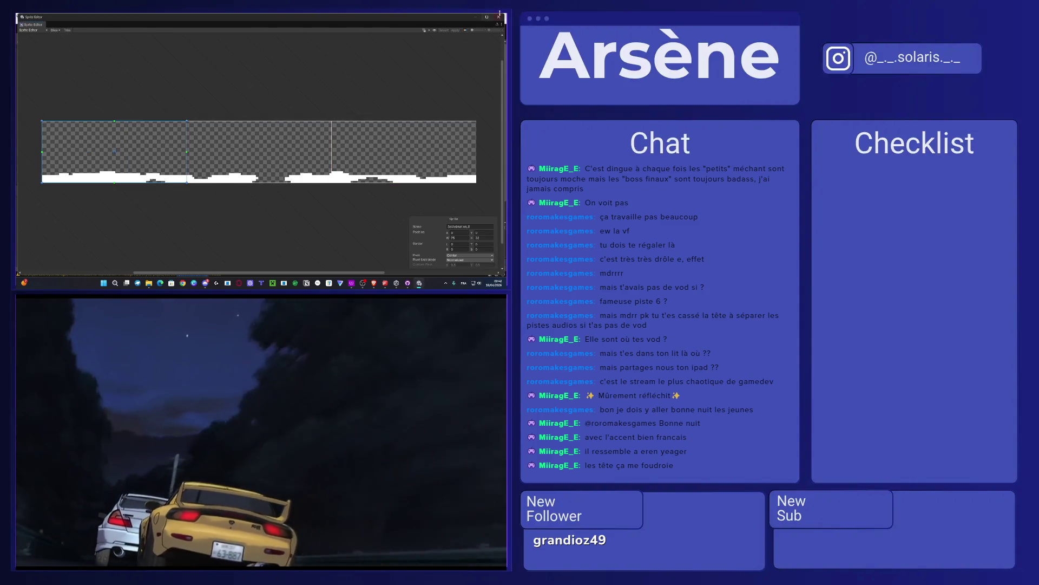
click(499, 17)
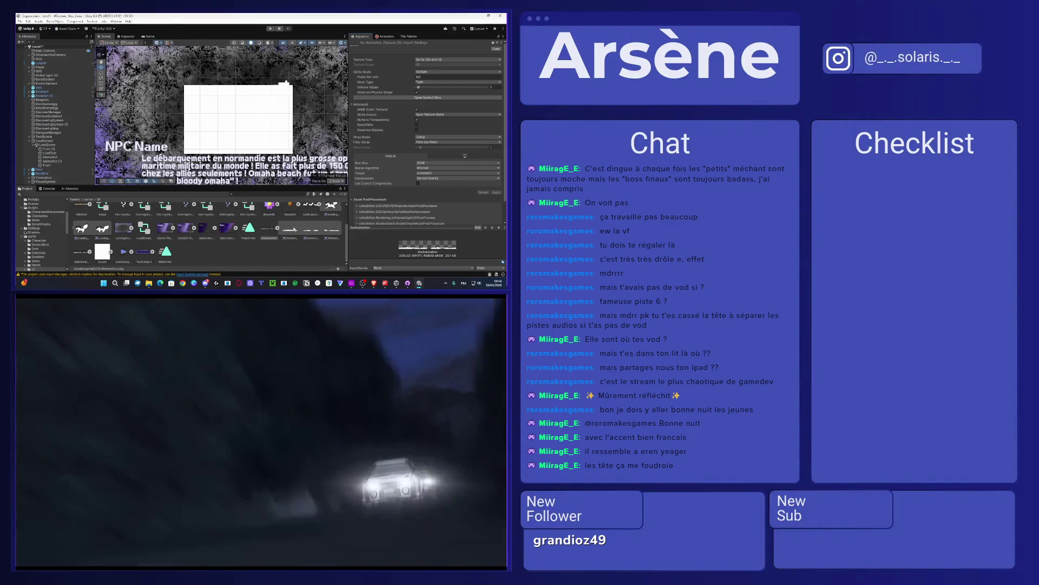
click(51, 161)
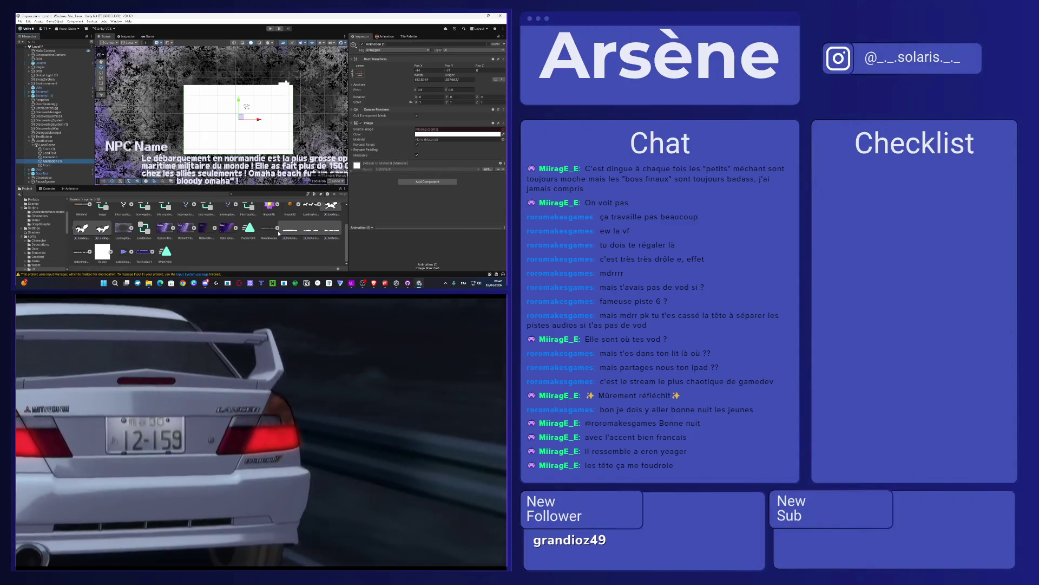
Step: Assign SolAnimation_2 to Animation (1)'s Source Image and nudge it down to Pos Y -80
scroll(292, 233, up, 1)
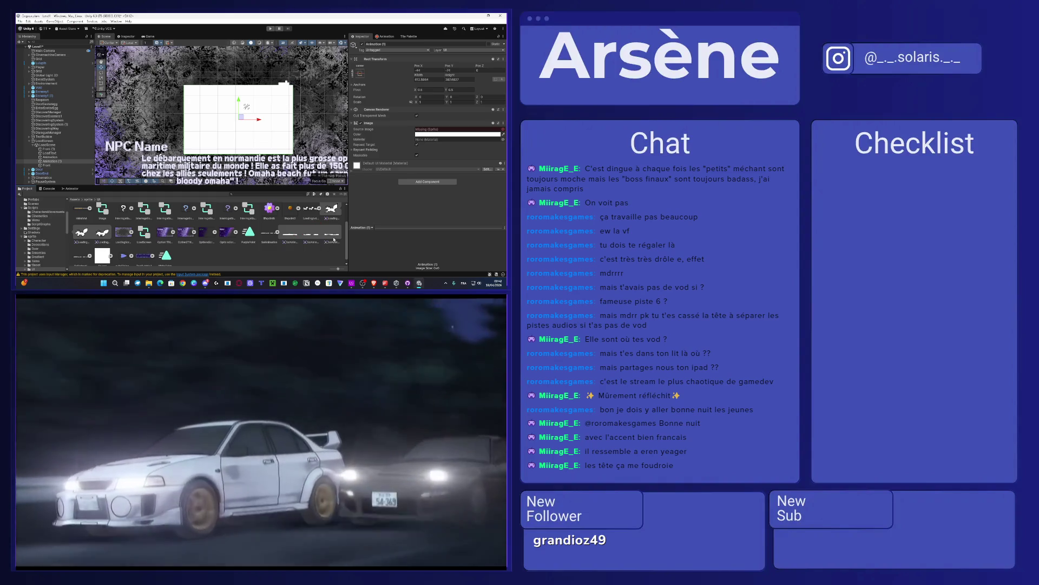
drag(333, 237, 441, 131)
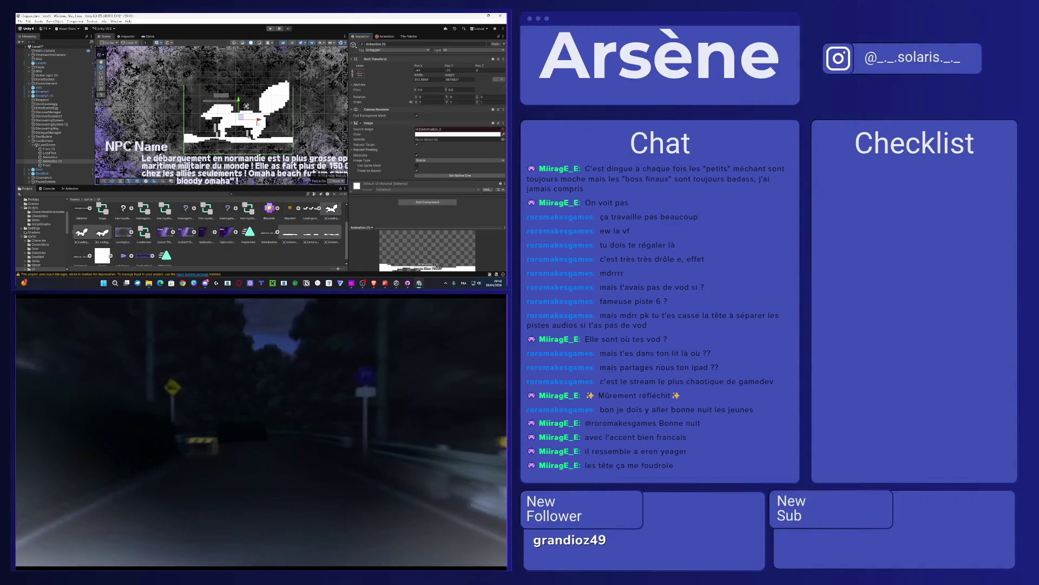
drag(240, 103, 239, 104)
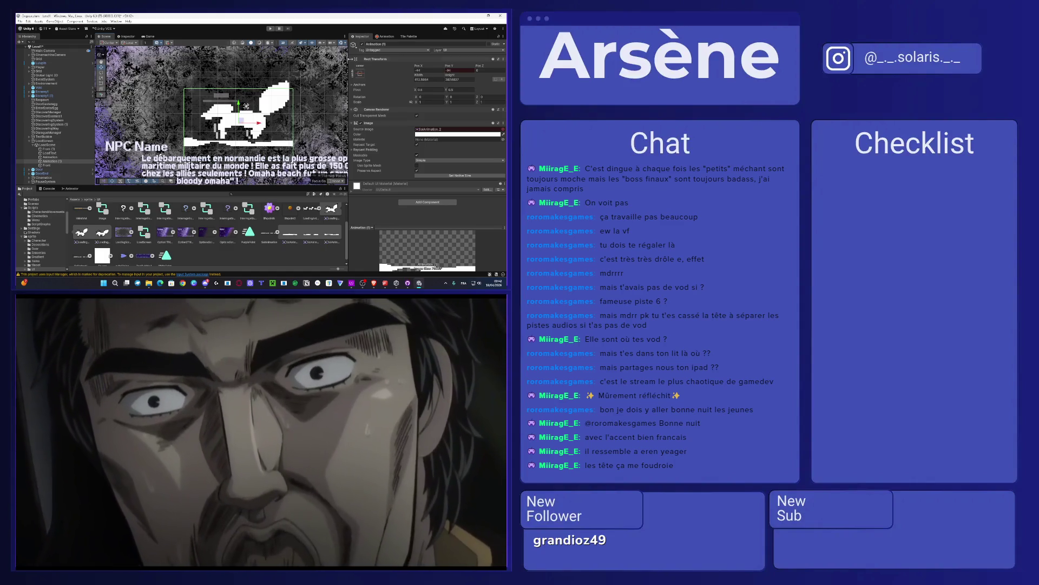
click(408, 36)
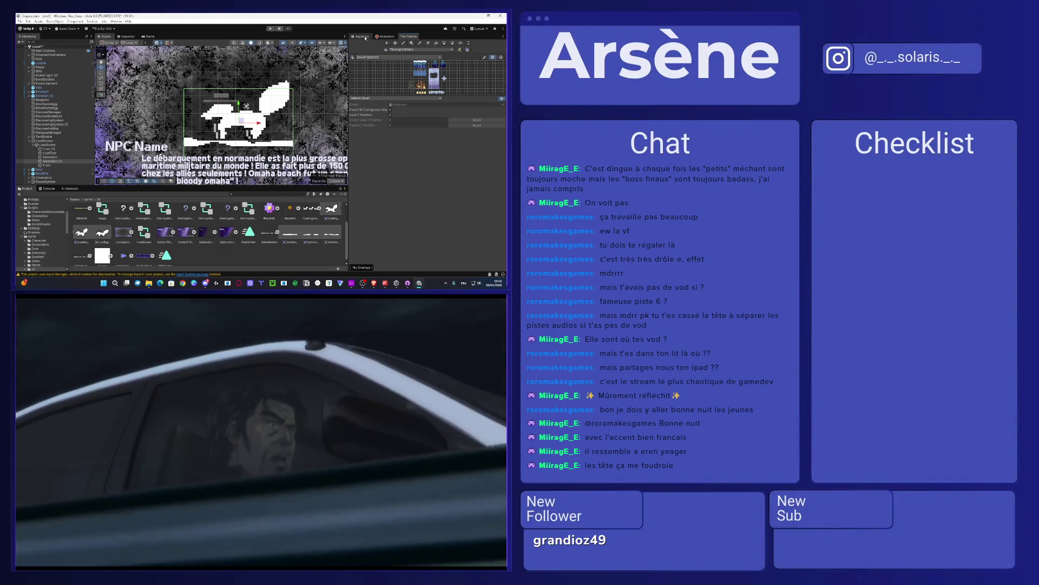
Step: Delete the redundant sprite sheet asset and open SolAnimation 2 in the Sprite Editor
click(267, 230)
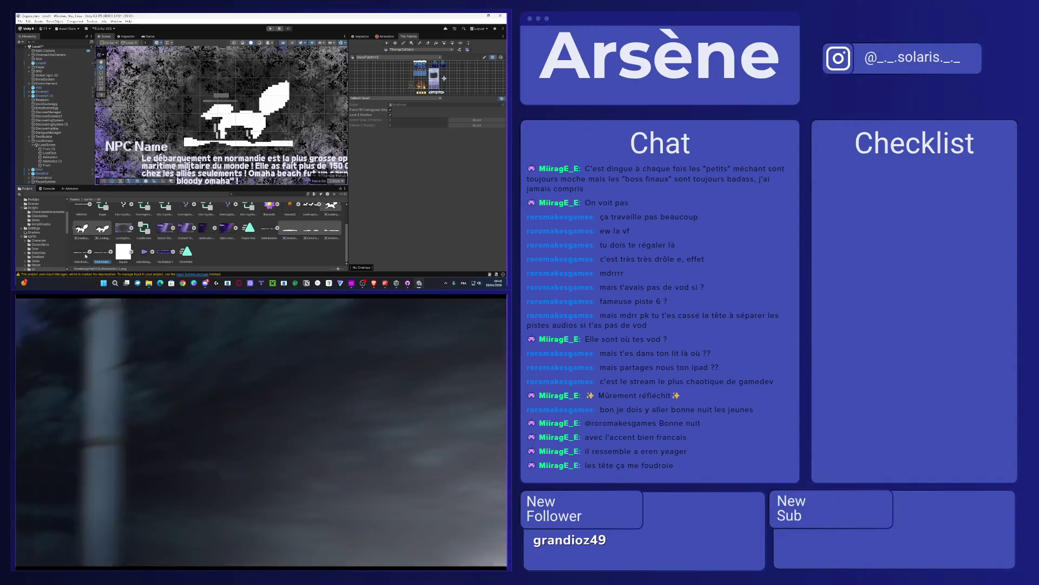
click(90, 252)
click(90, 253)
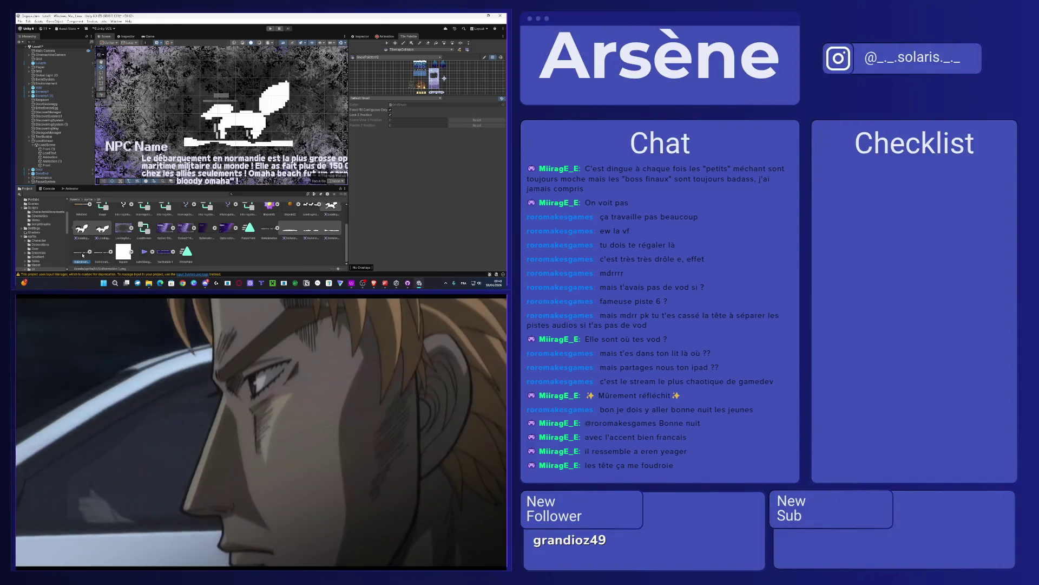
key(Delete)
key(Return)
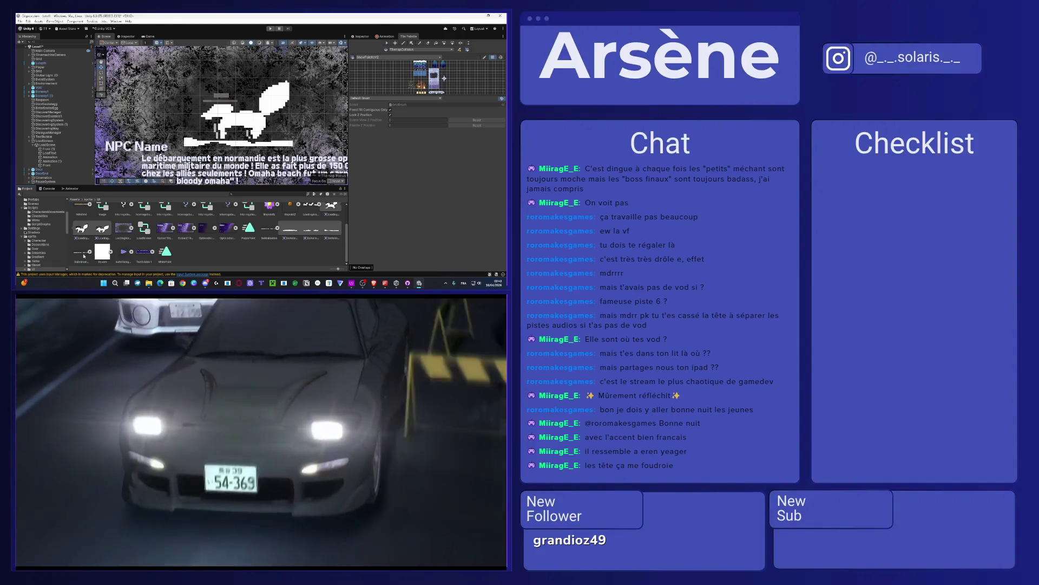
click(90, 252)
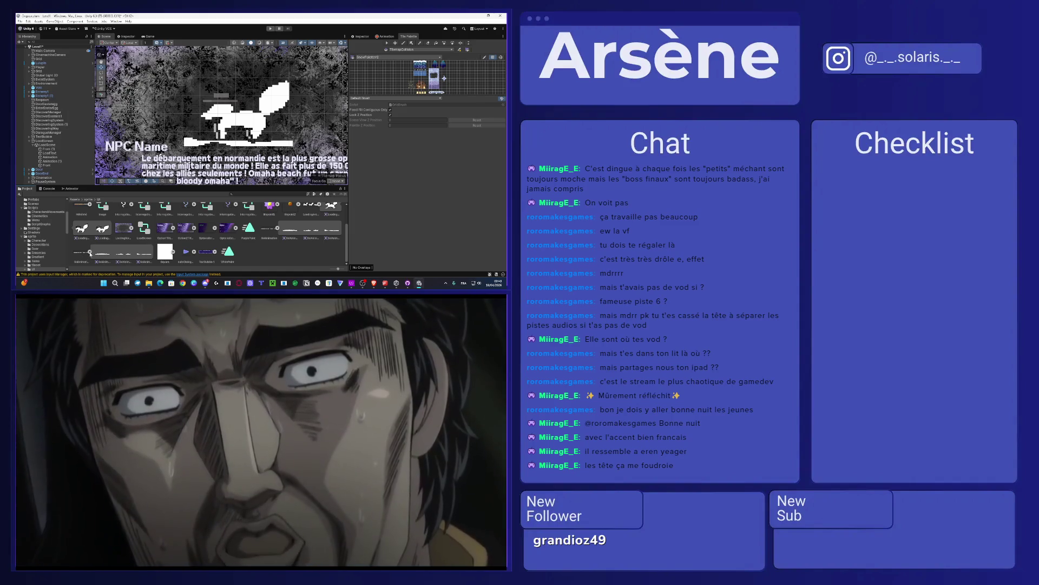
click(366, 37)
click(414, 97)
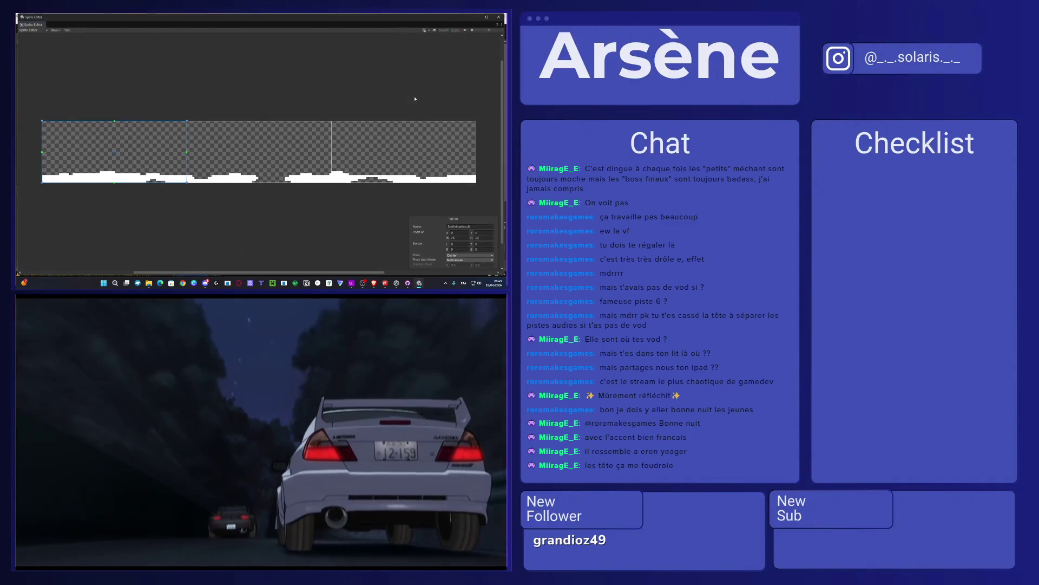
Step: Slice the white terrain sheet with Grid By Cell Size and adjust a sprite rectangle
click(55, 30)
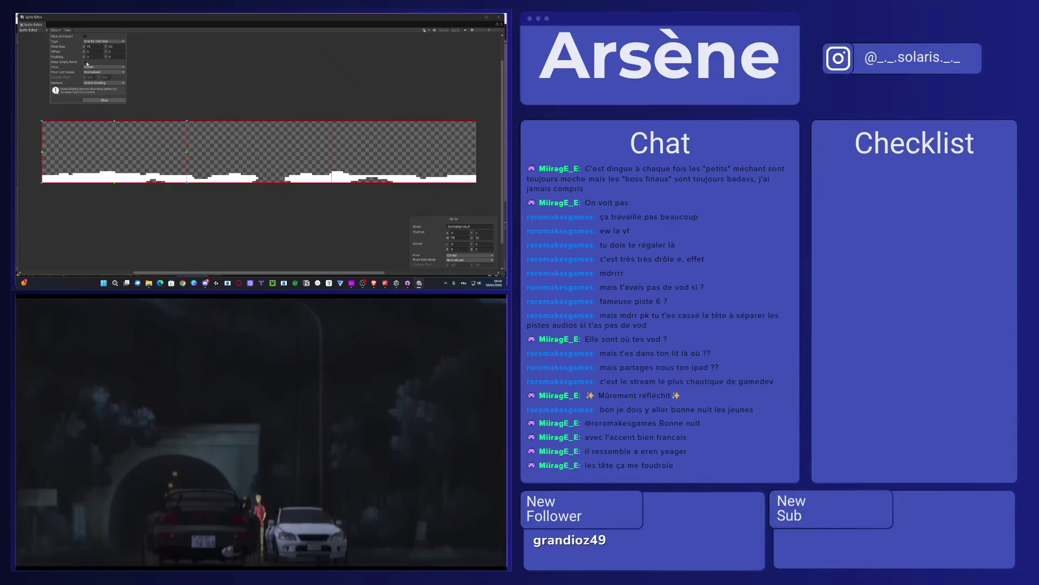
click(104, 100)
click(121, 132)
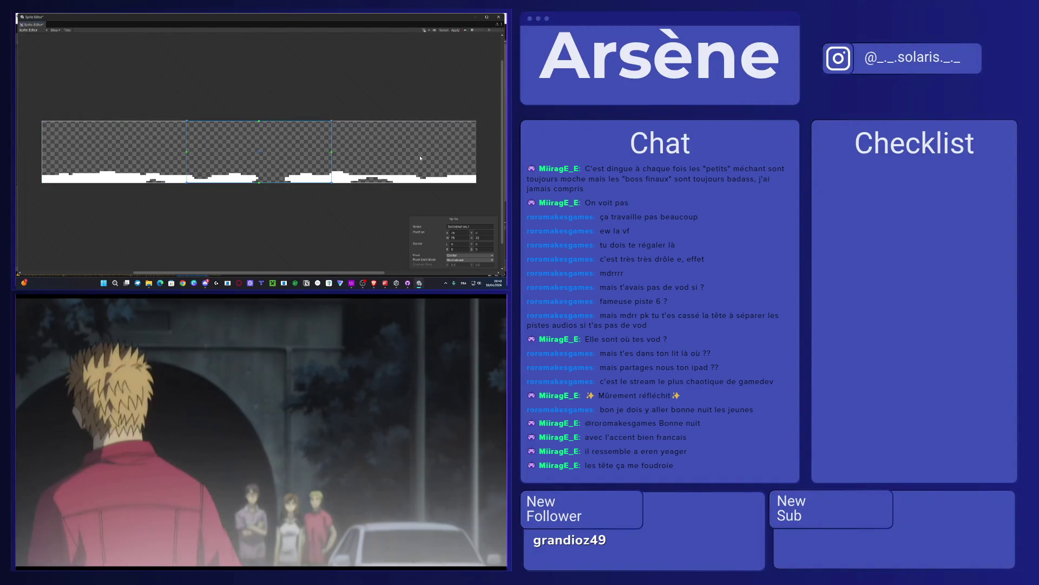
drag(440, 109, 124, 153)
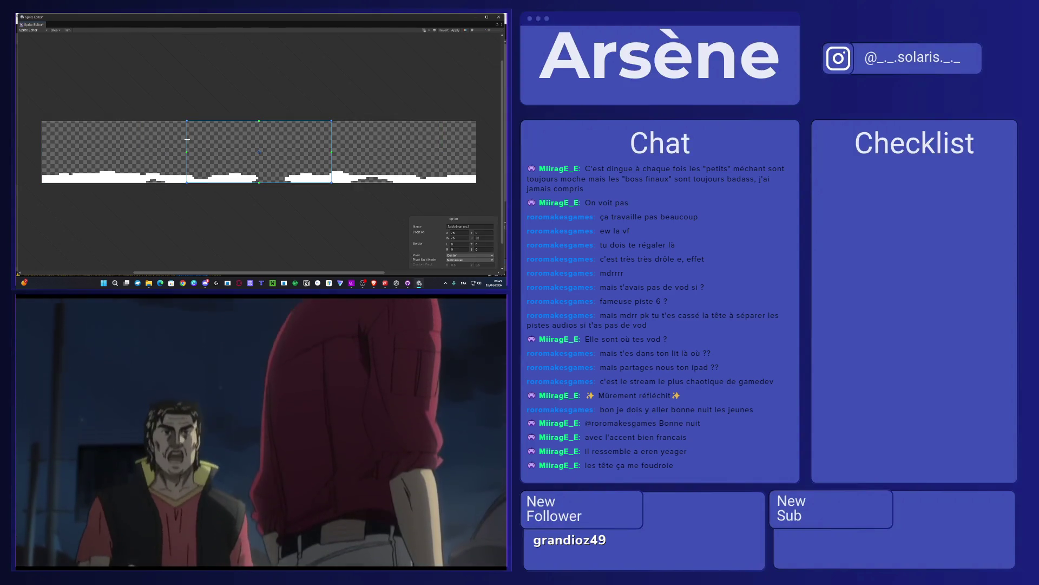
Step: Review the slice settings, keeping Grid By Cell Size, Center pivot and Normalized pivot units
click(56, 31)
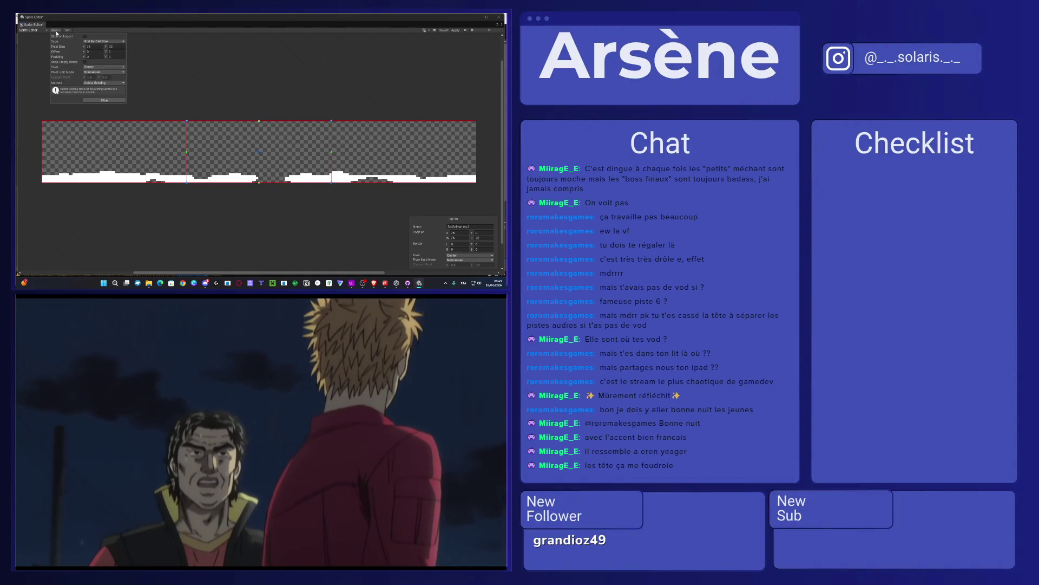
click(92, 42)
click(98, 42)
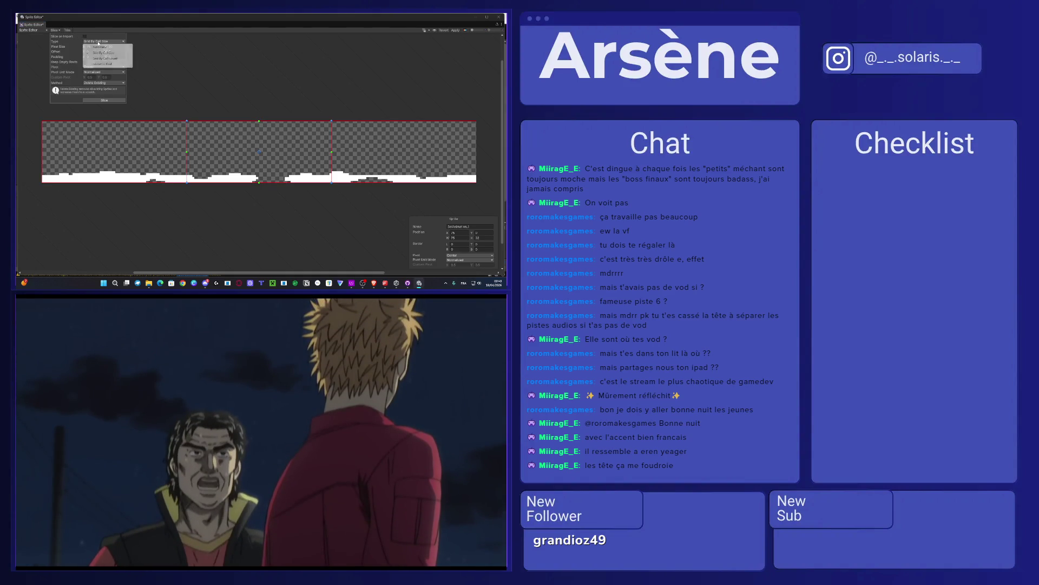
click(98, 42)
click(68, 44)
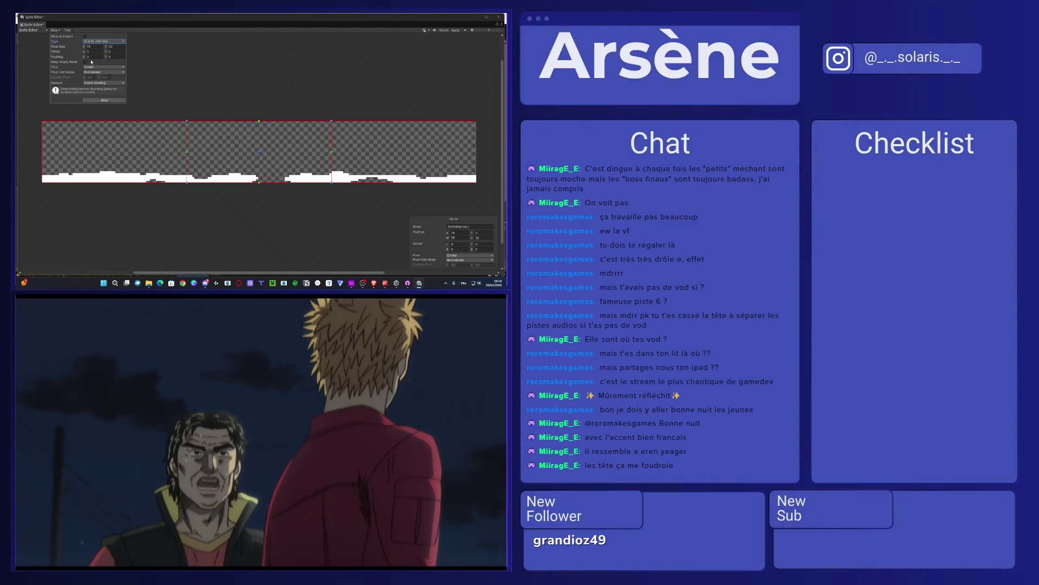
click(95, 67)
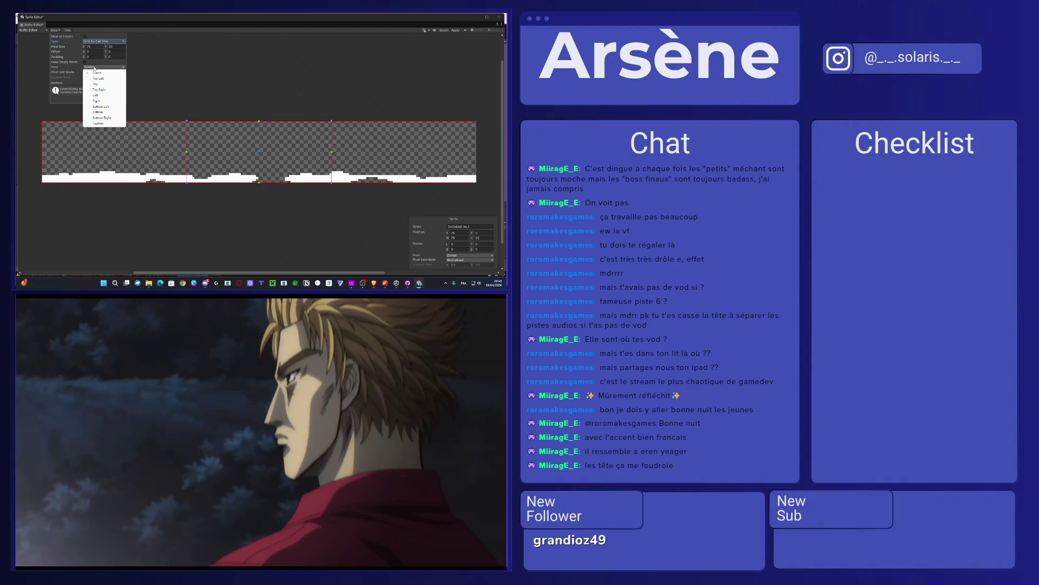
click(94, 64)
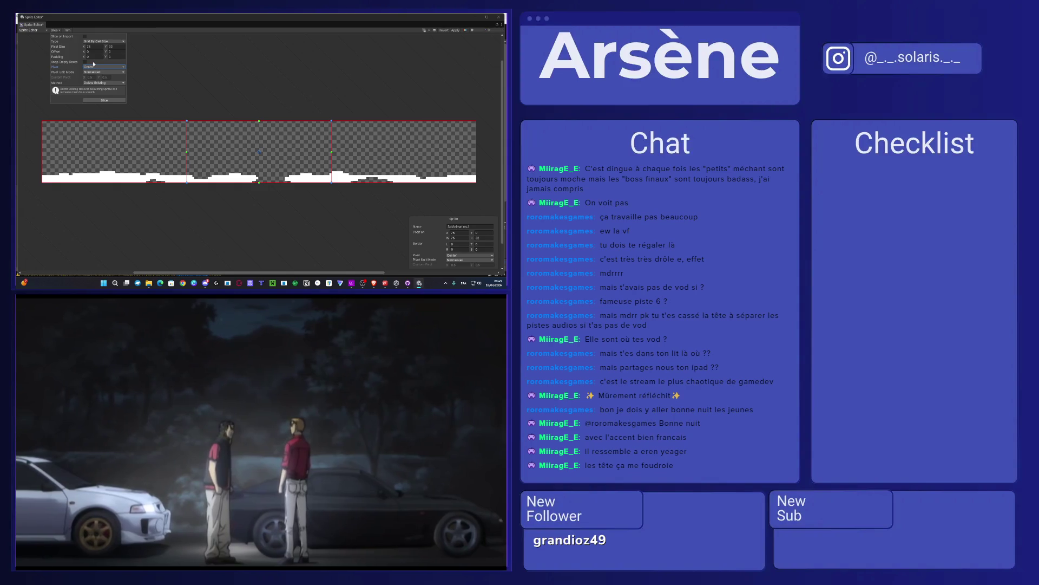
click(96, 72)
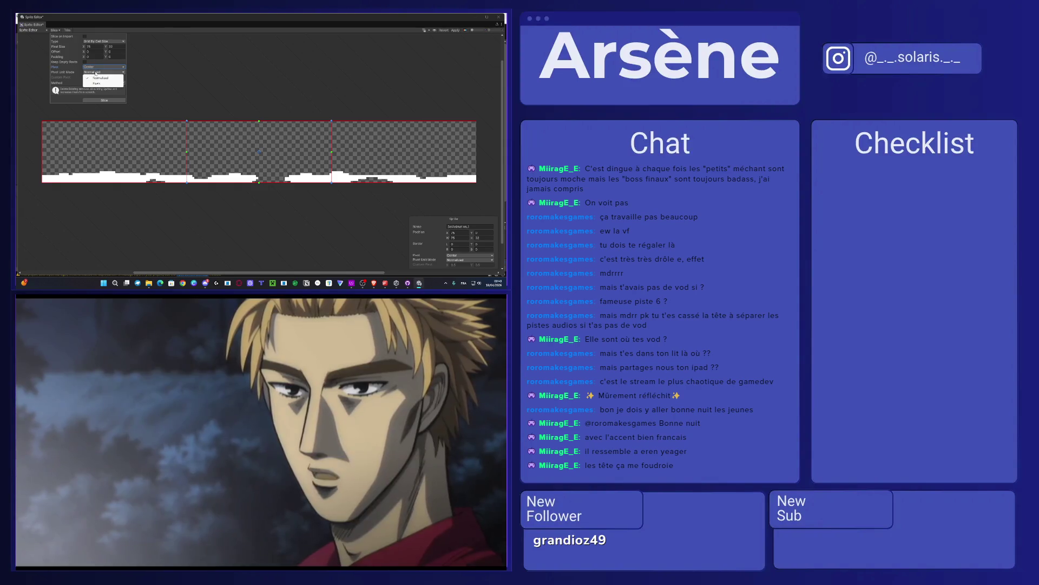
click(99, 78)
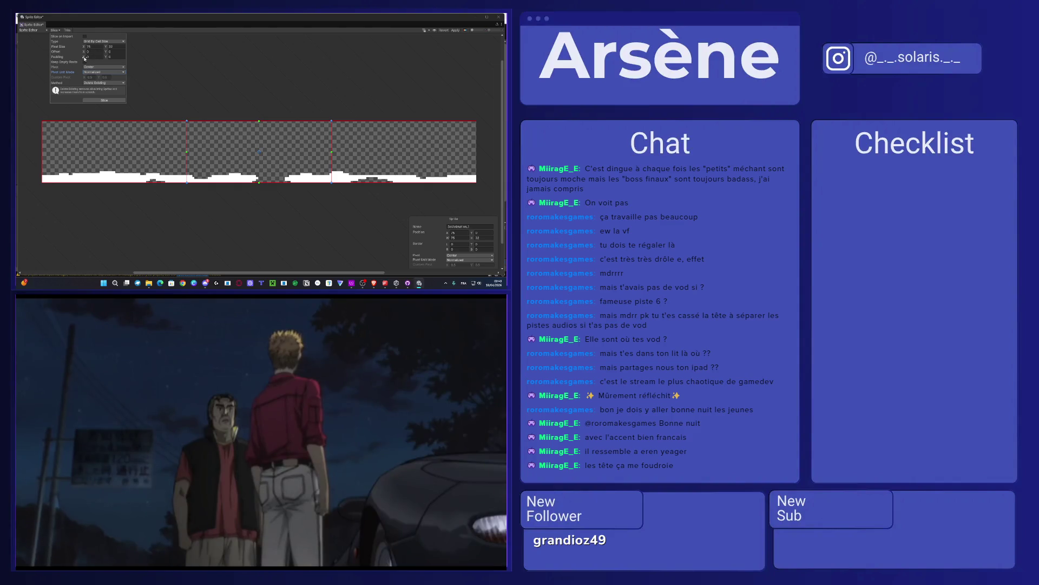
Step: Try a horizontal padding of about 10 in the Slice popup, then set it back to 0
drag(85, 59, 95, 62)
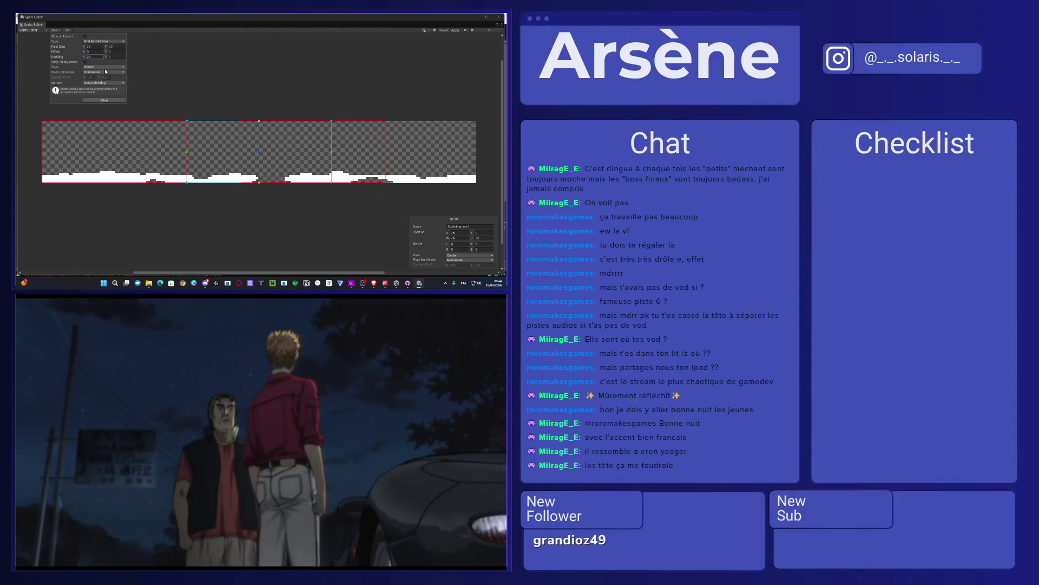
click(97, 140)
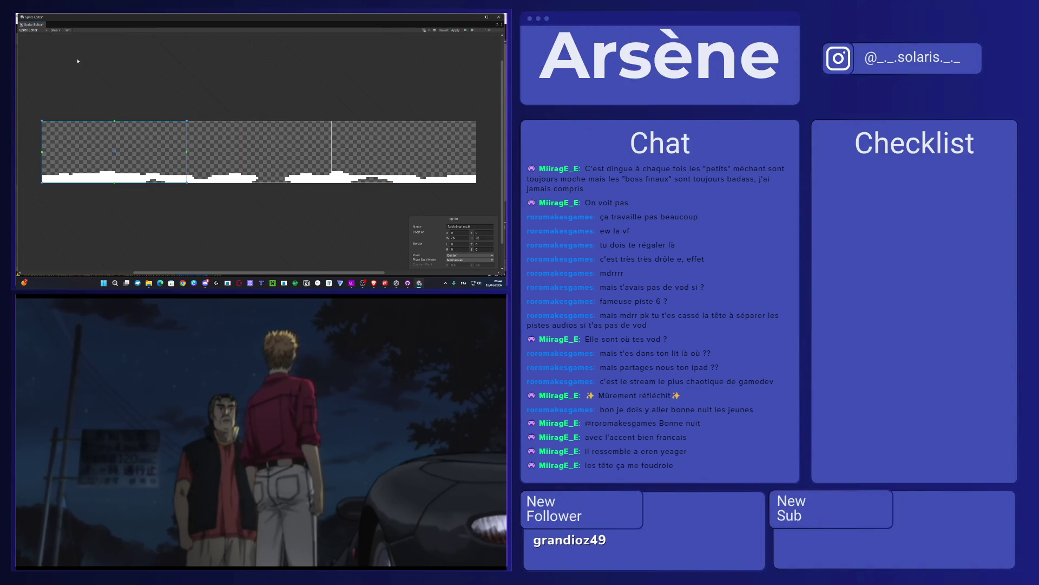
click(56, 31)
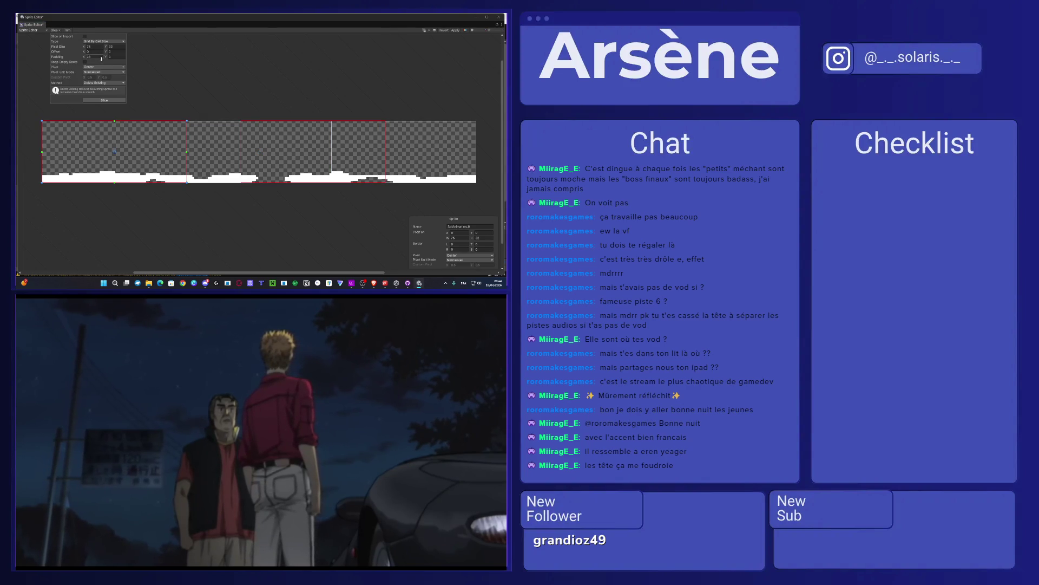
drag(83, 60, 78, 62)
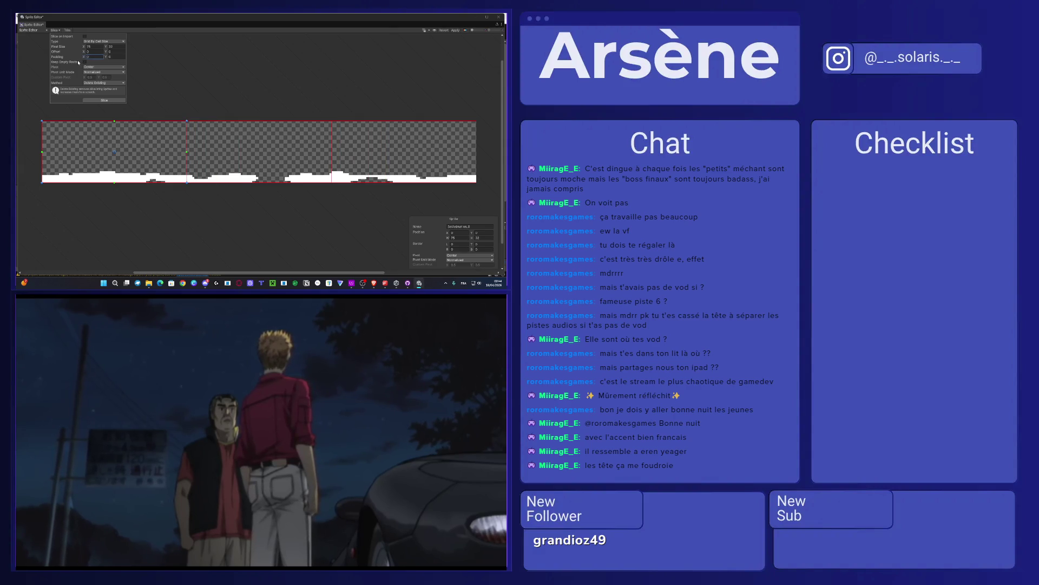
click(281, 142)
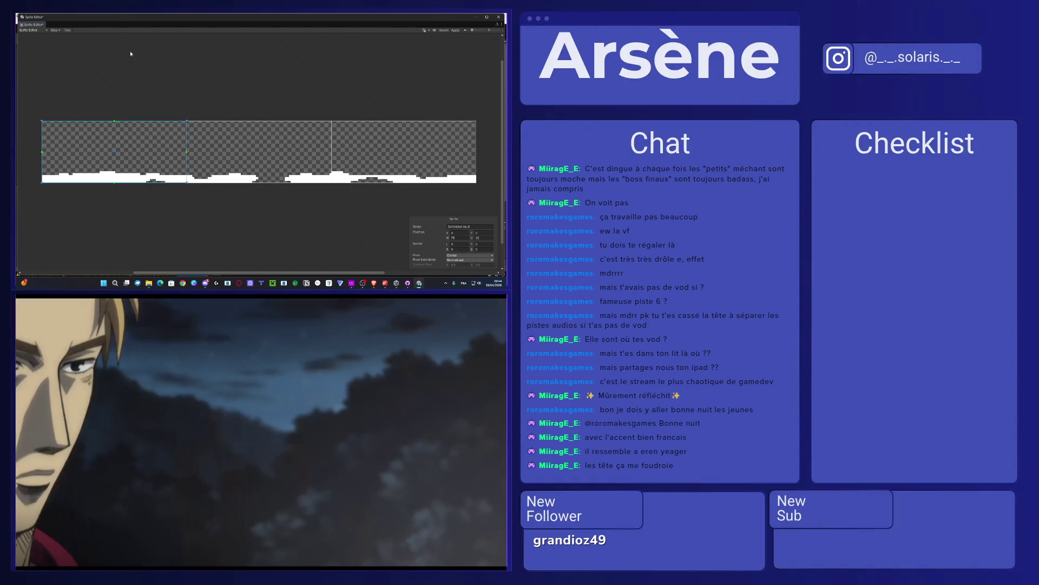
click(55, 31)
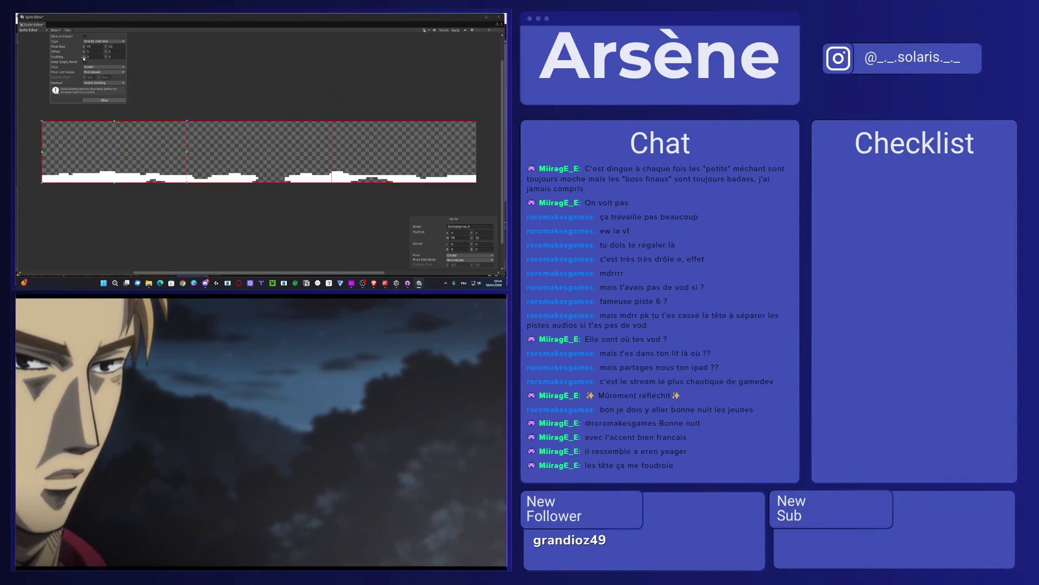
text(21)
key(BackSpace)
key(BackSpace)
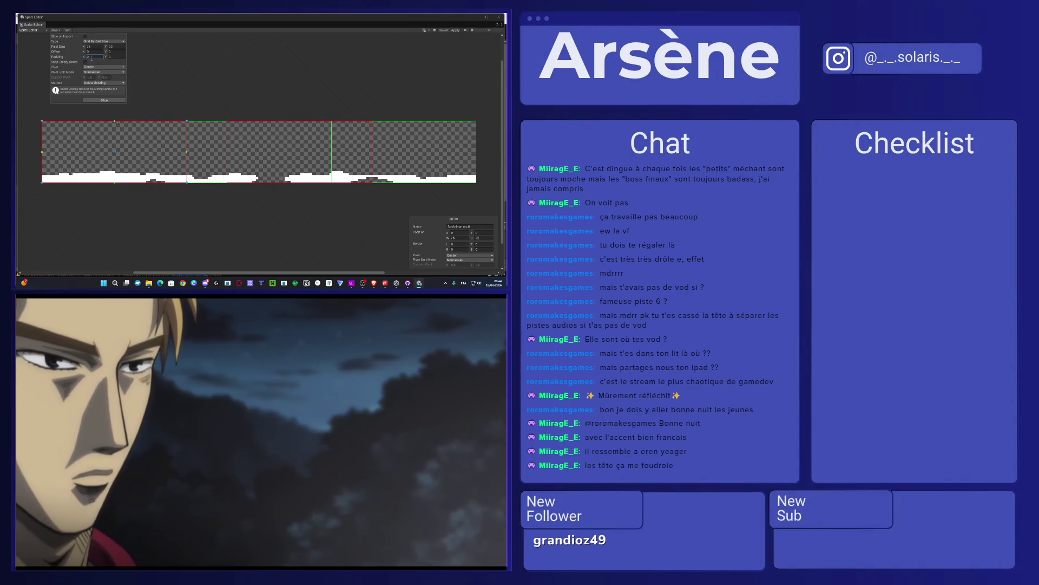
text(0)
click(213, 75)
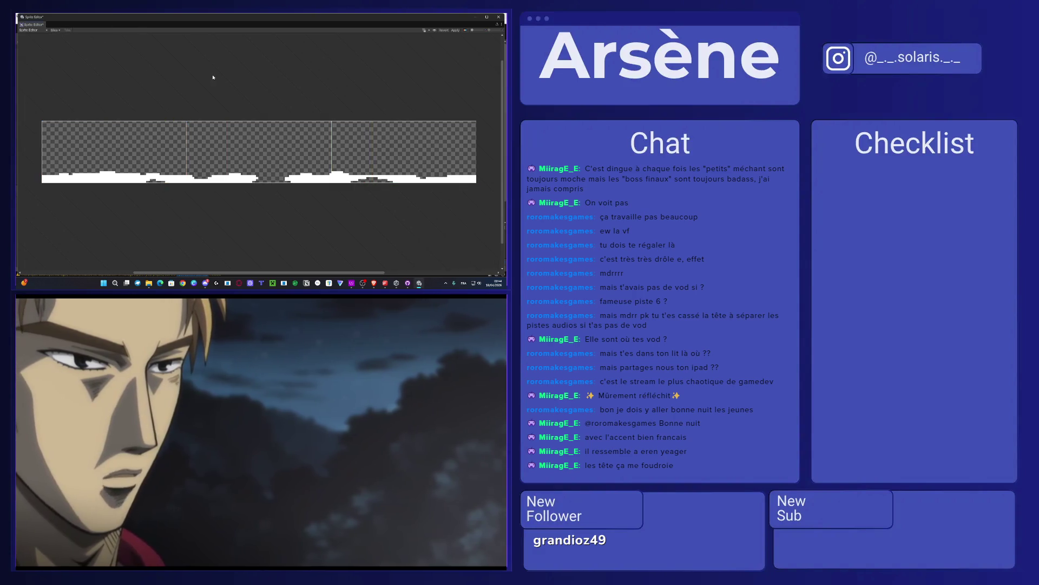
click(54, 30)
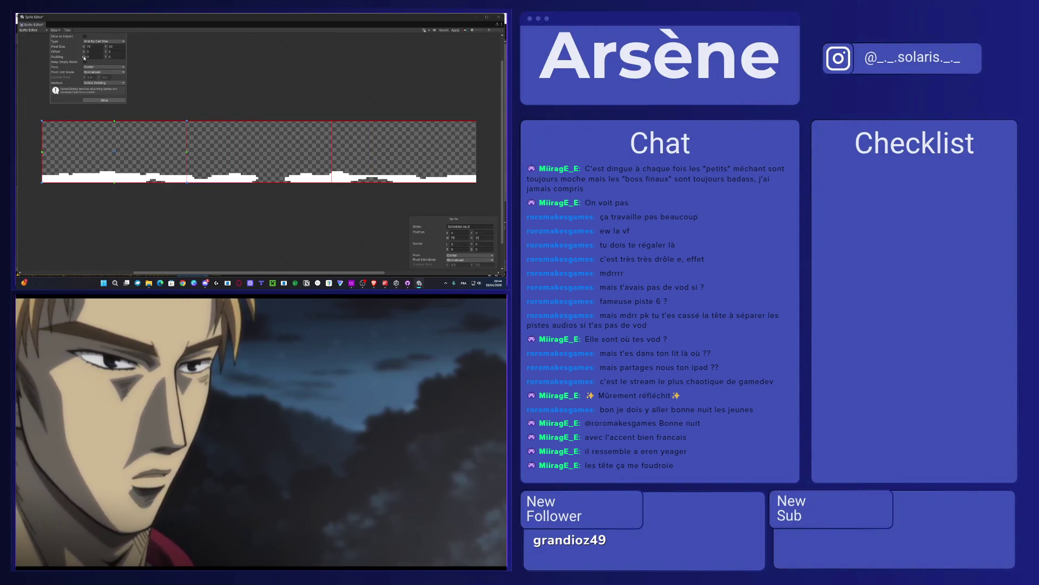
Step: Set the grid's Offset X to 16 after trying 15, 41 and 38
click(85, 56)
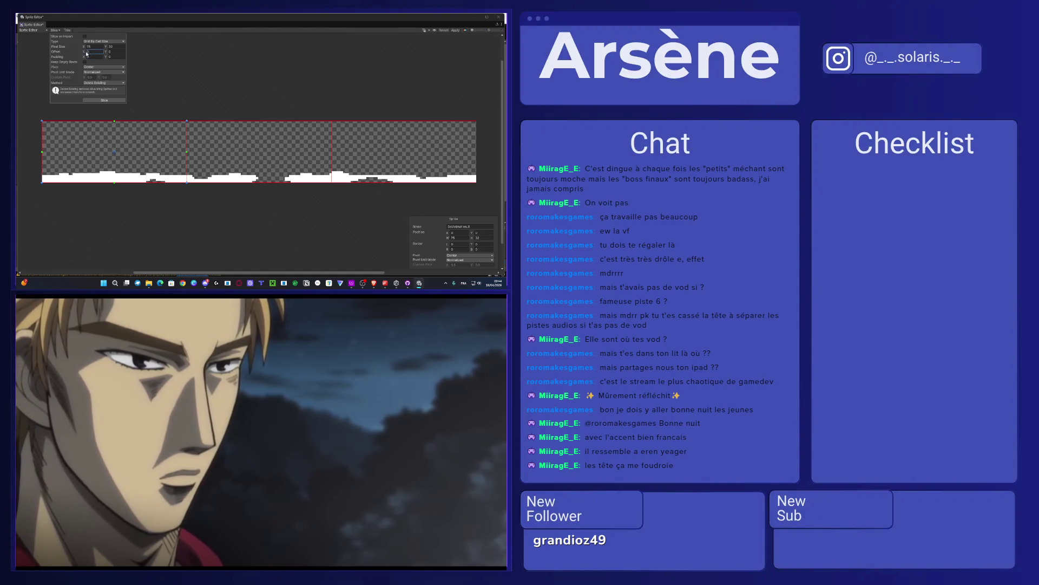
text(15)
key(BackSpace)
key(BackSpace)
text(41)
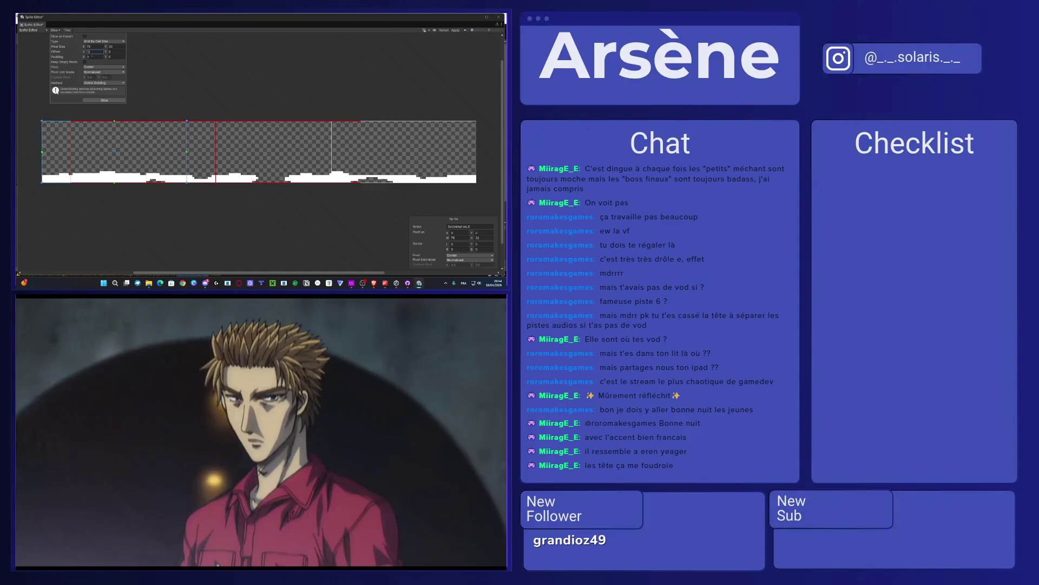
key(BackSpace)
key(BackSpace)
text(38)
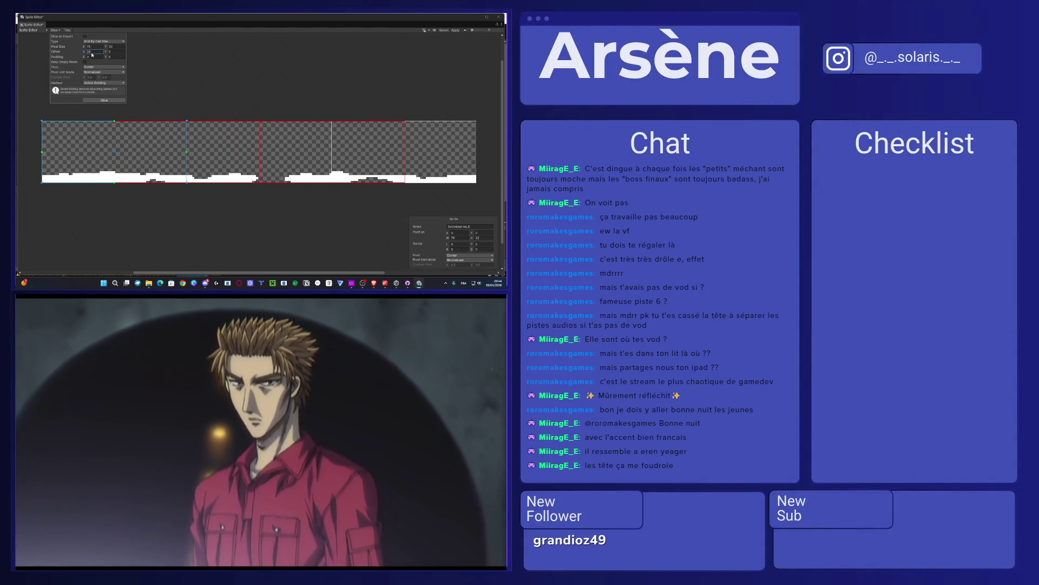
key(BackSpace)
key(BackSpace)
text(16)
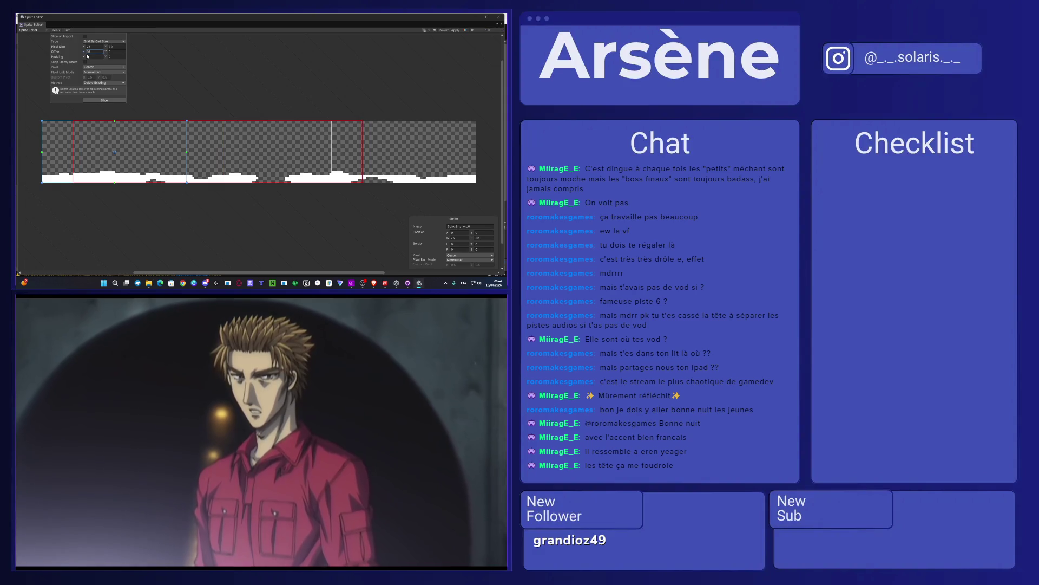
click(221, 83)
click(123, 126)
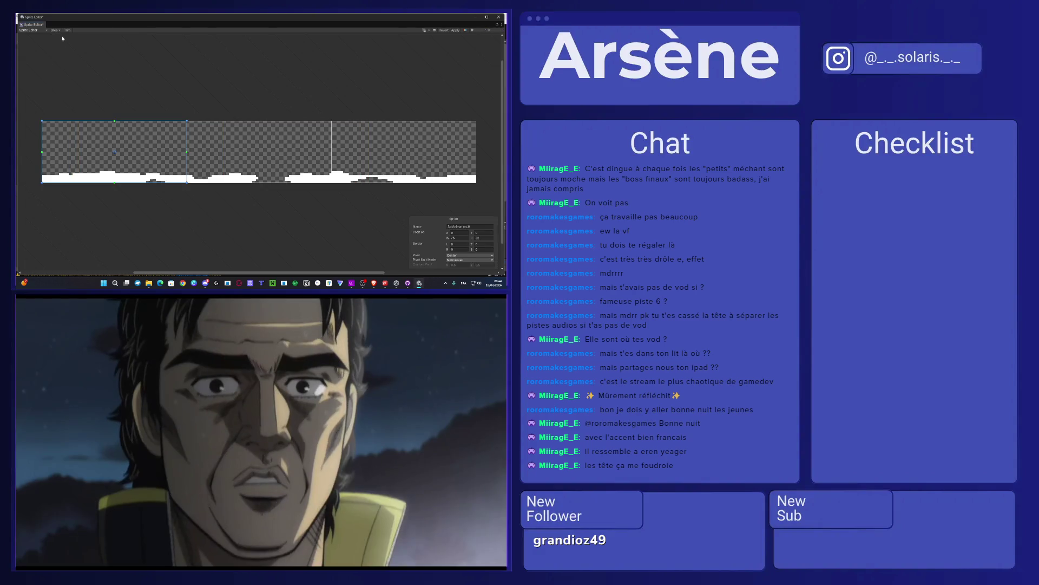
Step: Re-slice the sheet, accept the data-loss warning, and close the Sprite Editor
click(56, 30)
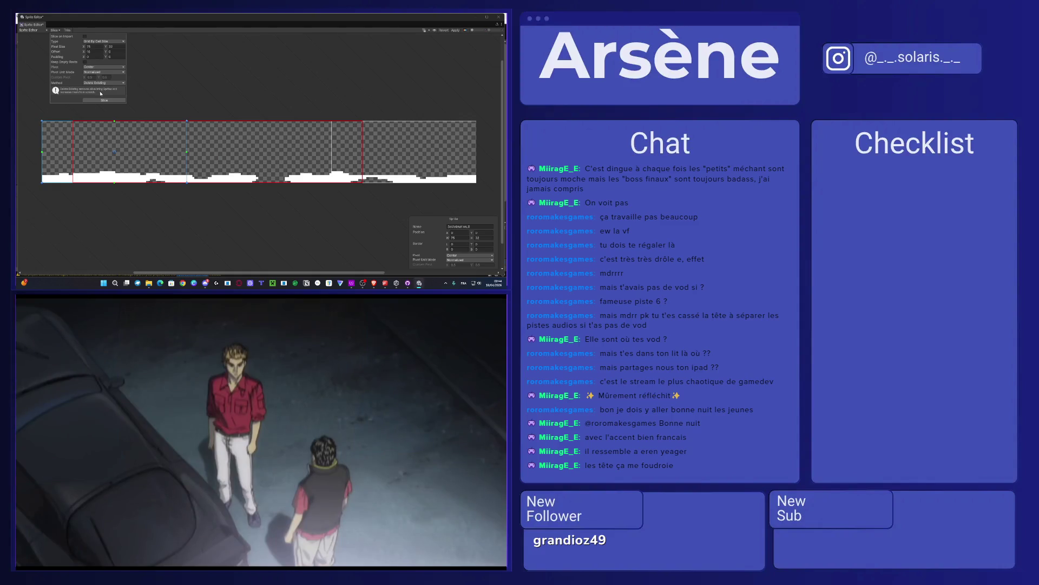
click(104, 100)
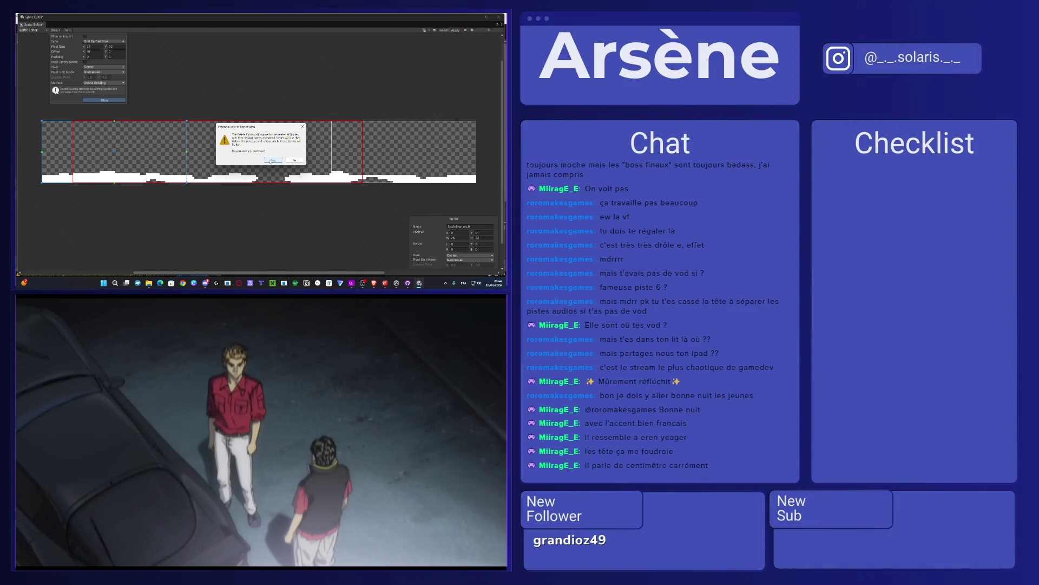
click(272, 161)
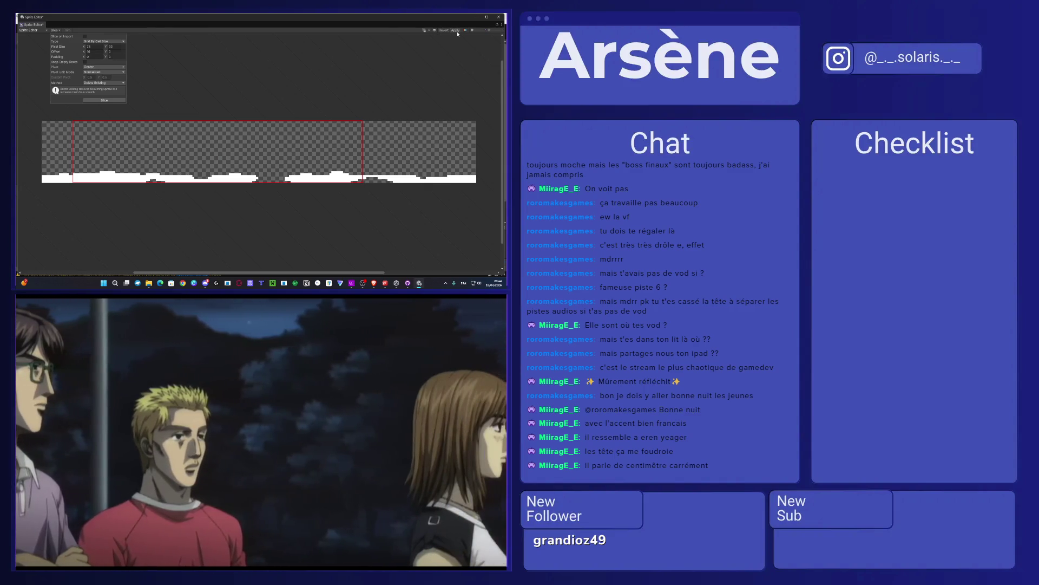
click(145, 152)
click(499, 17)
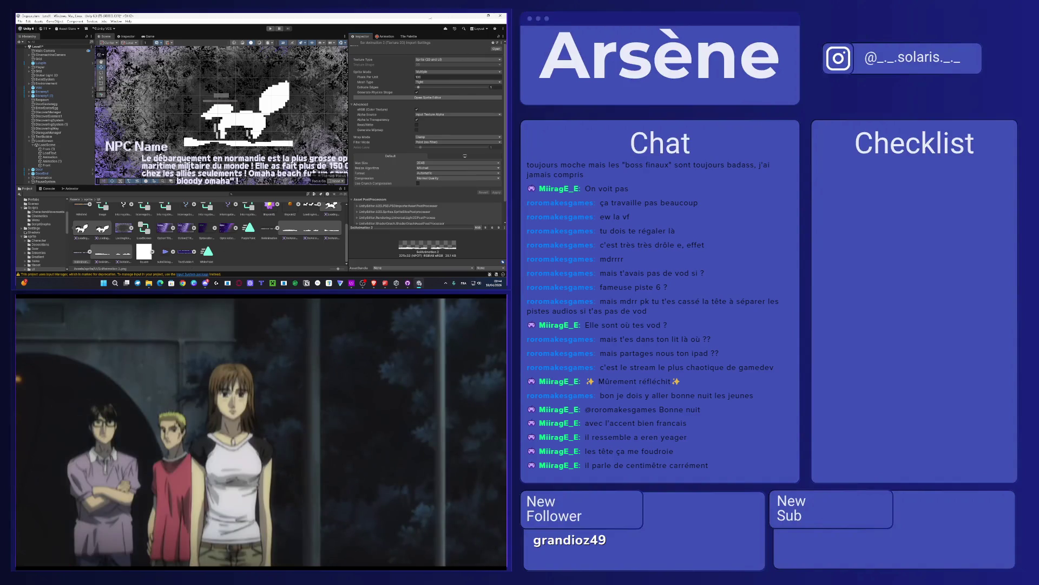
Step: Select the Animation (1) loading-screen object in the Hierarchy and show its animation timeline
click(385, 36)
click(436, 42)
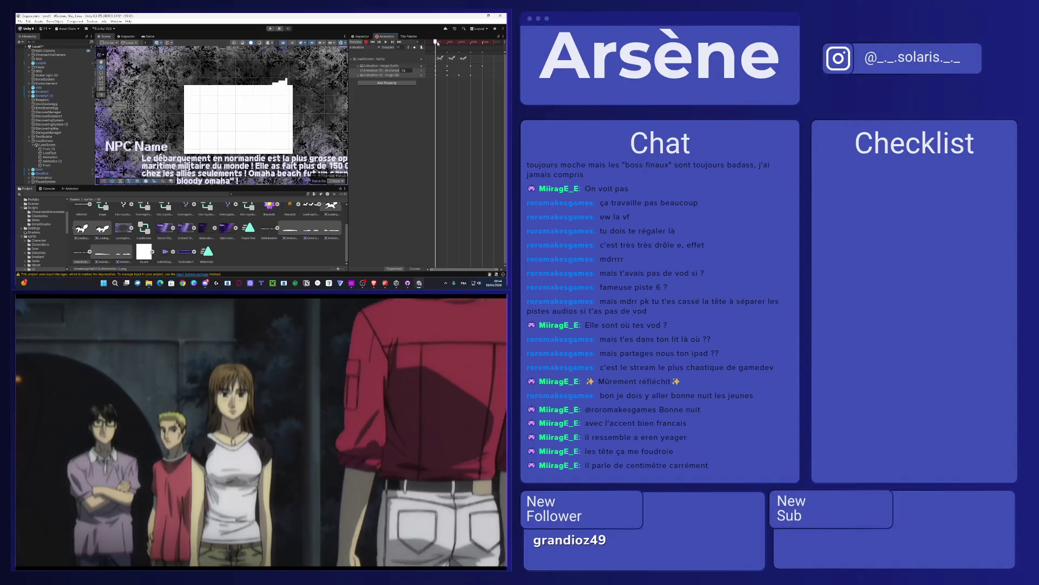
click(361, 36)
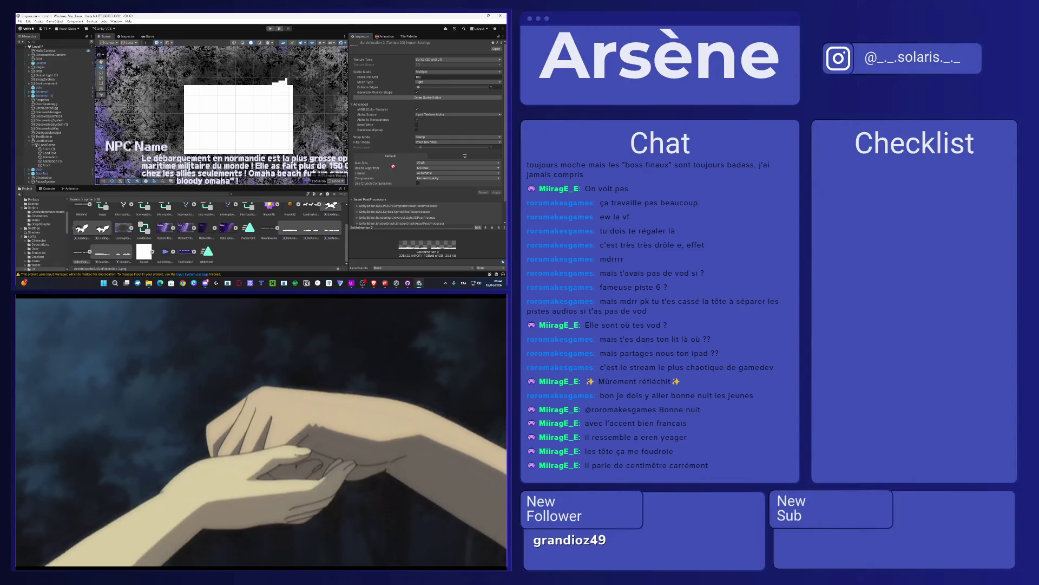
scroll(325, 233, up, 1)
click(241, 115)
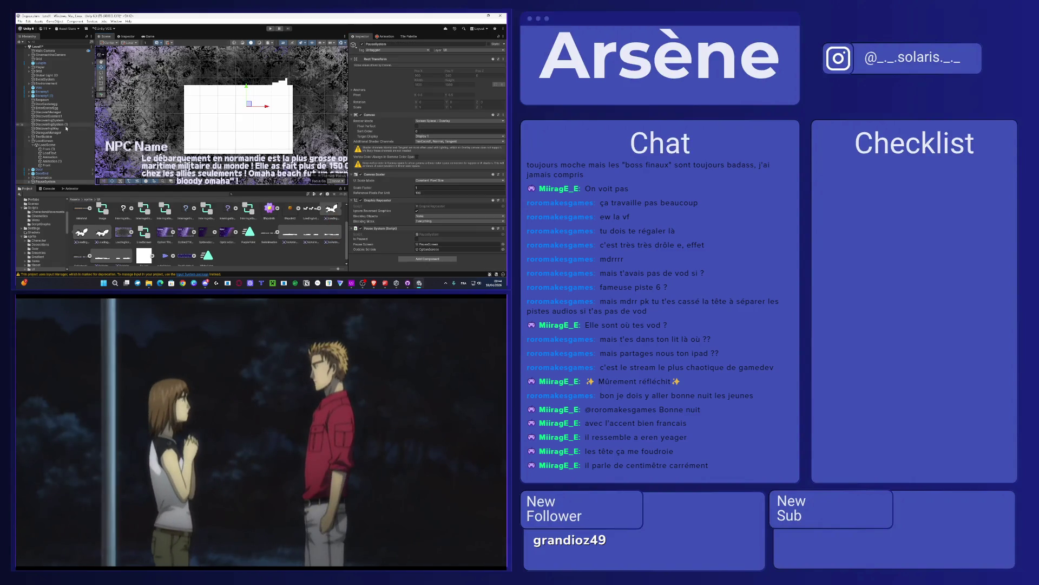
click(224, 145)
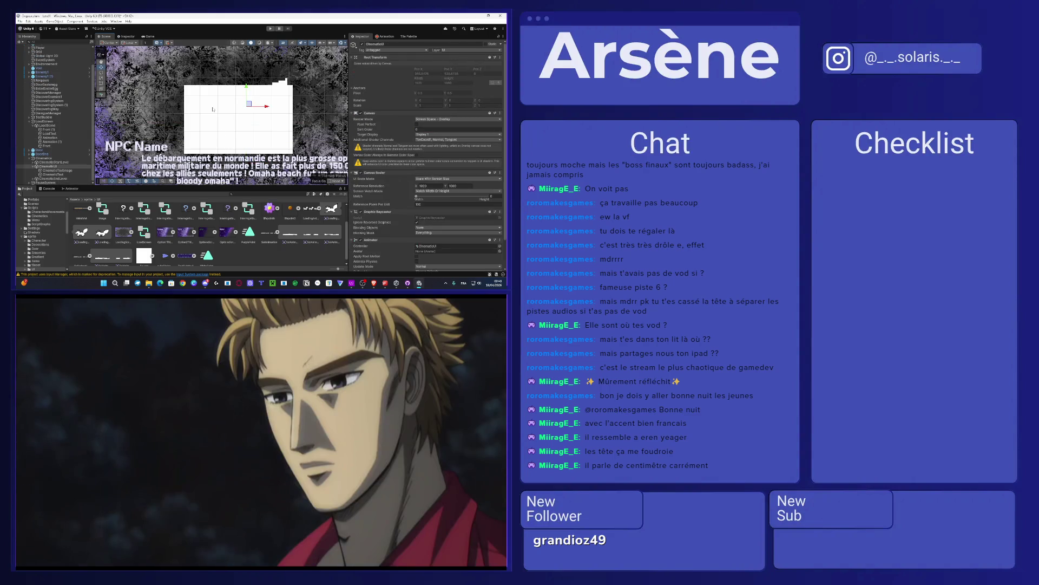
click(238, 117)
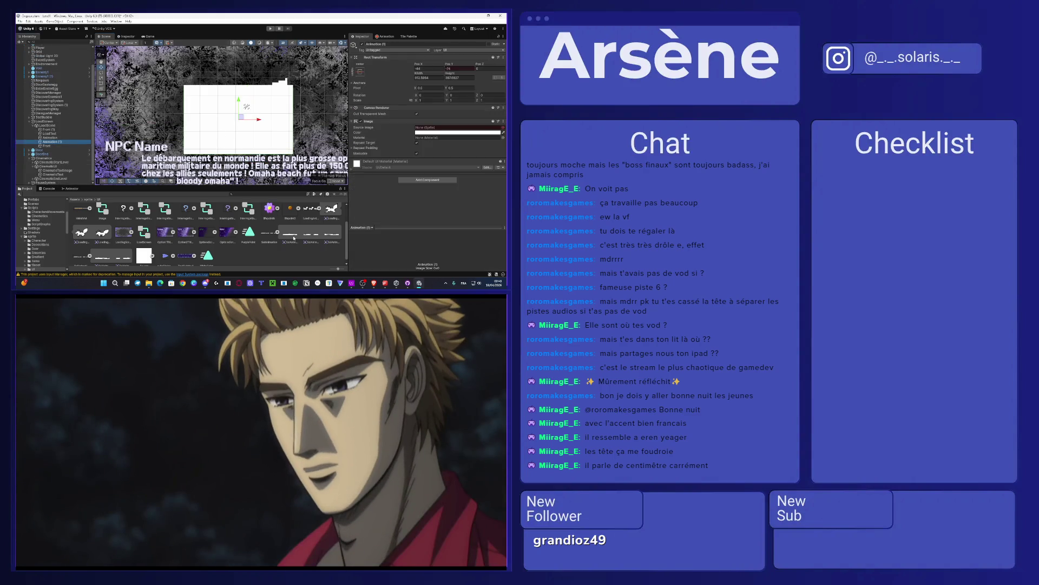
scroll(277, 244, down, 1)
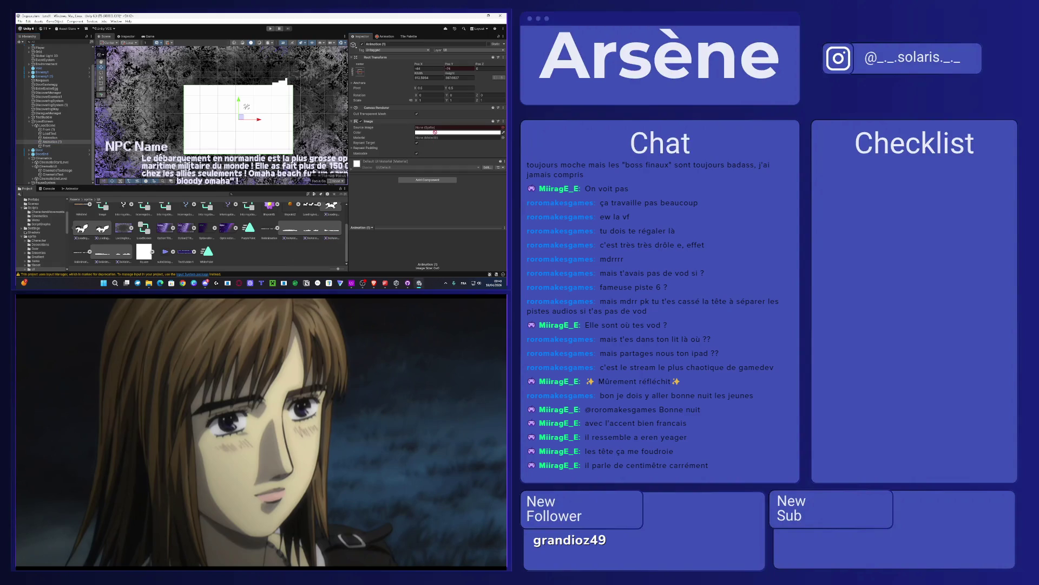
drag(435, 132, 433, 127)
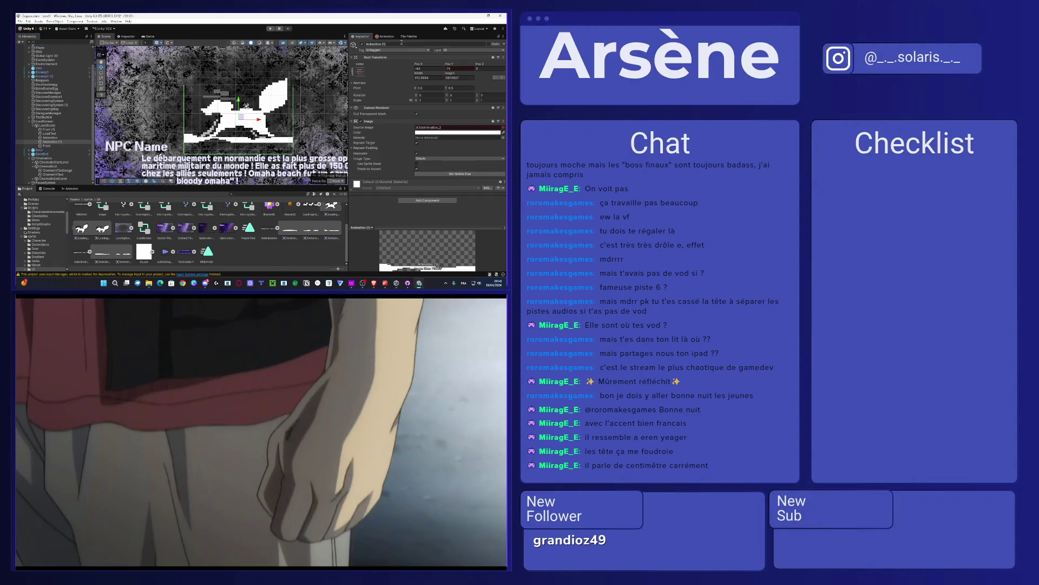
click(385, 37)
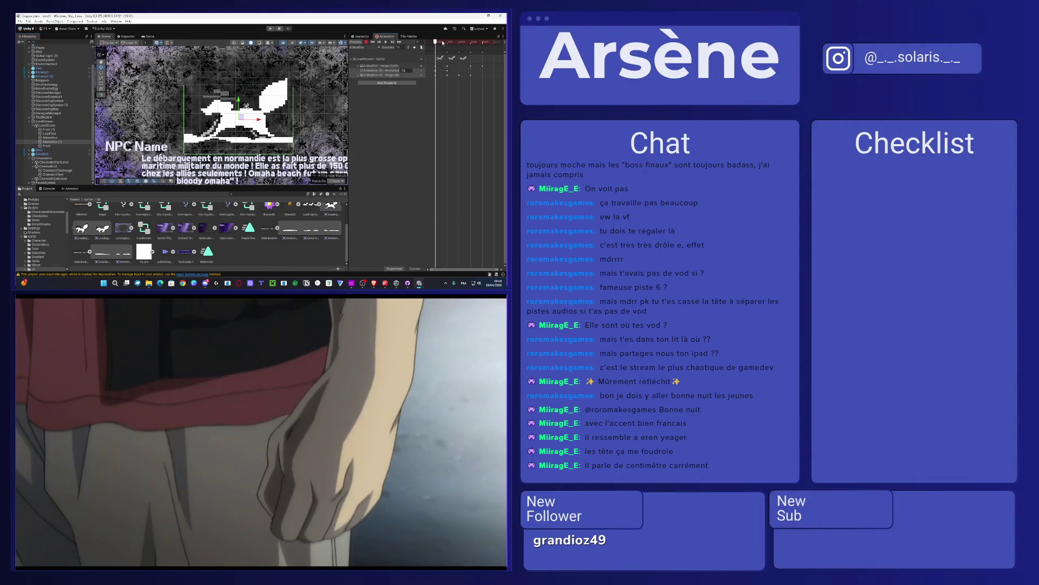
Step: Preview later frames of the Animation (1) clip, switching between timeline and Inspector
click(447, 41)
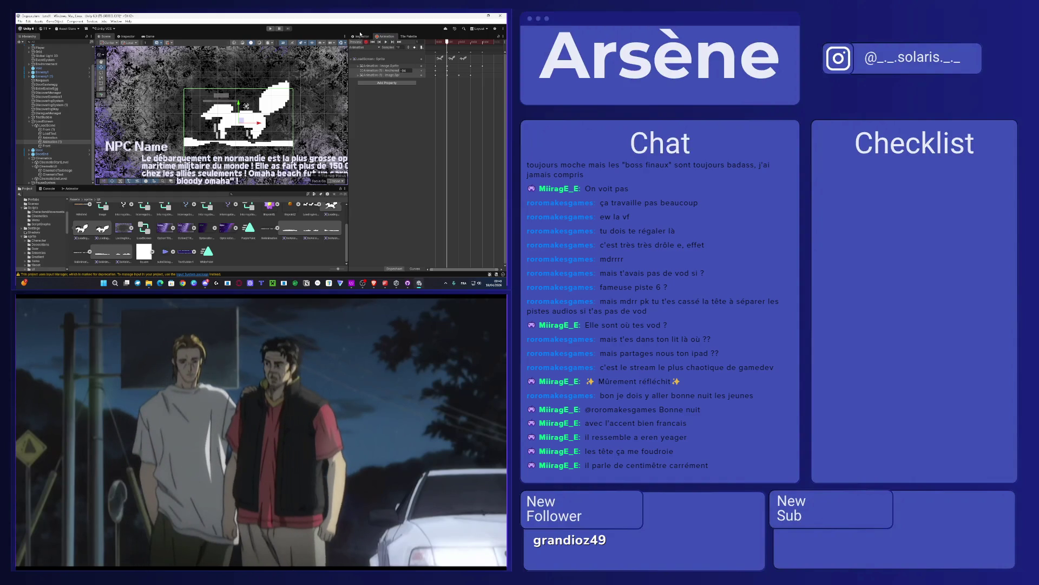
click(361, 36)
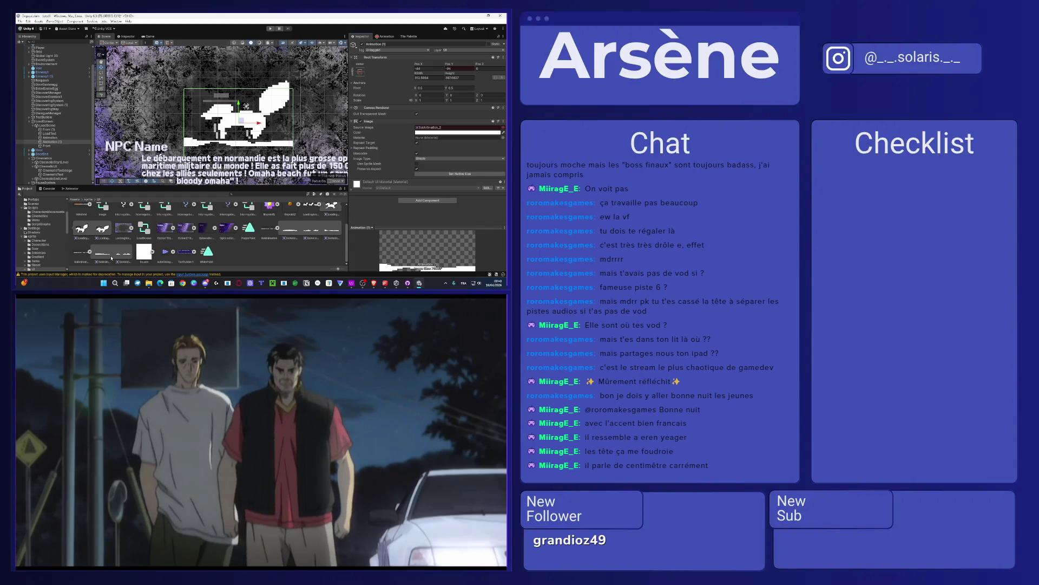
scroll(125, 255, up, 1)
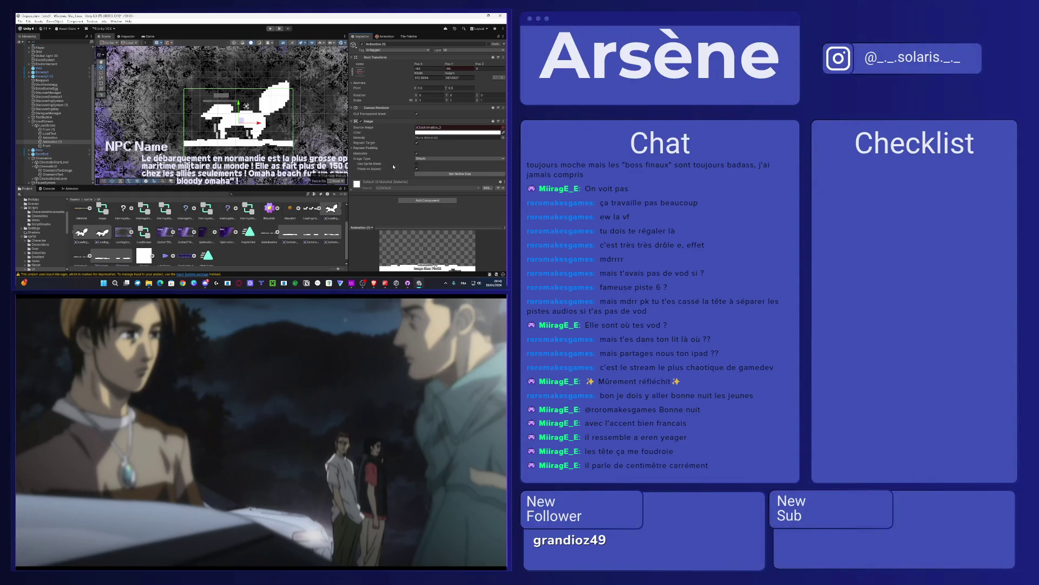
click(391, 37)
click(459, 41)
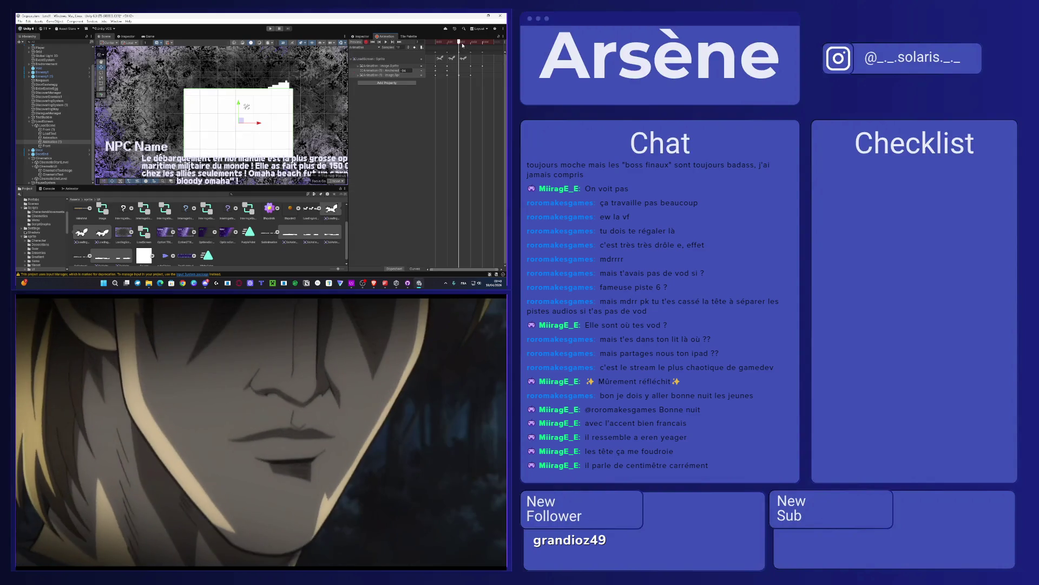
click(362, 36)
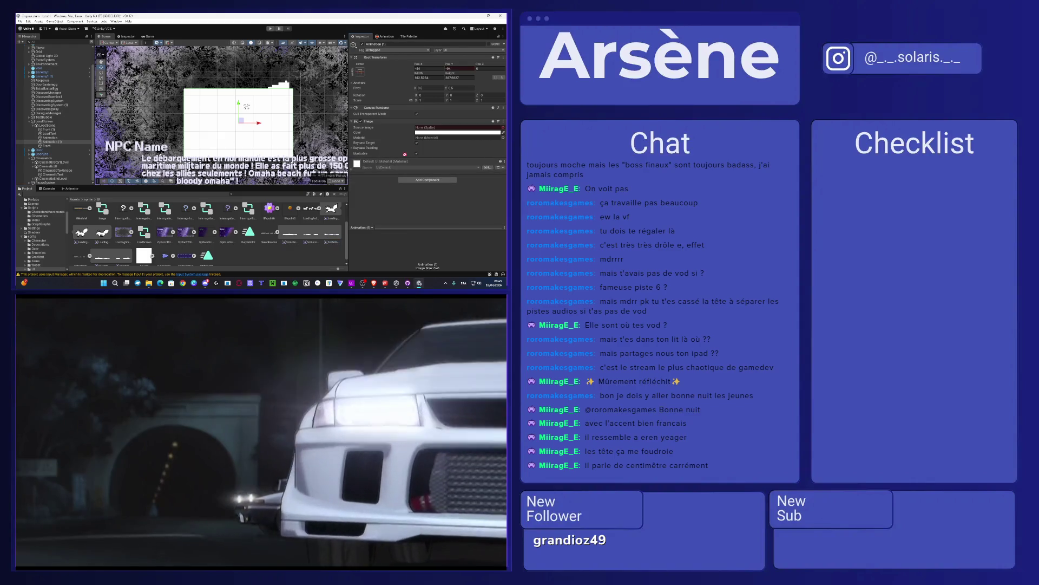
click(406, 36)
click(385, 37)
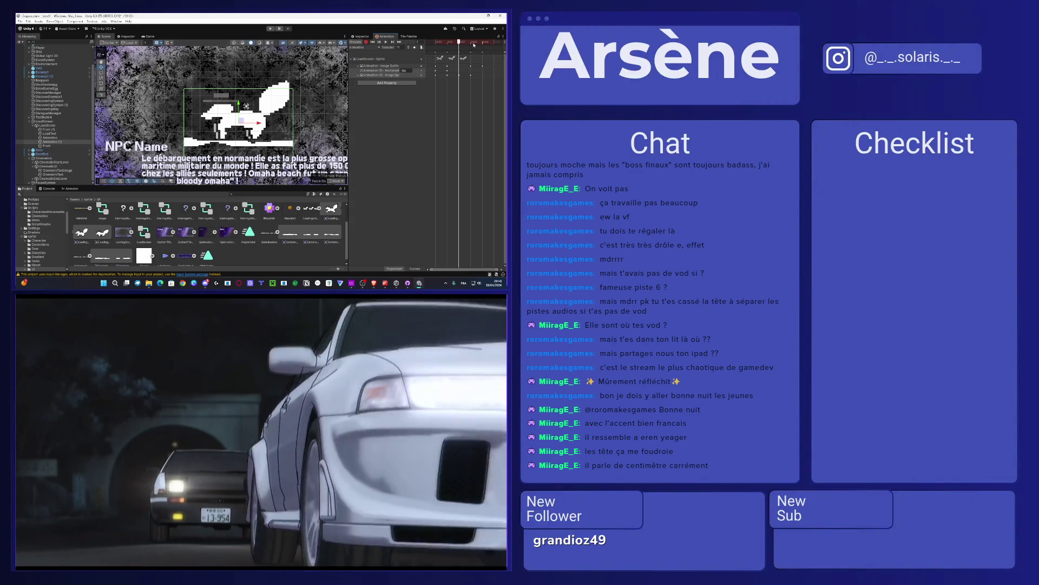
click(360, 36)
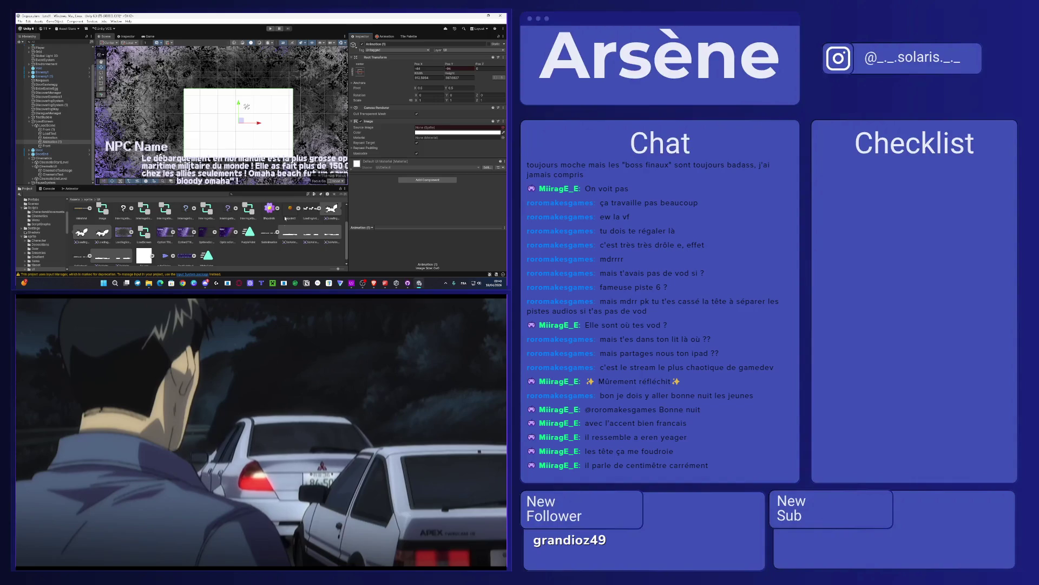
Step: Set the SolAnimation sprite as the Image's Source Image and return to the timeline
drag(438, 130, 438, 130)
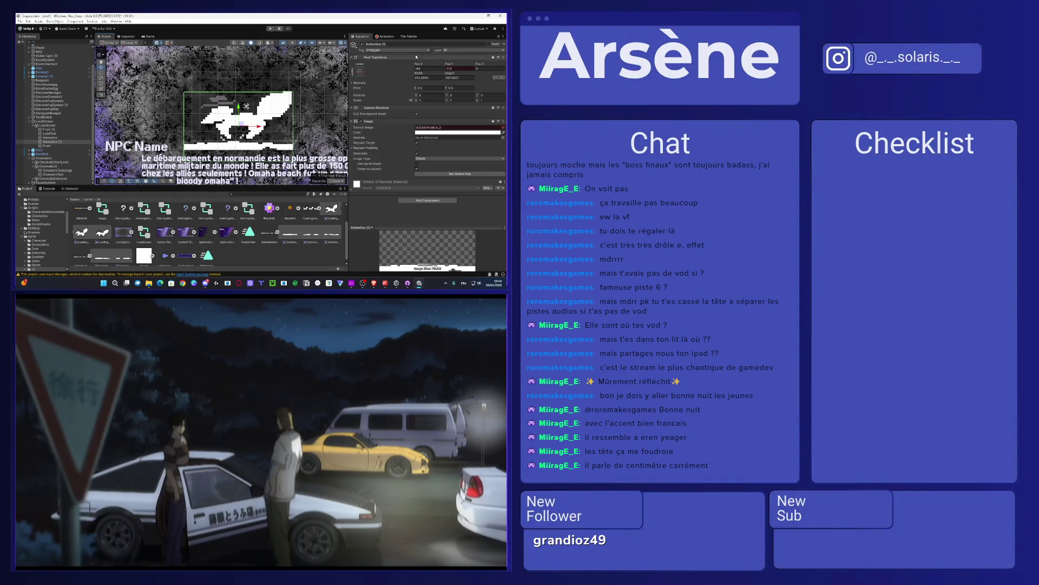
click(388, 37)
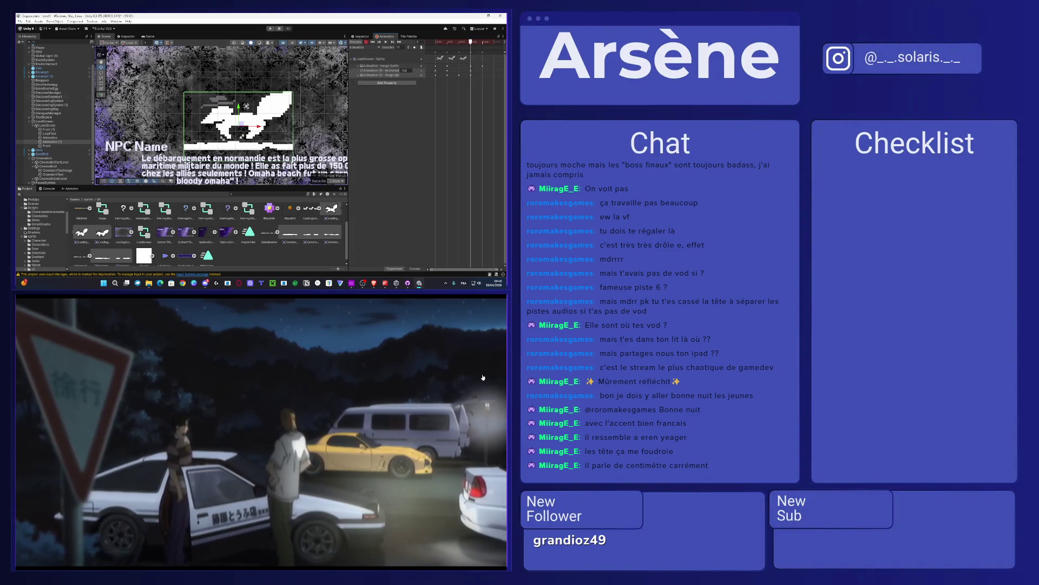
mouse_move(420, 371)
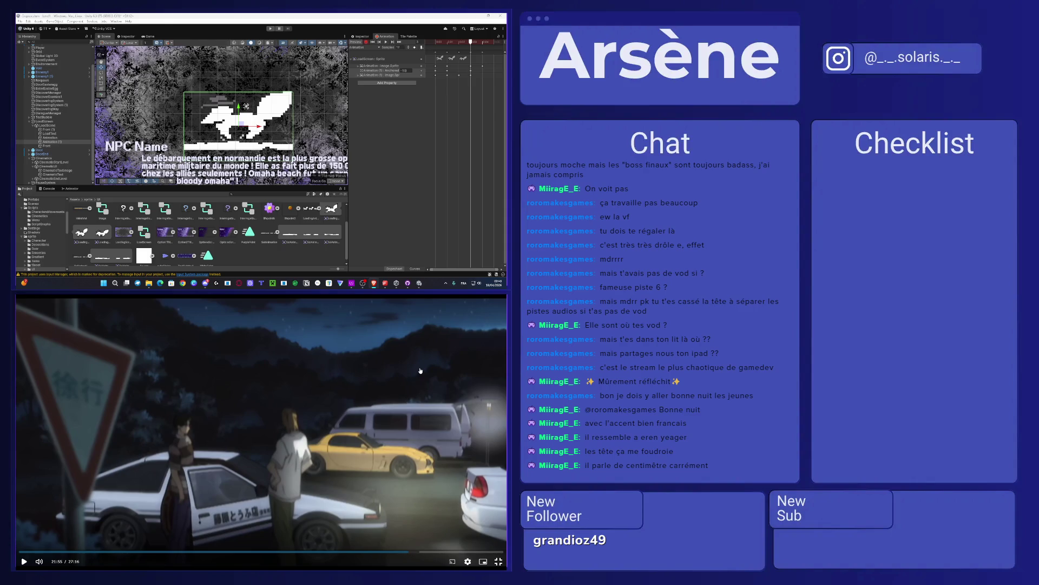
click(421, 371)
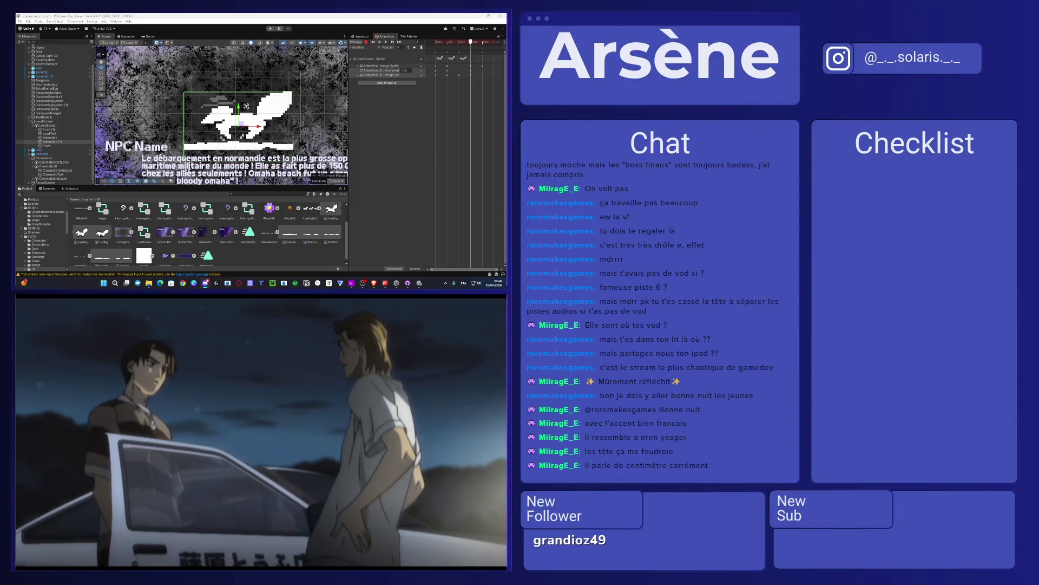
mouse_move(394, 437)
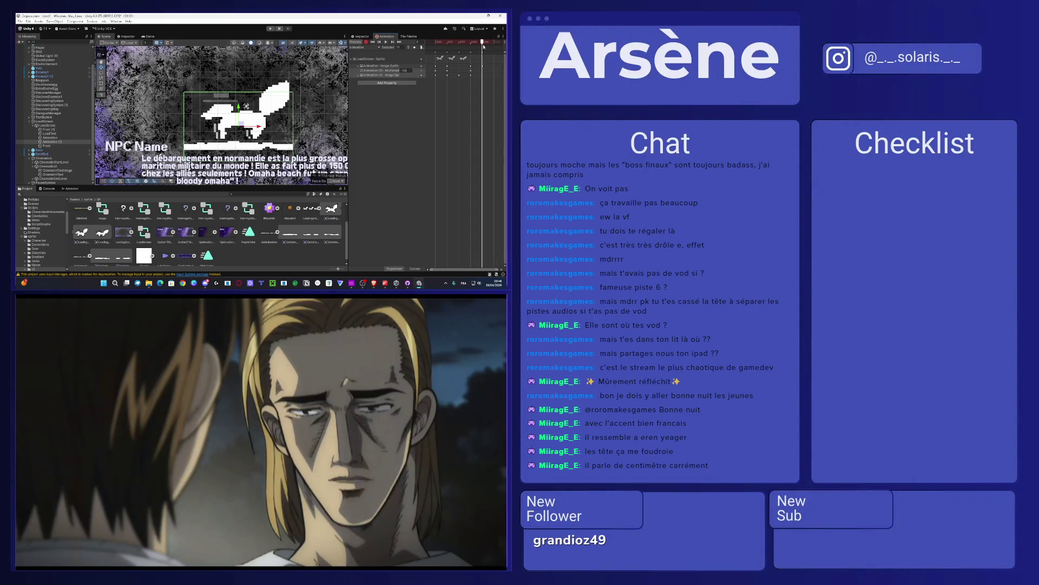
Step: Advance the animation by a frame and select all keyframes at that time
click(437, 55)
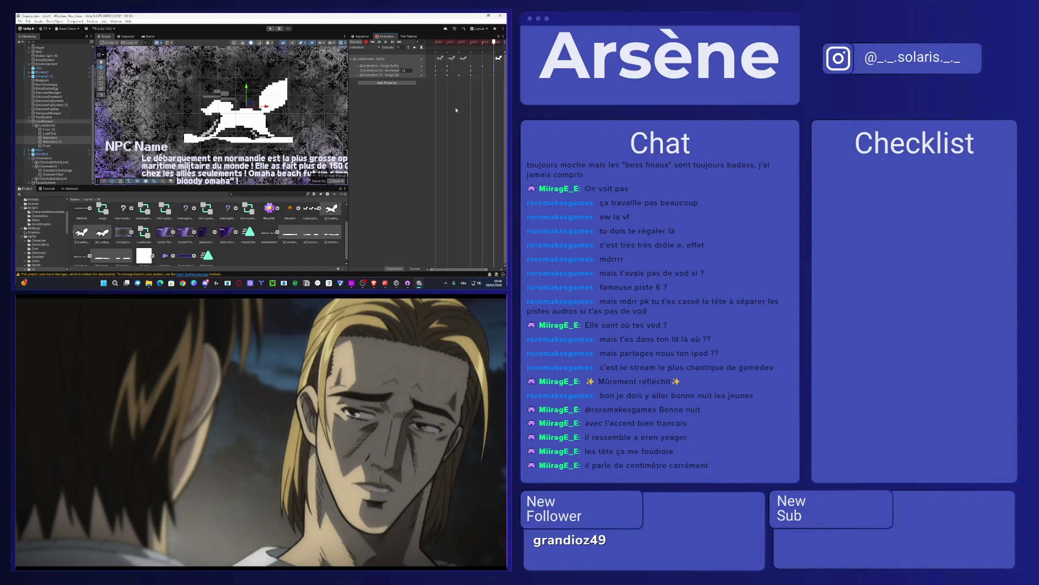
scroll(454, 76, down, 5)
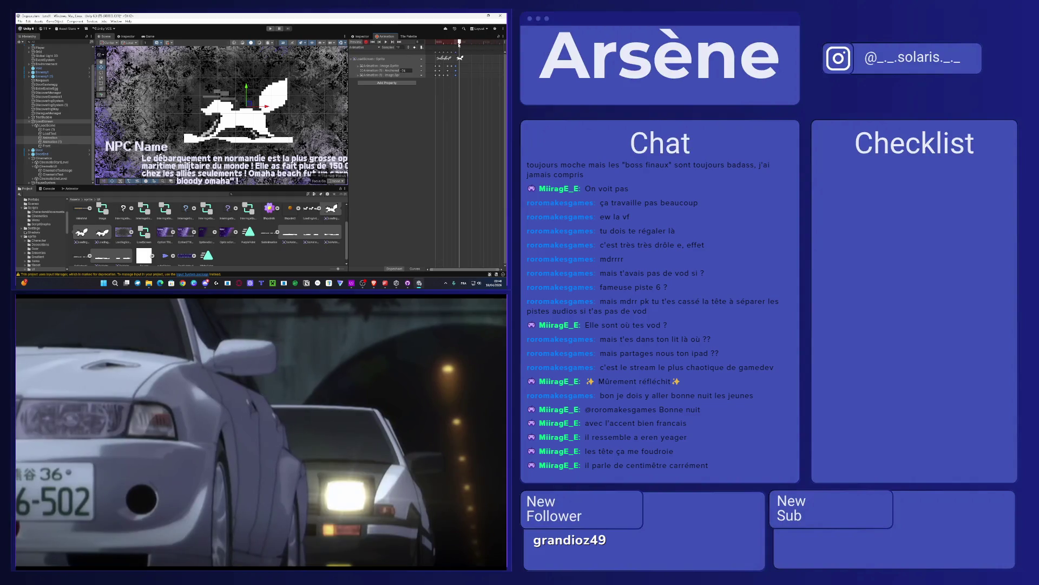
click(460, 42)
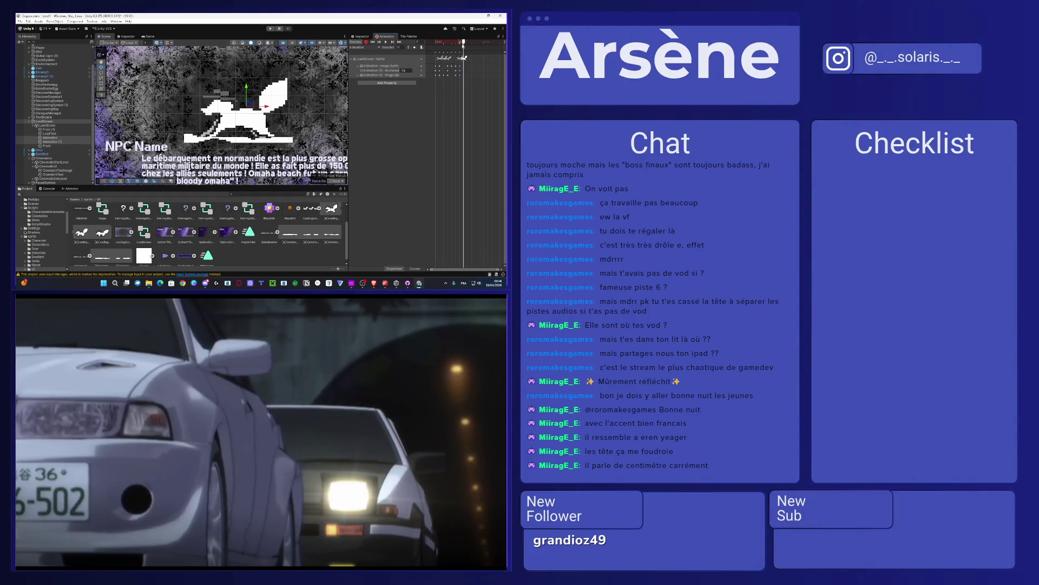
click(463, 42)
click(460, 53)
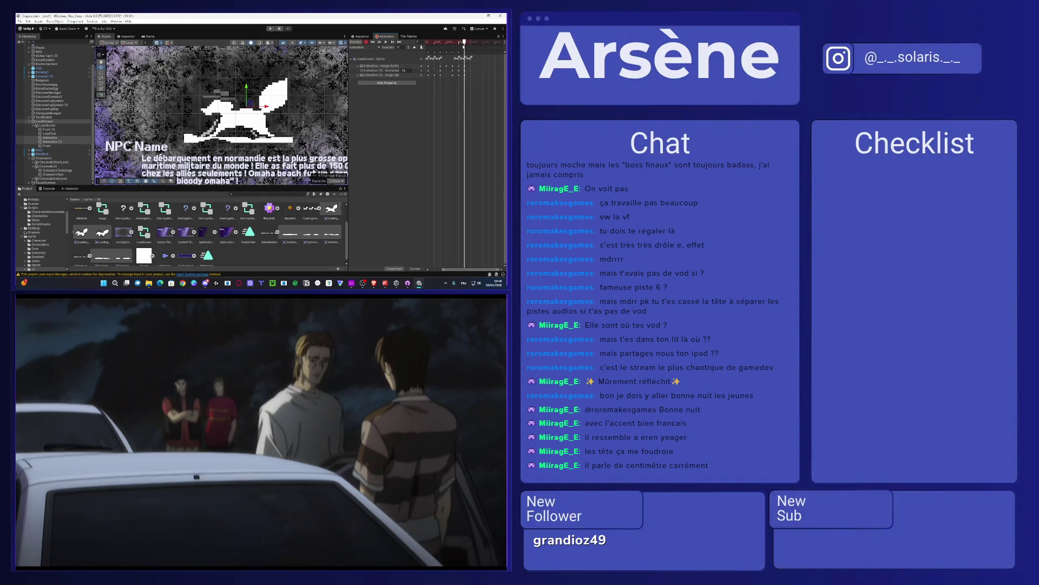
scroll(464, 72, up, 2)
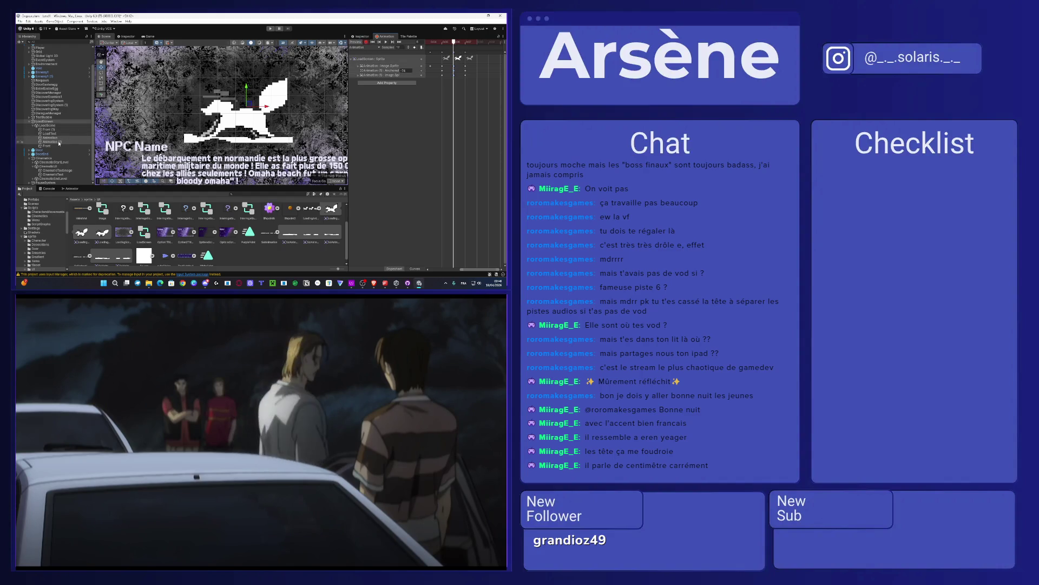
Step: Key the fox sprite's anchored position at 45, then 35 later, and check the in-between frames
click(238, 89)
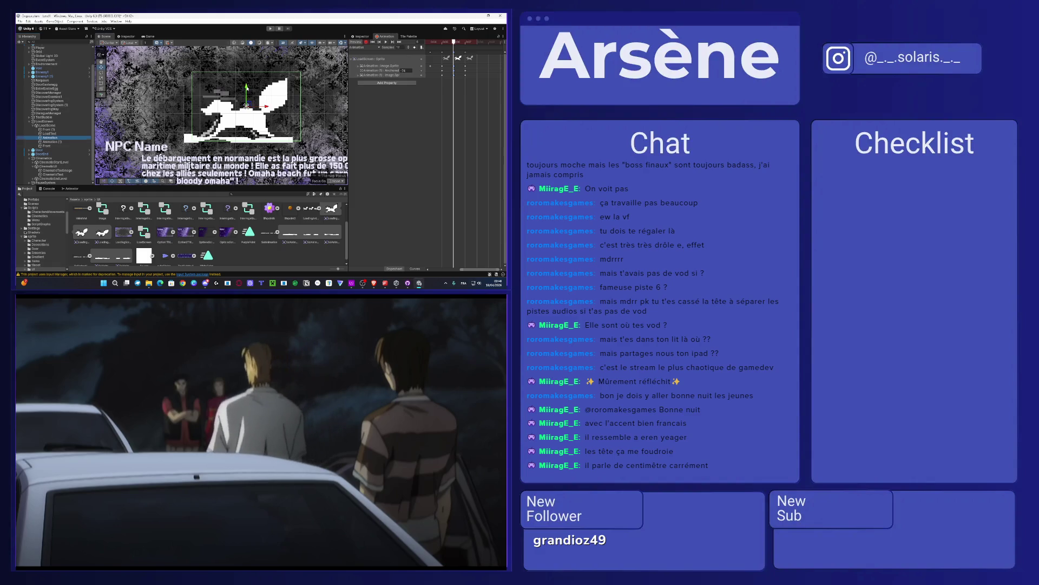
drag(246, 105, 247, 97)
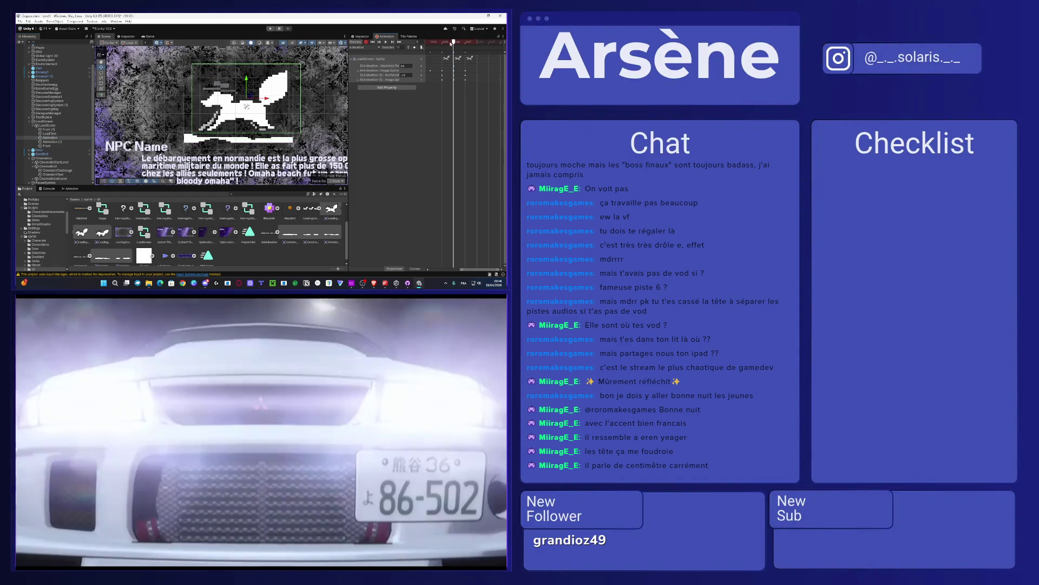
drag(452, 43, 466, 44)
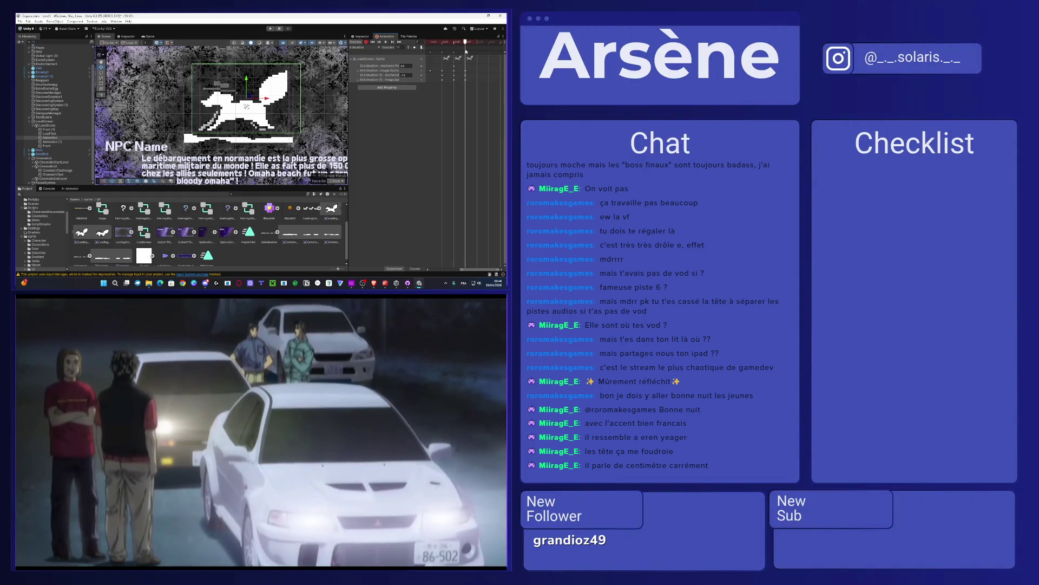
drag(246, 82, 245, 86)
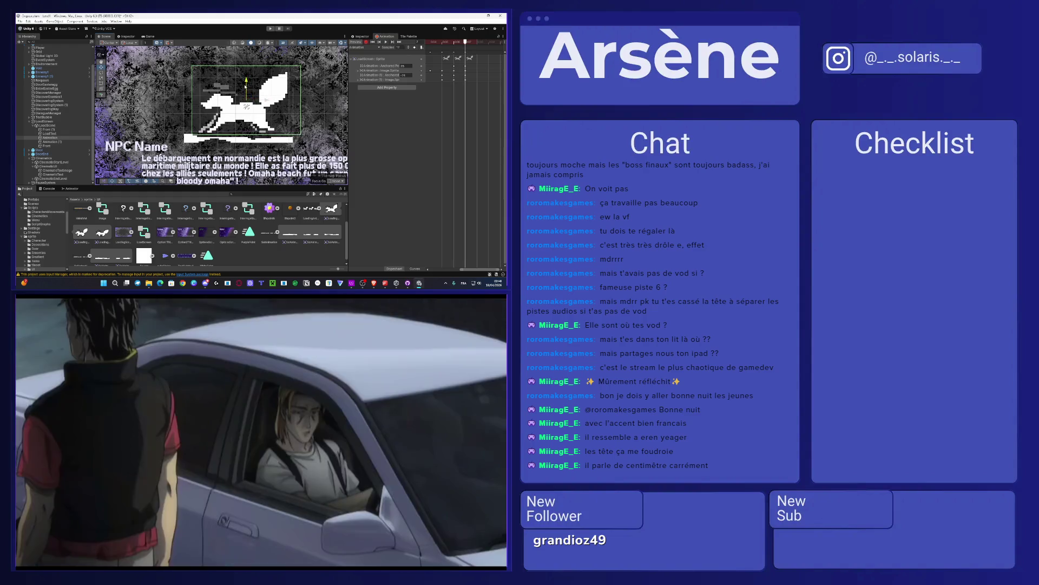
click(453, 43)
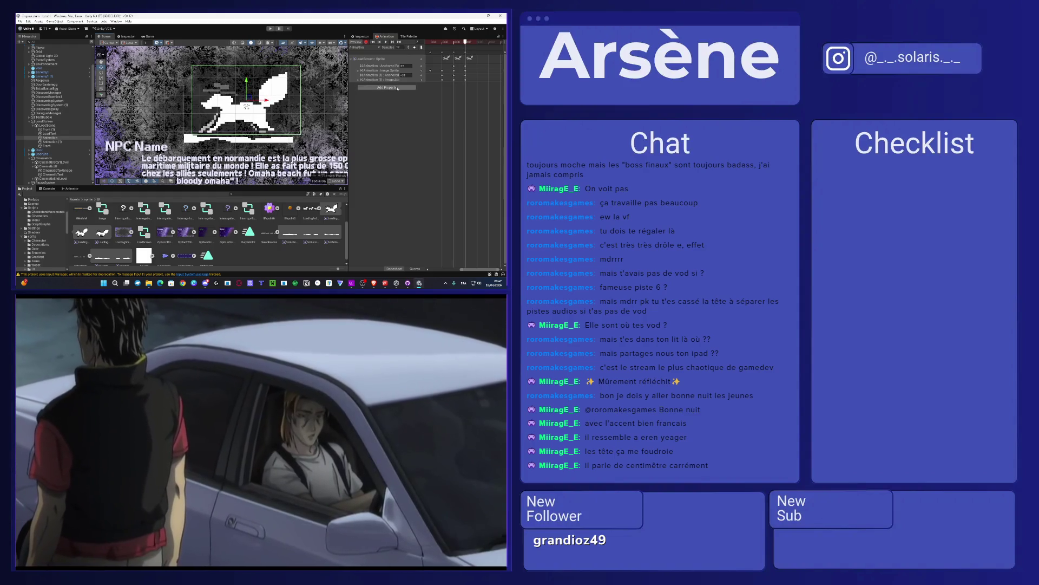
click(442, 42)
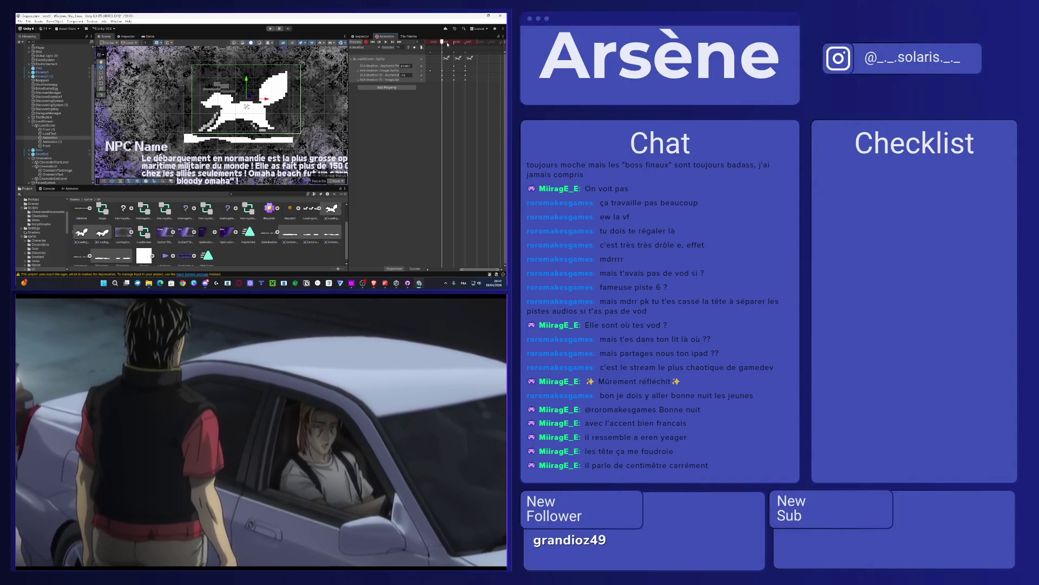
click(360, 37)
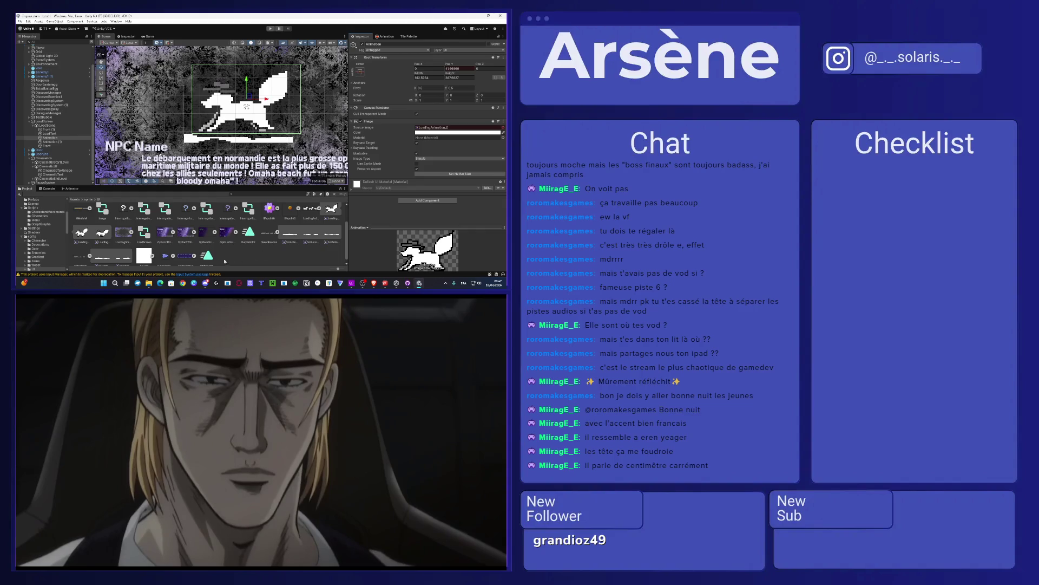
mouse_move(126, 261)
mouse_down()
mouse_move(282, 184)
mouse_move(454, 128)
mouse_up()
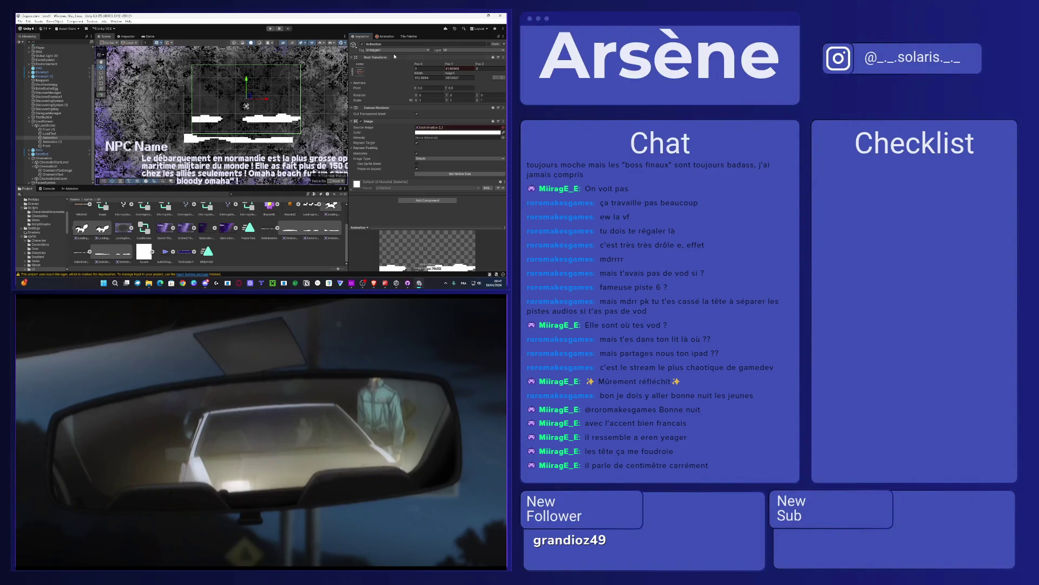
click(266, 144)
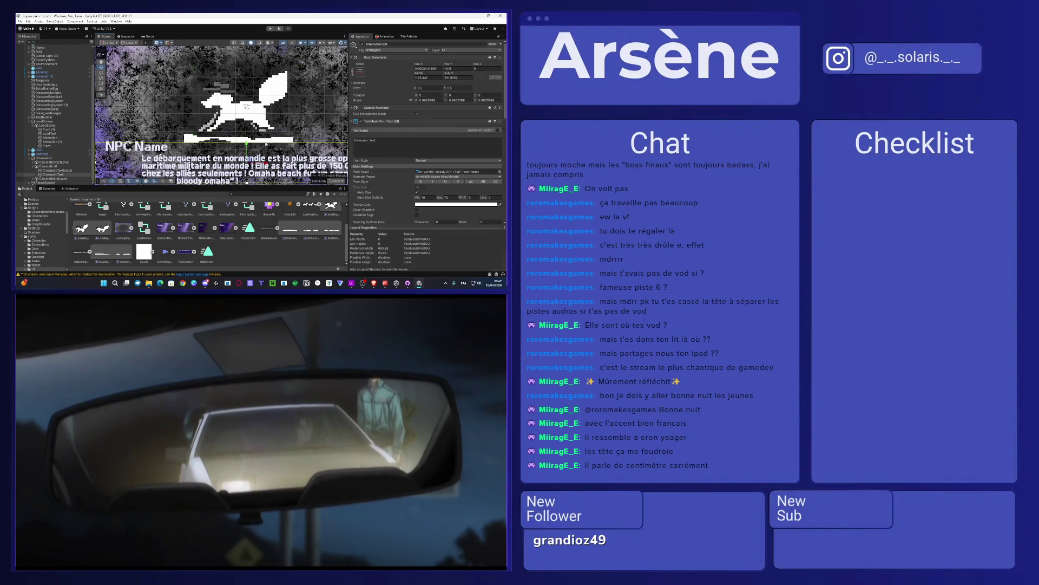
click(266, 144)
click(57, 142)
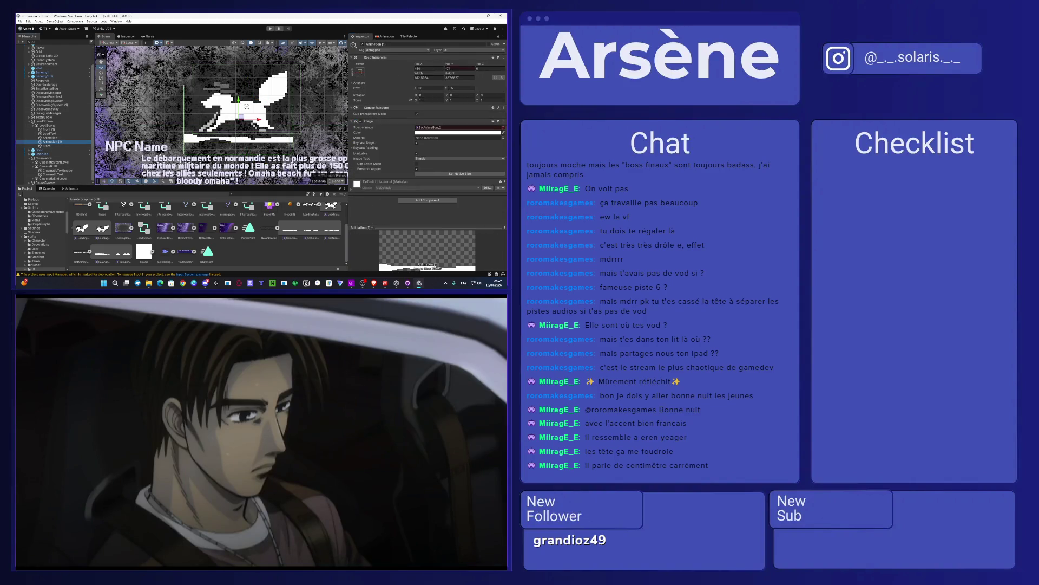
scroll(124, 258, up, 1)
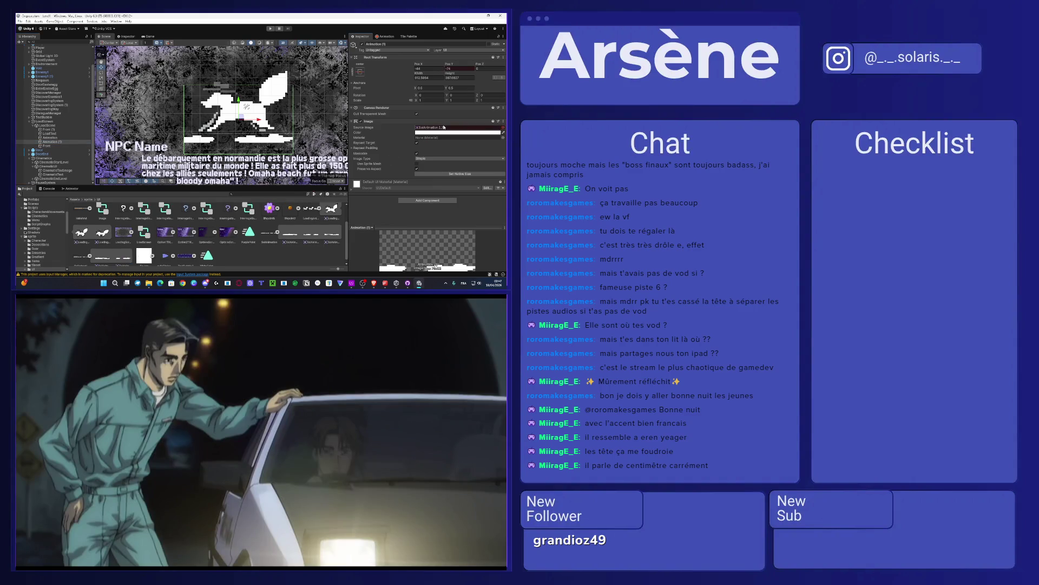
click(387, 37)
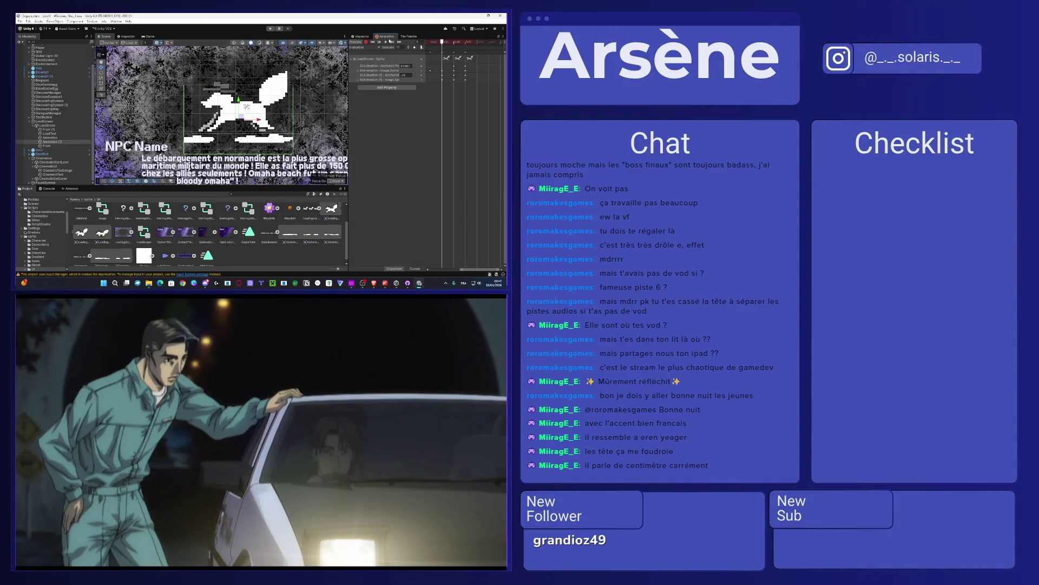
mouse_move(455, 44)
mouse_down()
mouse_move(444, 44)
mouse_move(454, 44)
mouse_up()
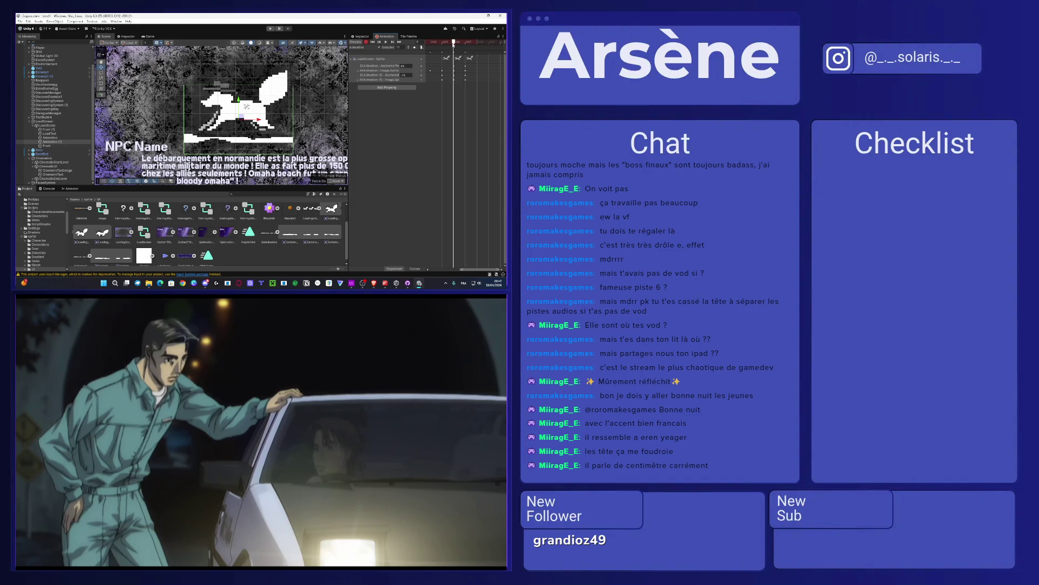
click(362, 37)
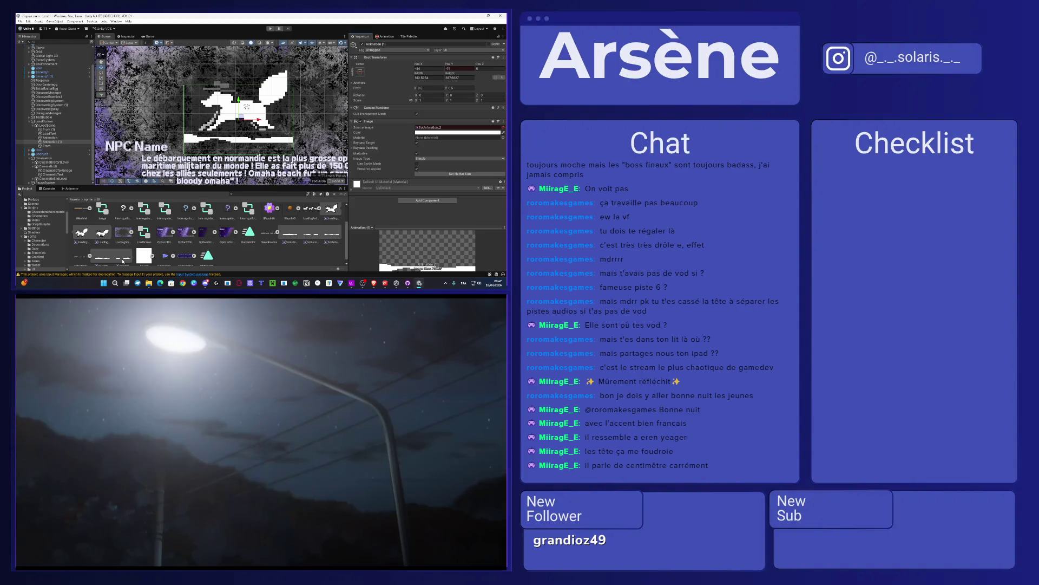
scroll(206, 232, down, 1)
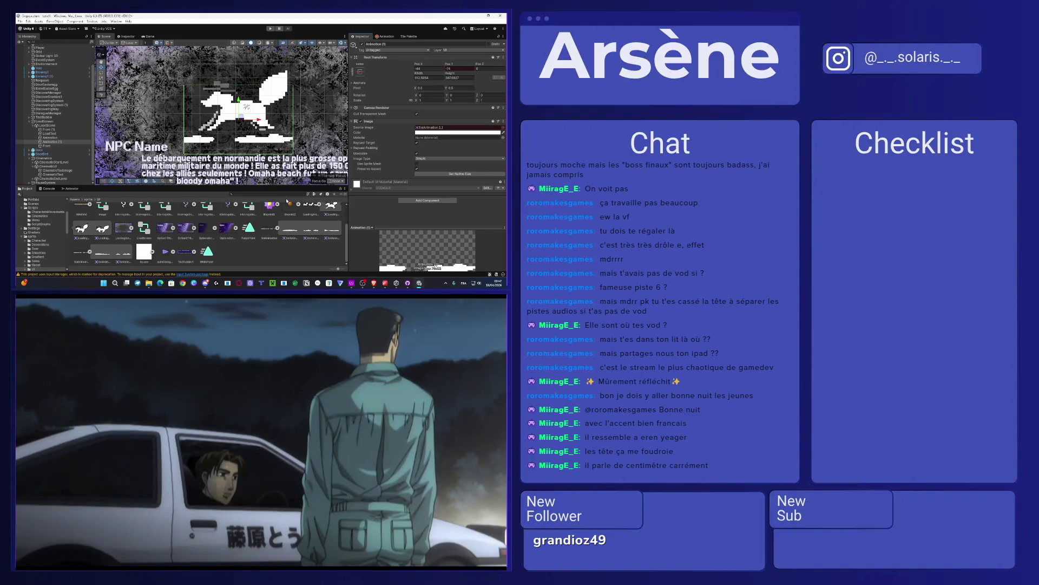
click(390, 37)
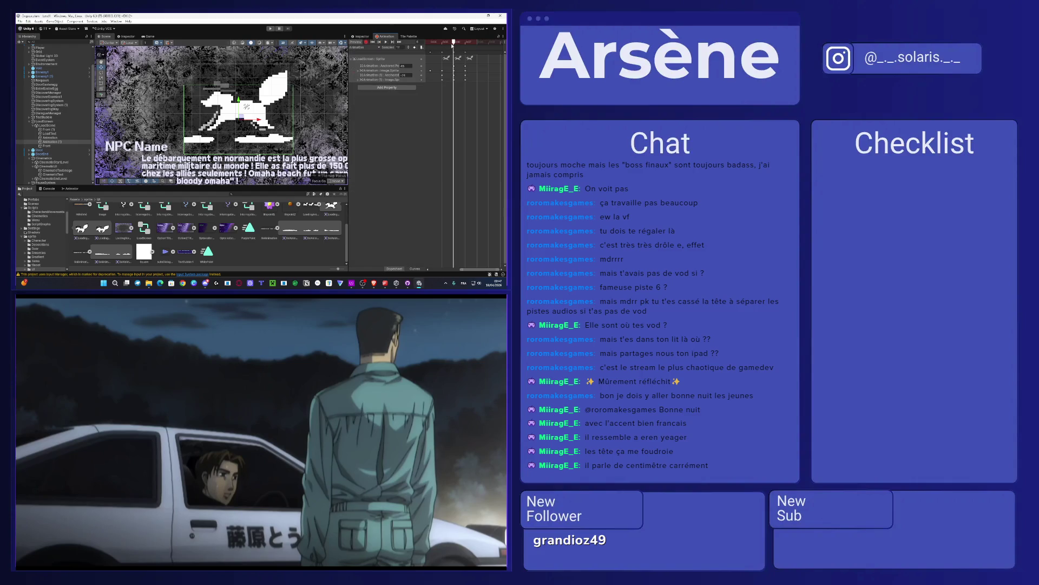
mouse_move(453, 45)
mouse_down()
mouse_move(464, 45)
mouse_move(456, 46)
mouse_up()
click(362, 36)
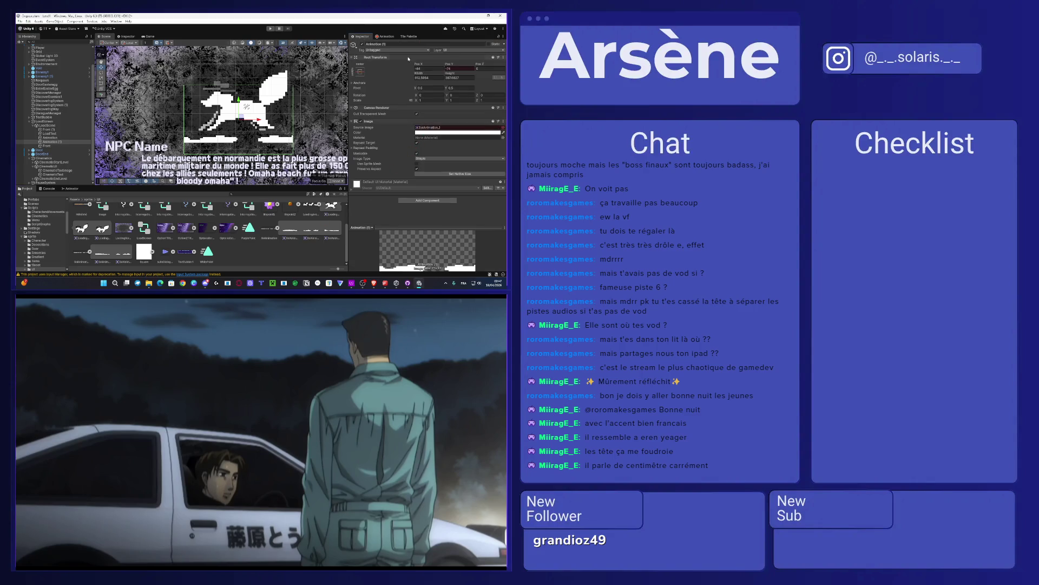
click(393, 37)
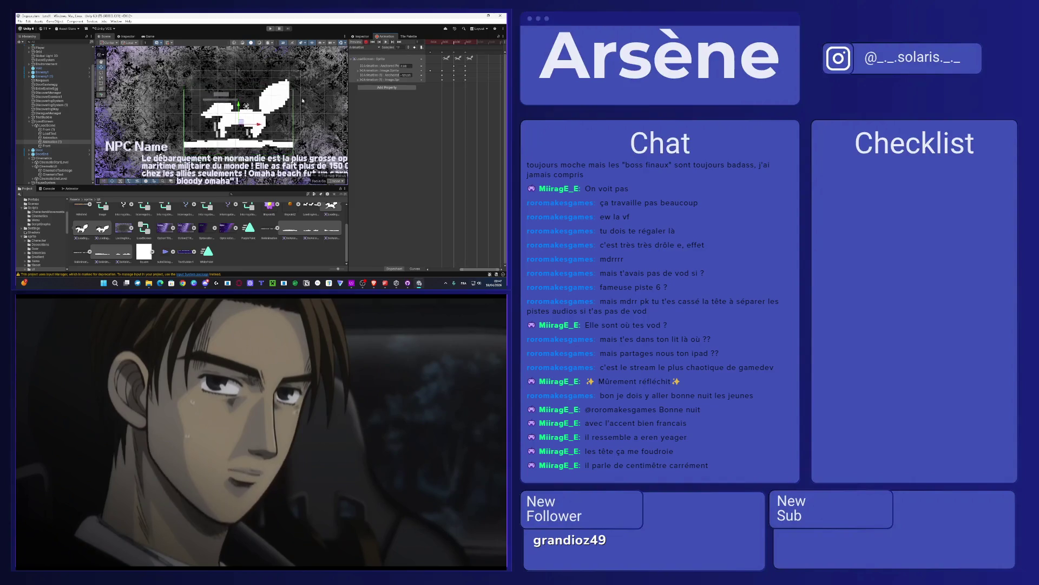
scroll(149, 101, down, 5)
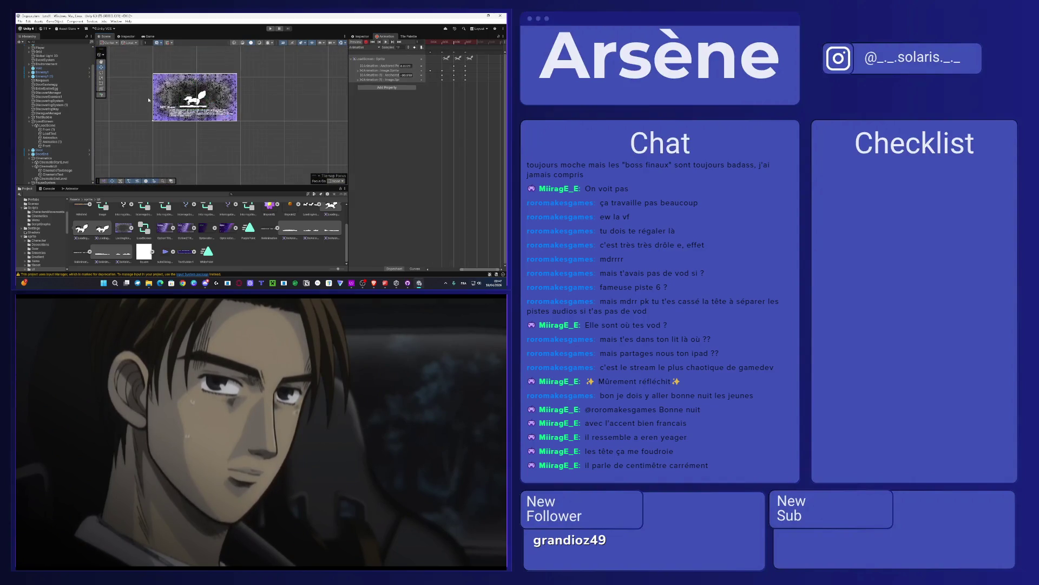
Step: Show the fox loading screen in the Game view, then select the Front background object
scroll(174, 97, up, 3)
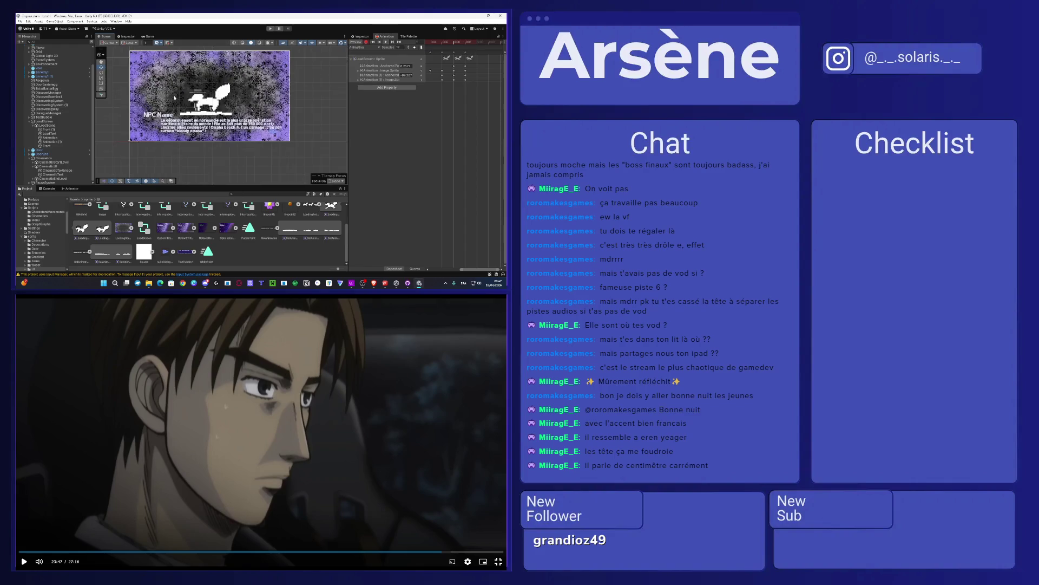
click(144, 37)
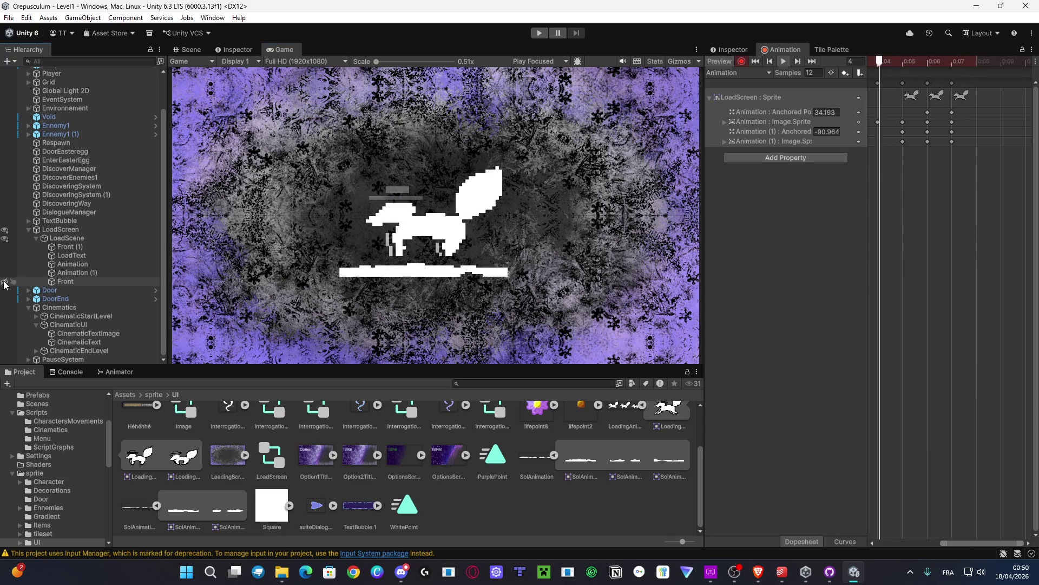
click(72, 282)
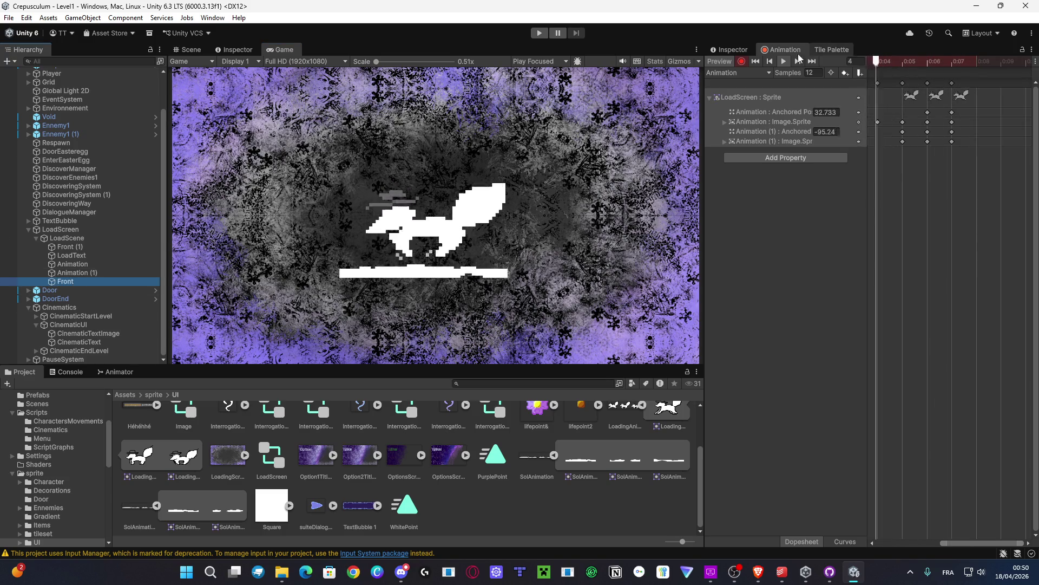
click(730, 49)
click(733, 65)
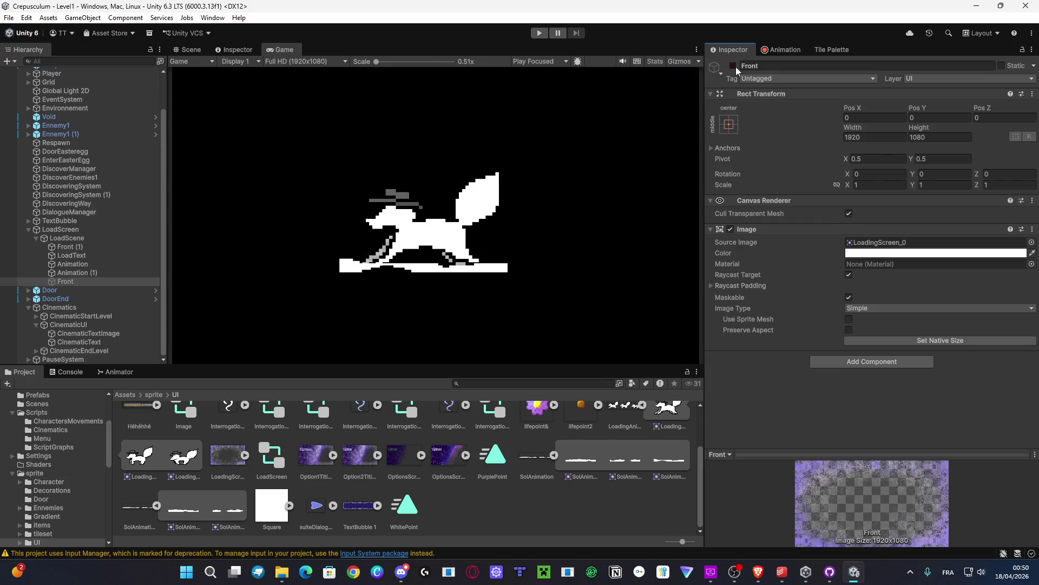
click(734, 66)
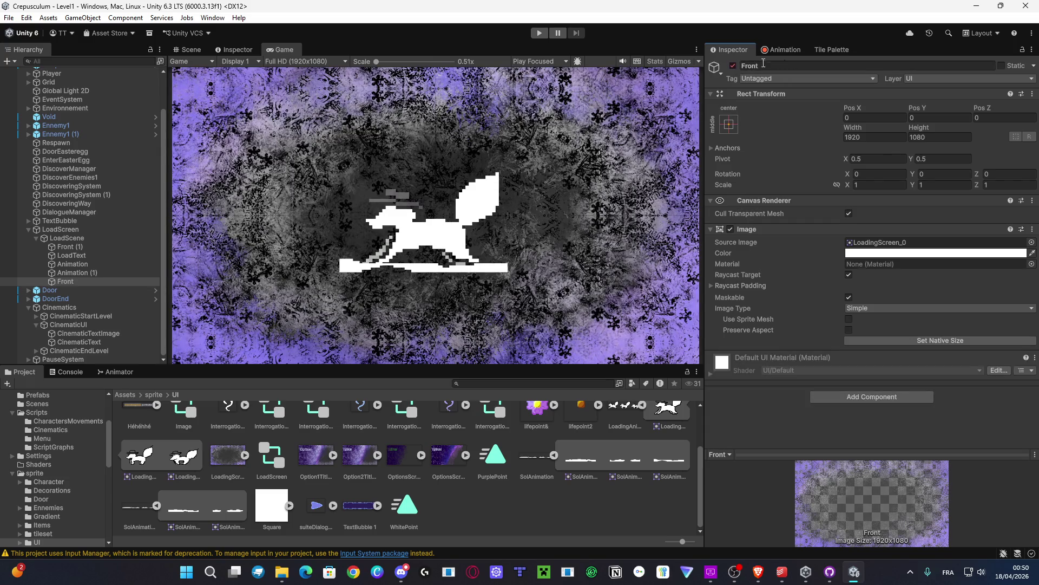
click(815, 50)
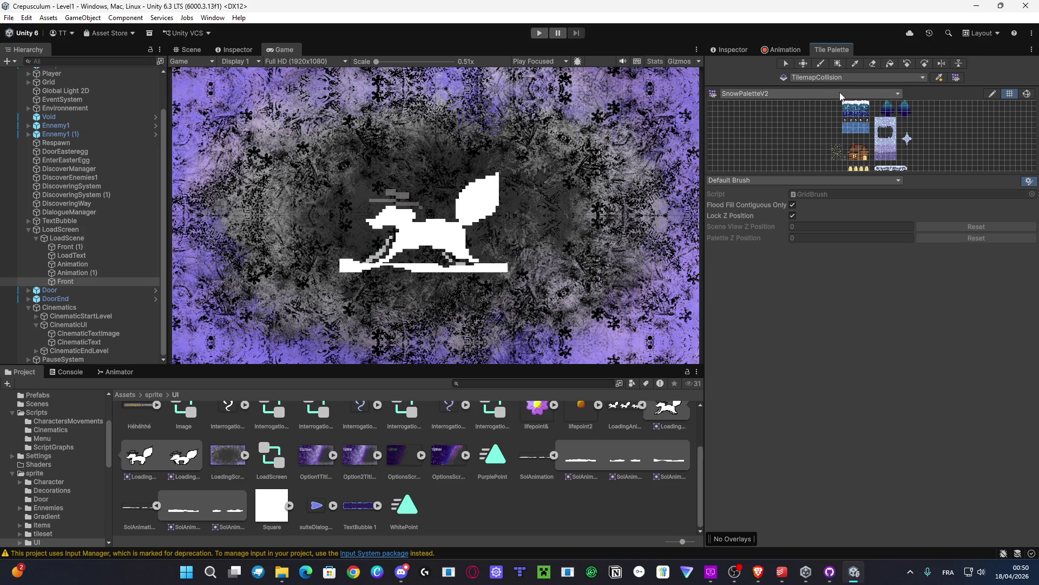
click(795, 51)
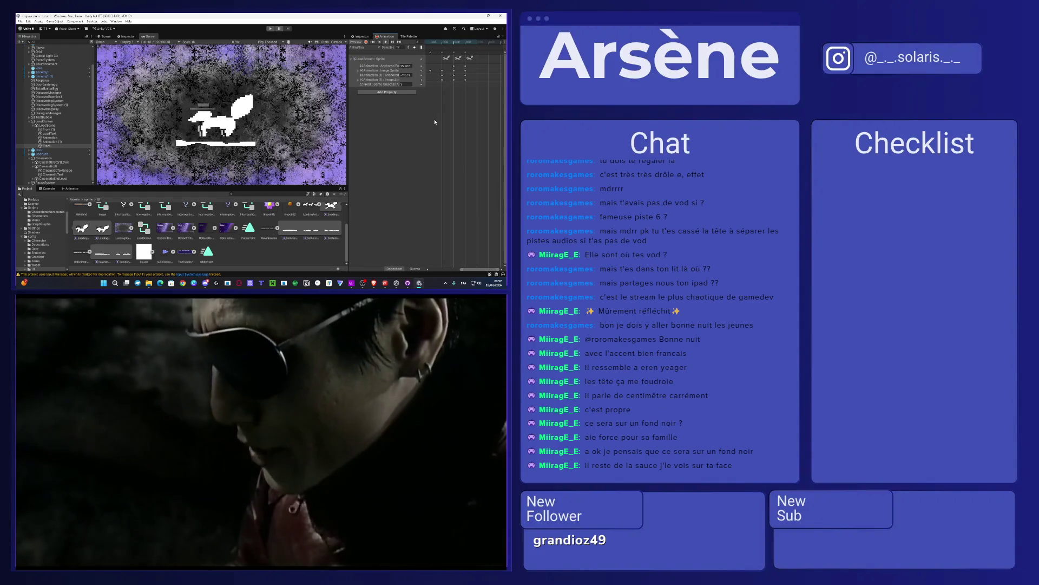
mouse_move(287, 414)
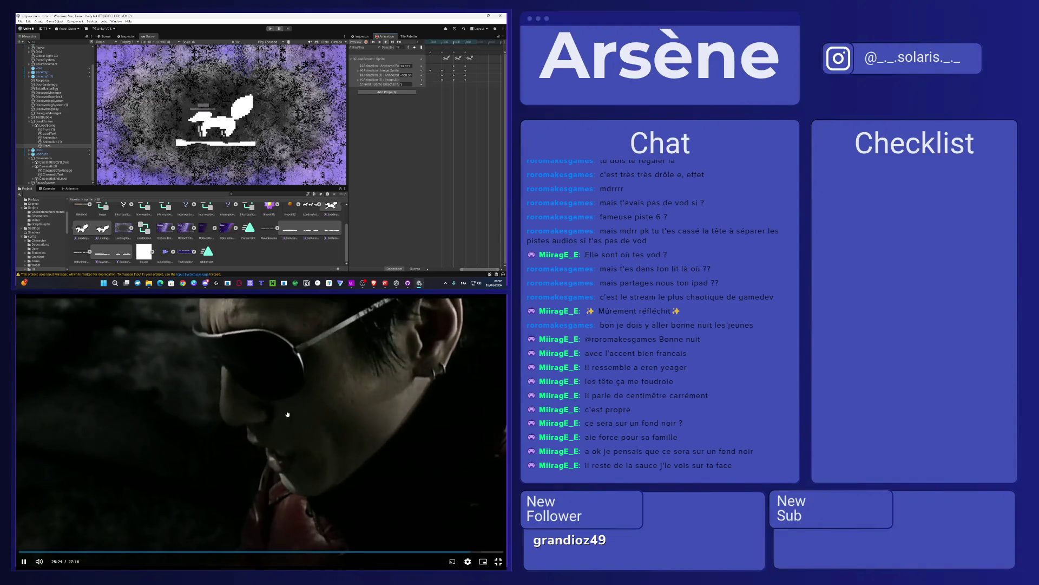
Step: Exit fullscreen, switch the episode to another video source, and play it fullscreen
click(417, 329)
key(Escape)
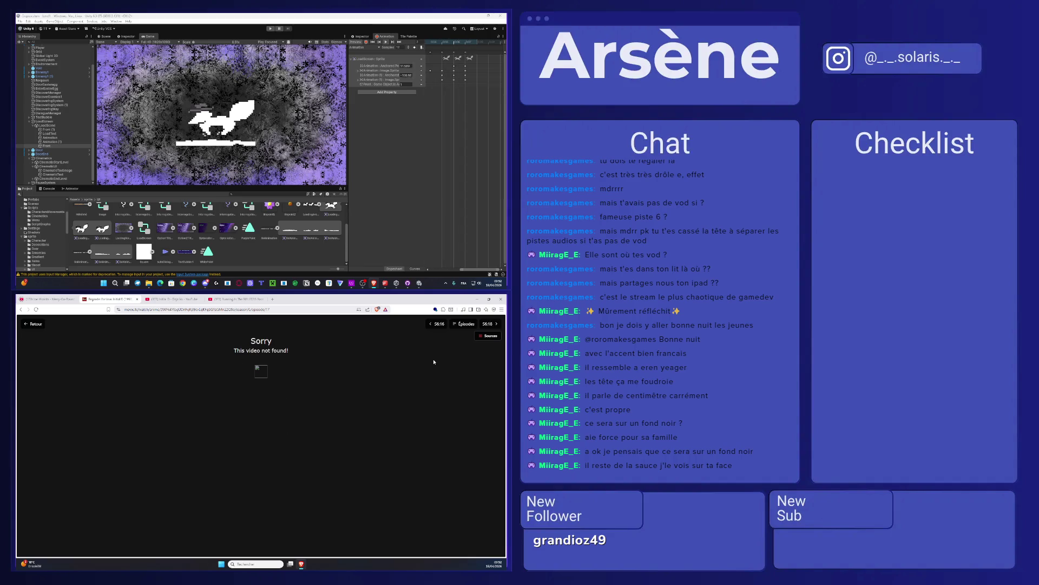
click(489, 336)
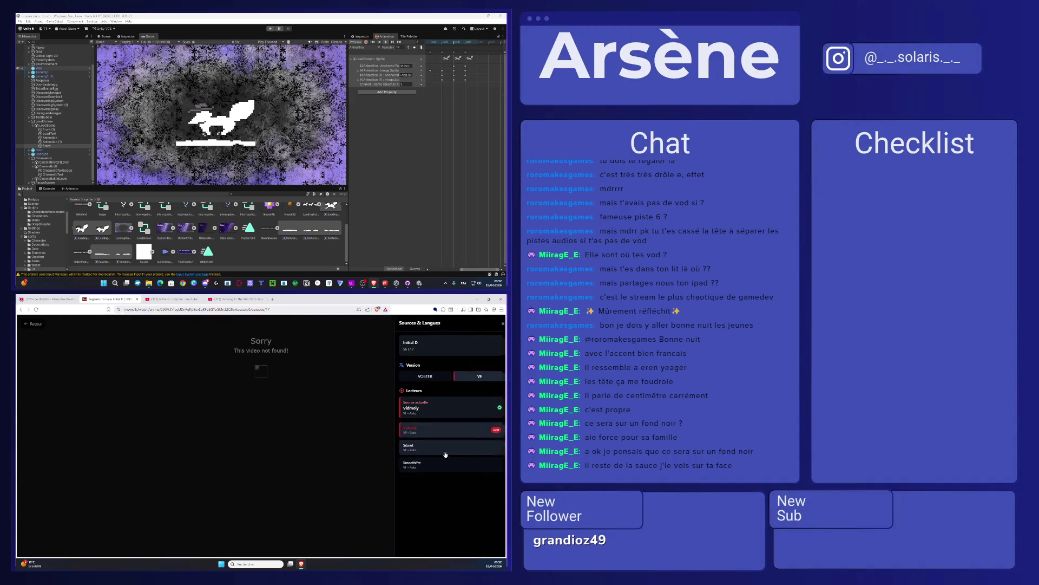
click(455, 449)
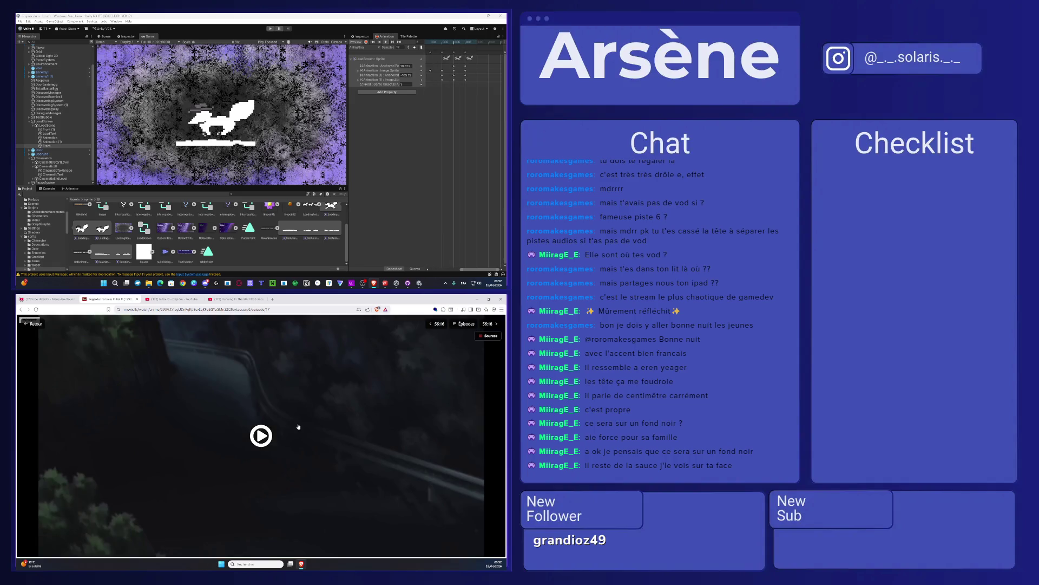
click(297, 425)
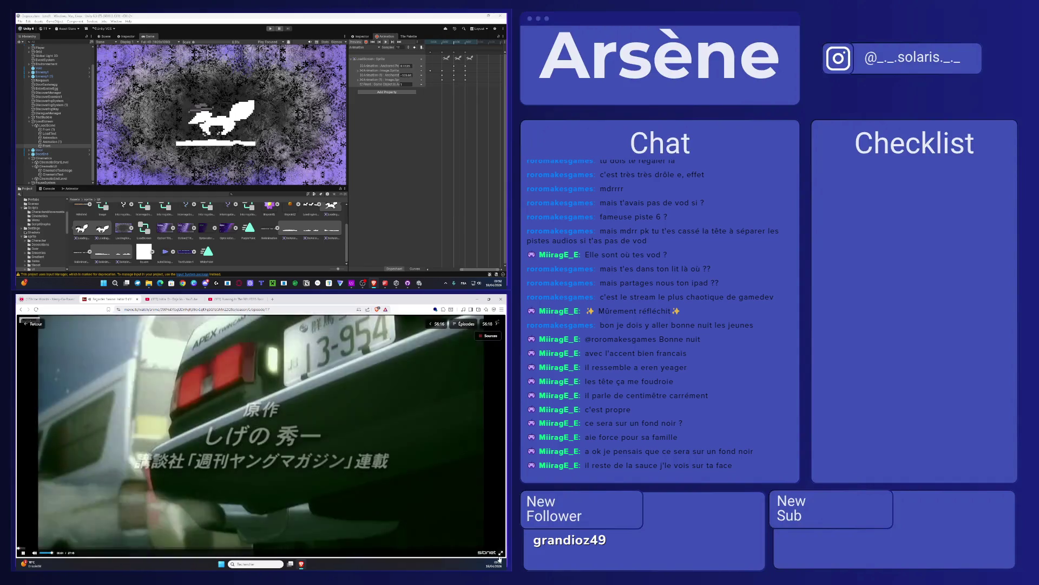
click(501, 553)
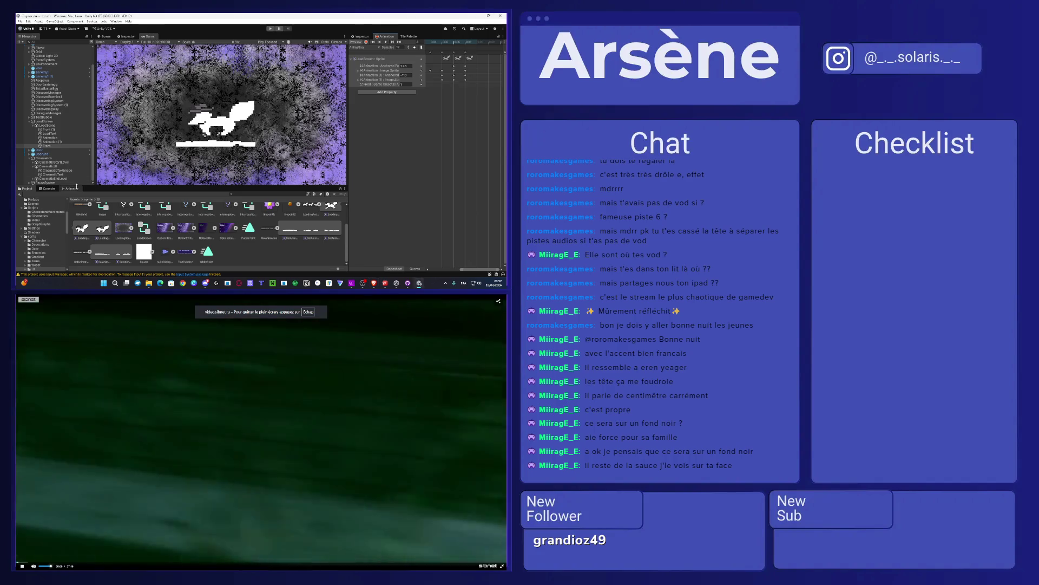
click(34, 144)
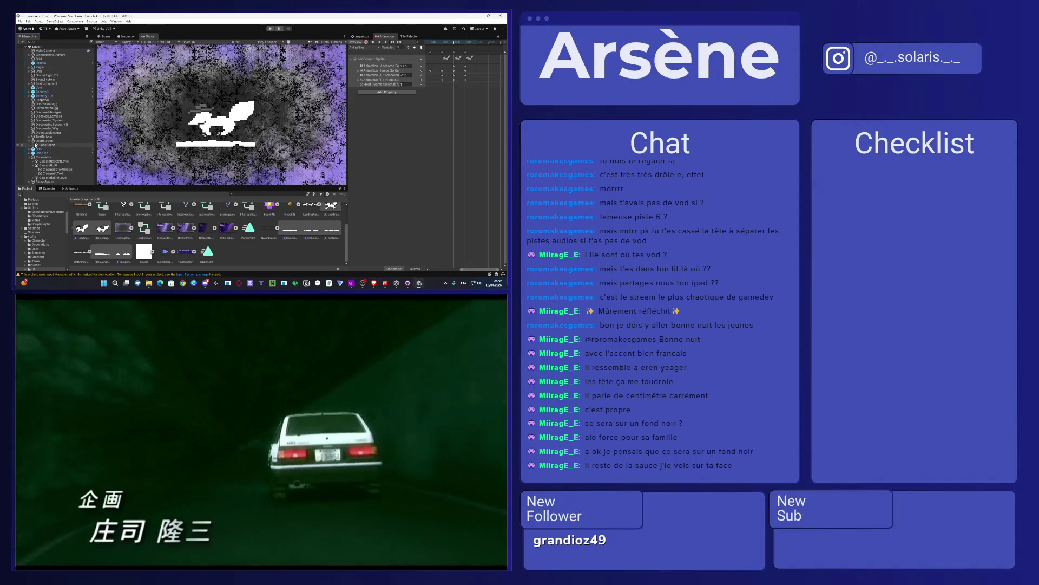
Step: Expand CinematicEndLevel in the Hierarchy and select its Step (17)
click(29, 140)
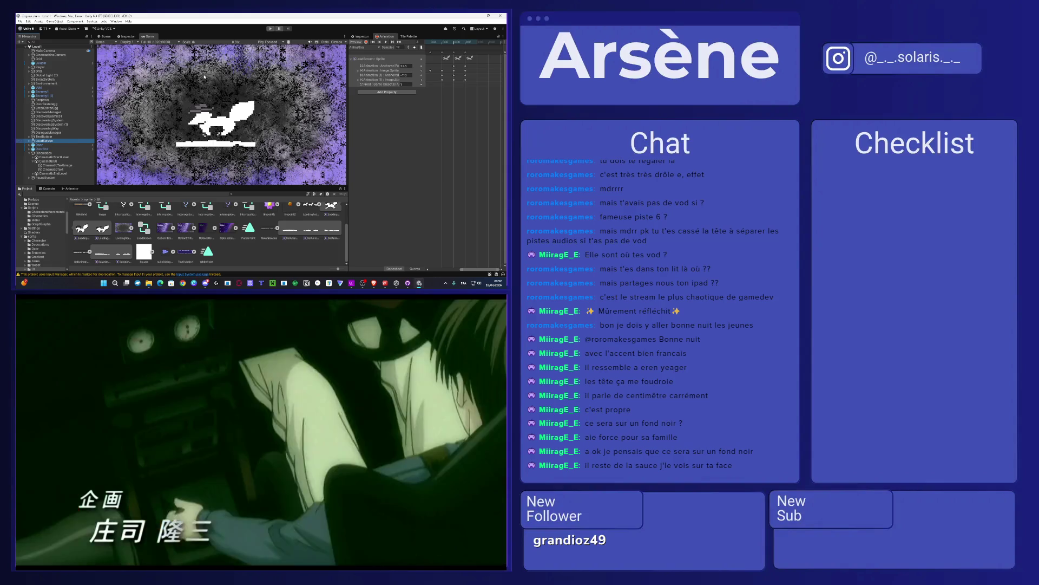
click(75, 199)
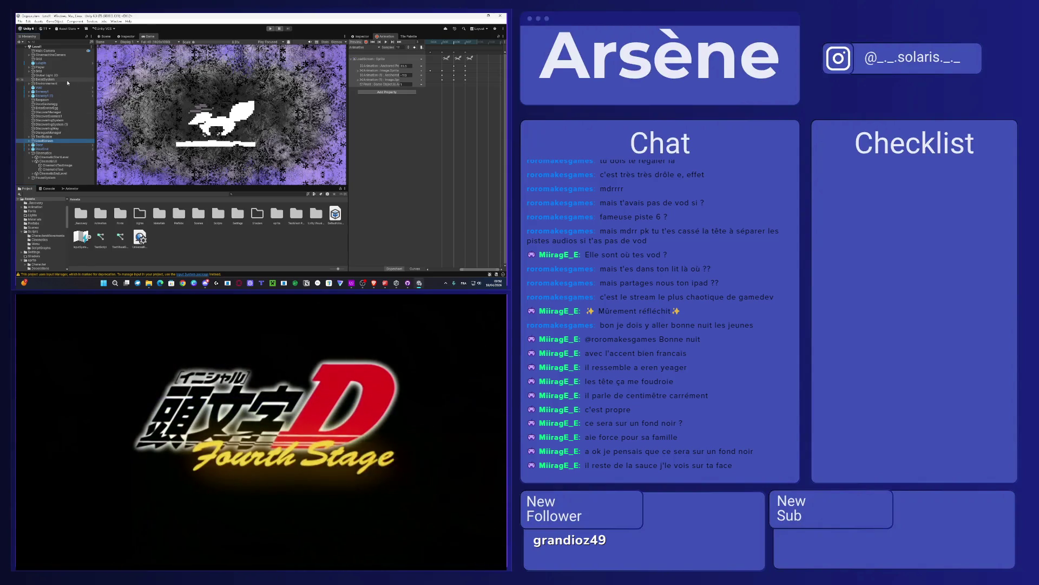
click(61, 84)
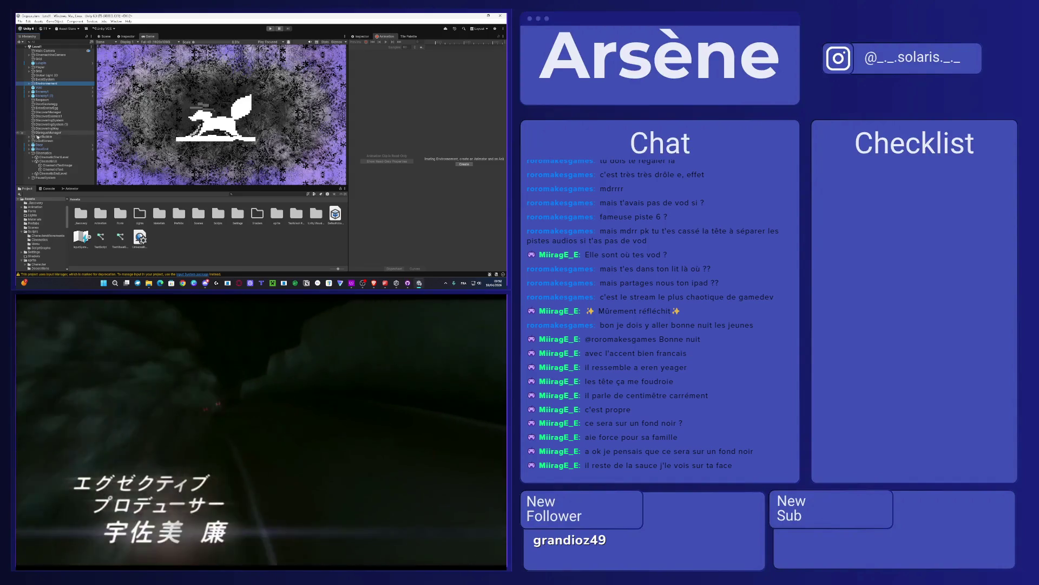
click(48, 173)
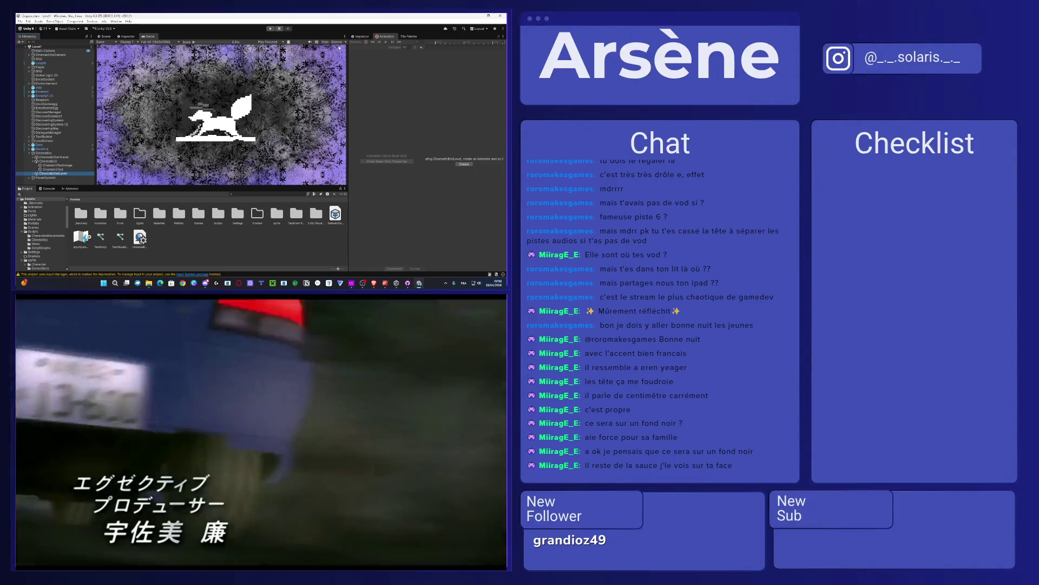
click(360, 37)
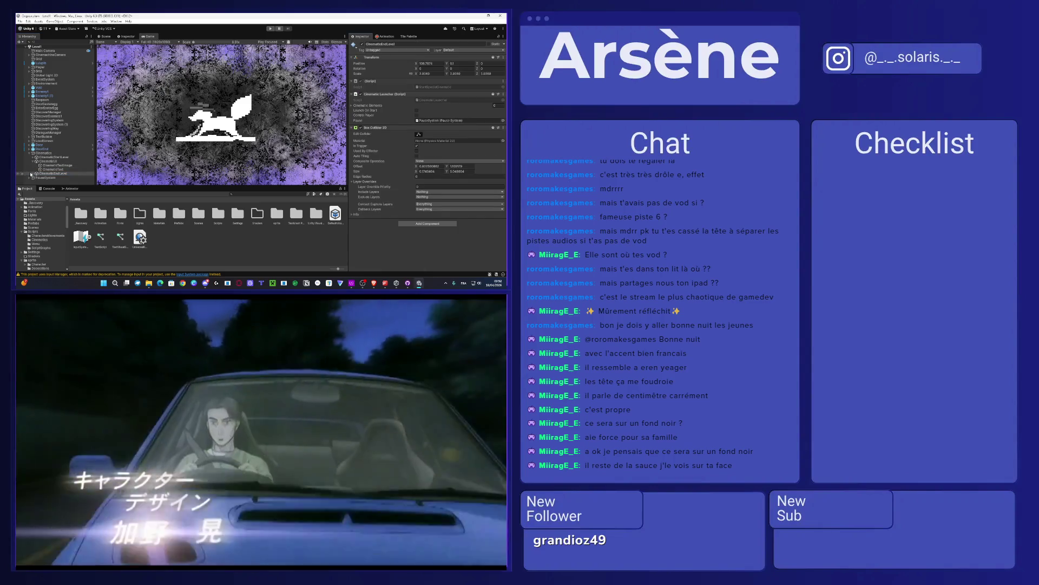
click(31, 174)
click(48, 179)
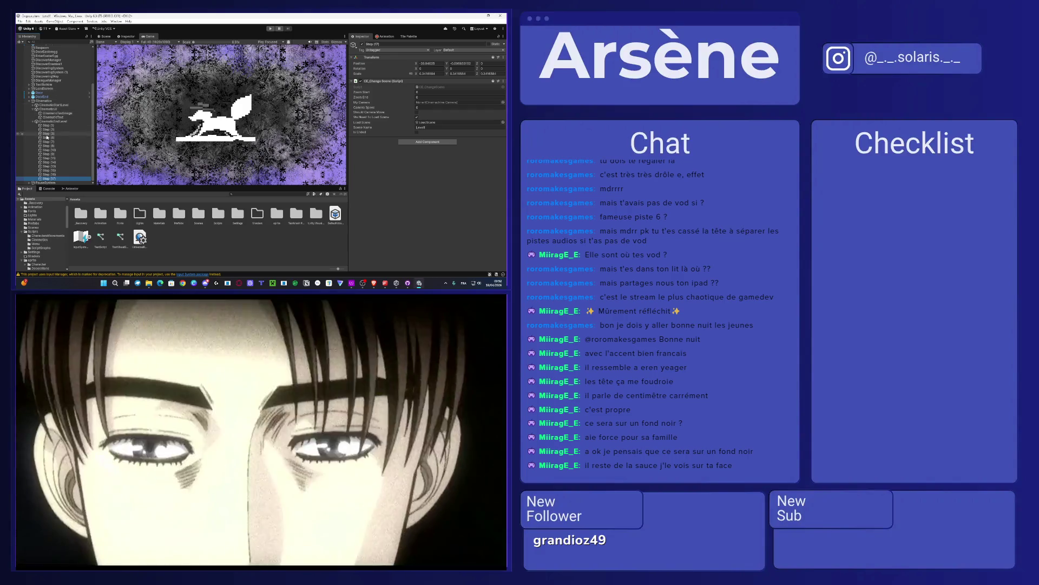
Step: Drag a reference into Step (17)'s Load Scene field, then select LoadScreen
scroll(47, 137, up, 5)
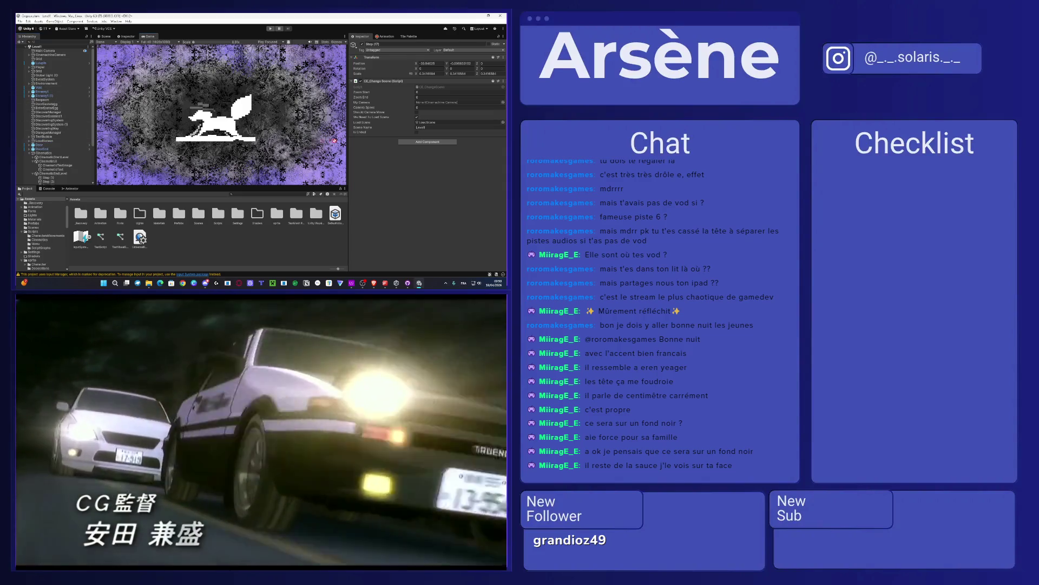
click(439, 122)
drag(440, 125, 440, 125)
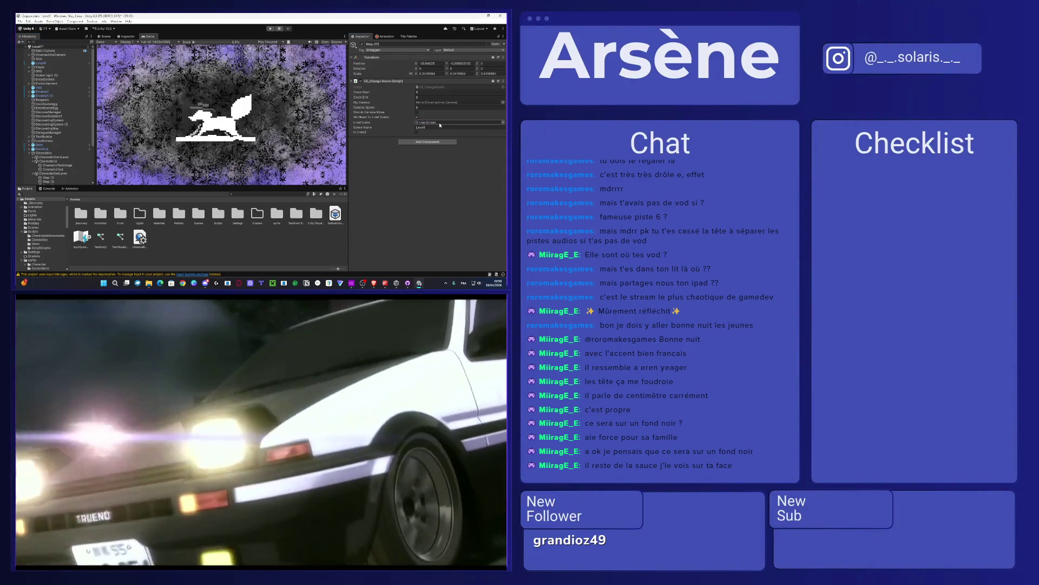
click(45, 140)
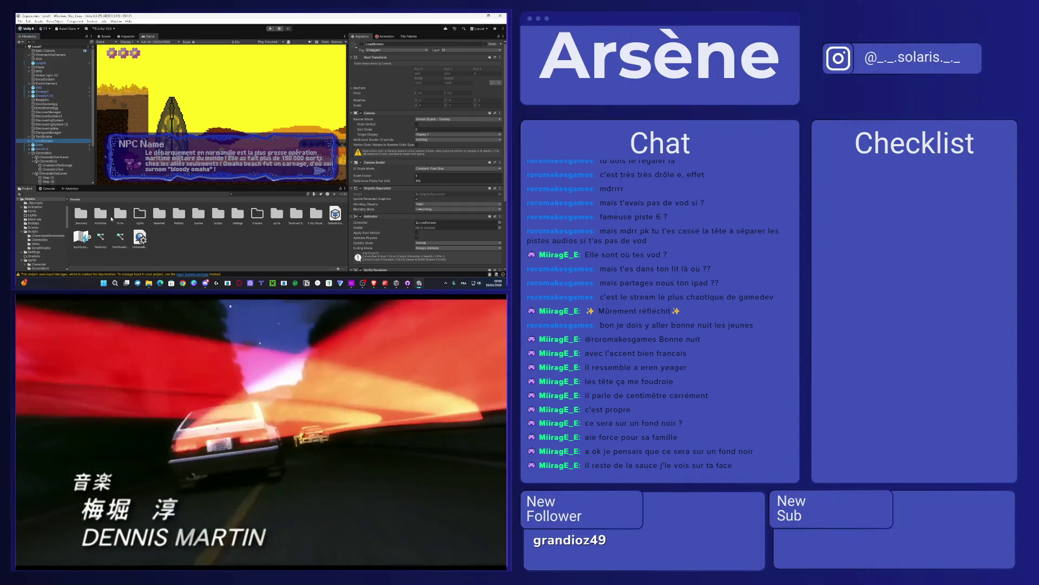
Step: Open SnowScene from Assets/Scenes and paste the copied LoadScreen object into it
double_click(201, 218)
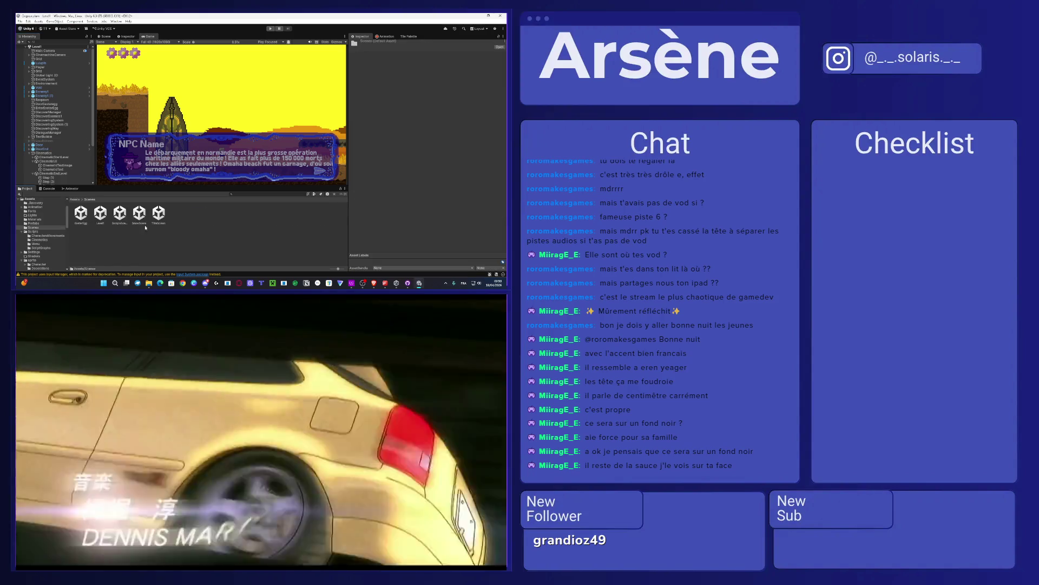
click(102, 217)
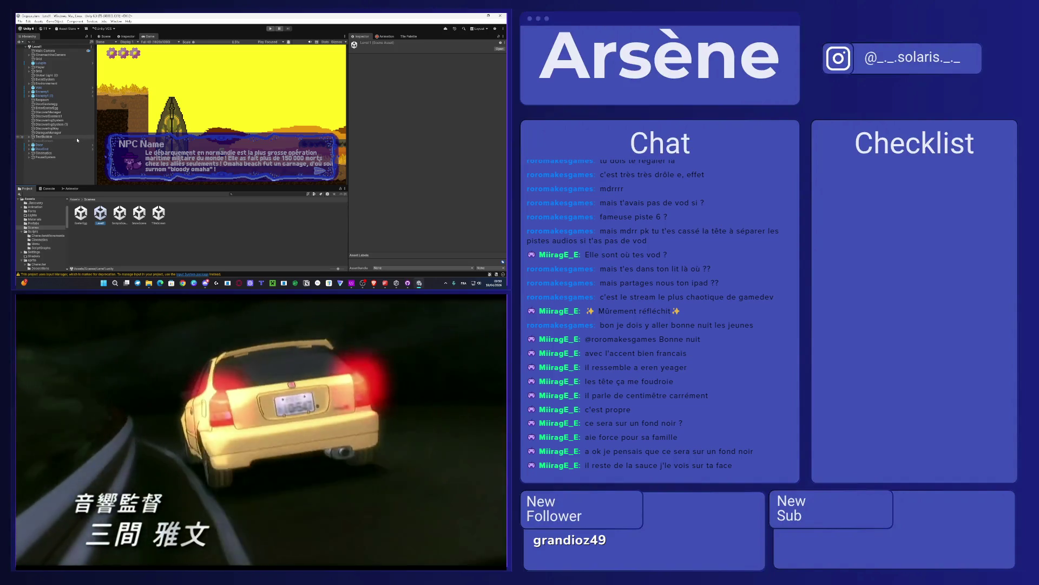
click(139, 213)
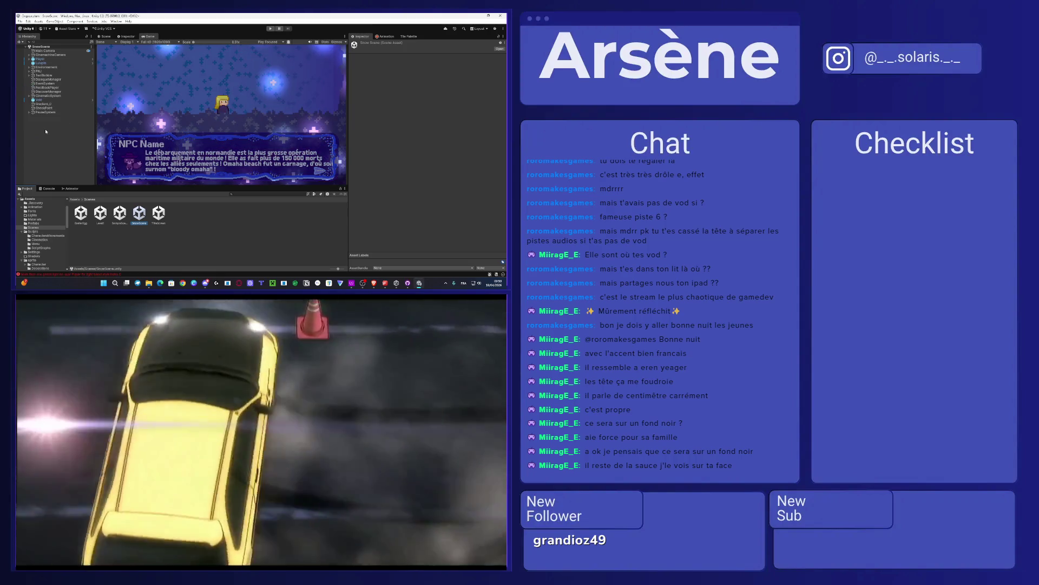
key(ctrl+v)
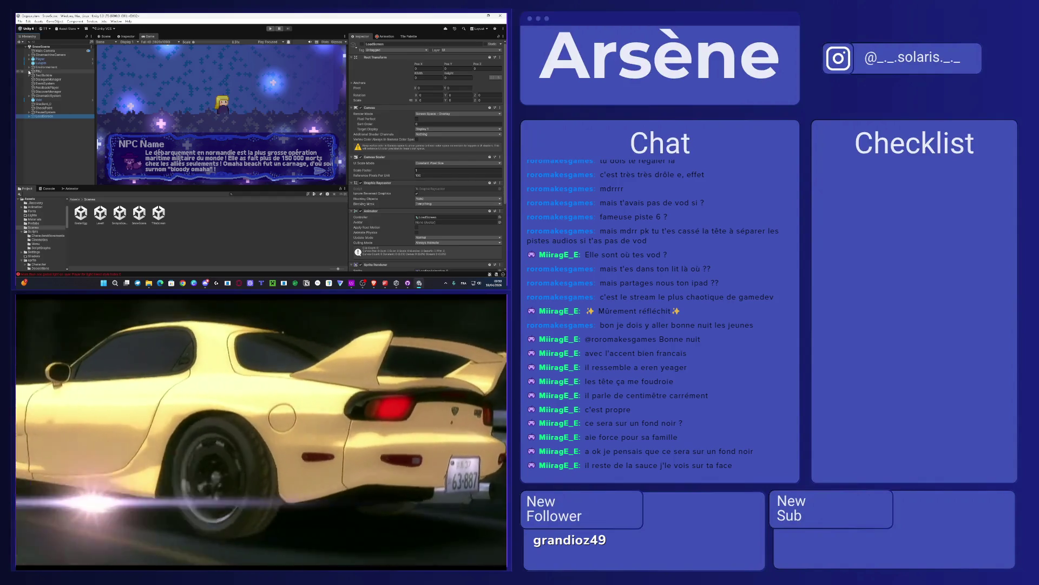
Step: Browse SnowScene's Environment, CinematicSystem Step (17) and PauseSystem objects in the Hierarchy
click(29, 68)
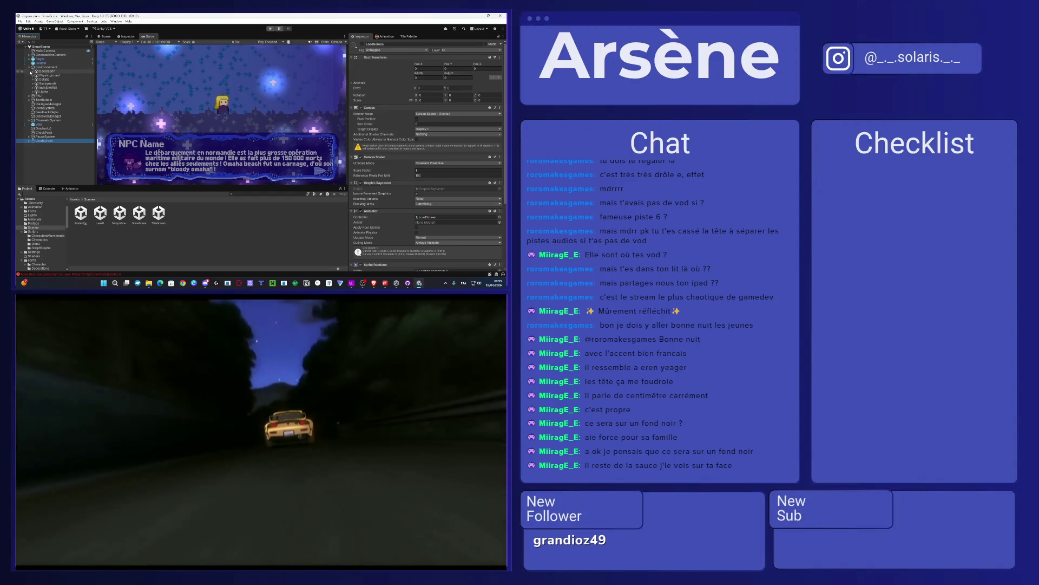
click(30, 67)
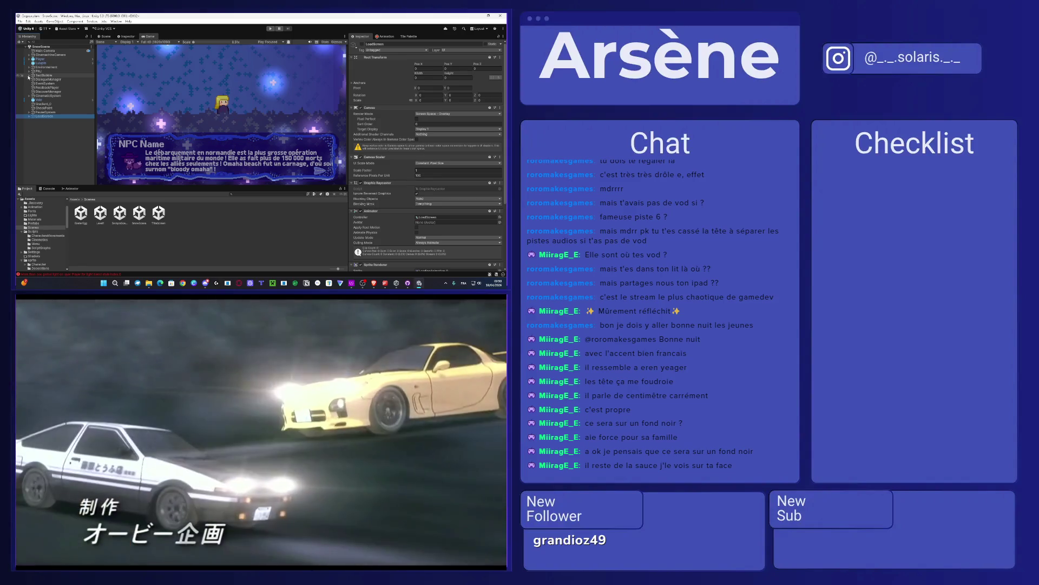
click(30, 96)
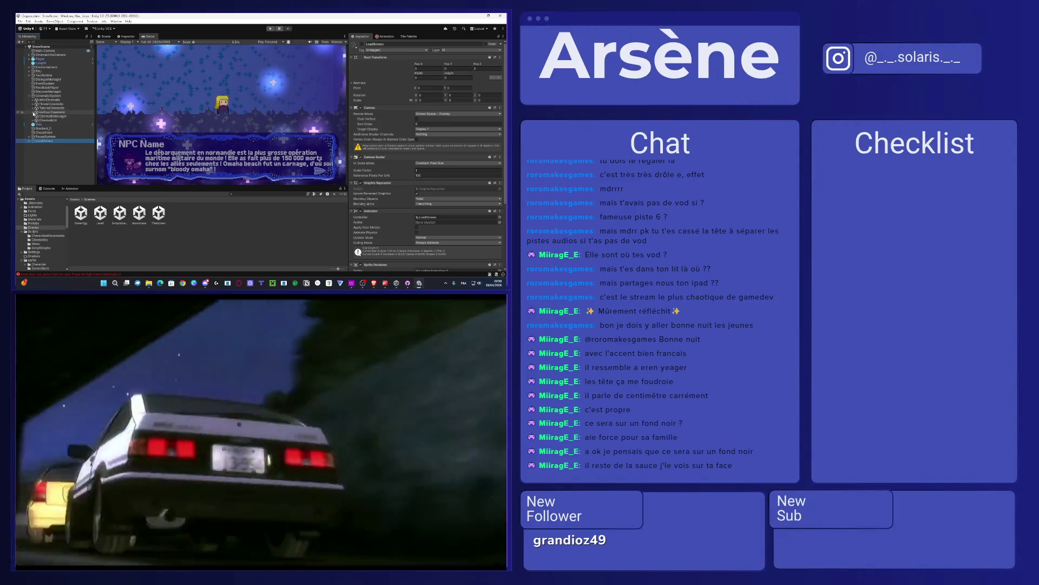
click(33, 112)
scroll(49, 125, down, 3)
click(51, 154)
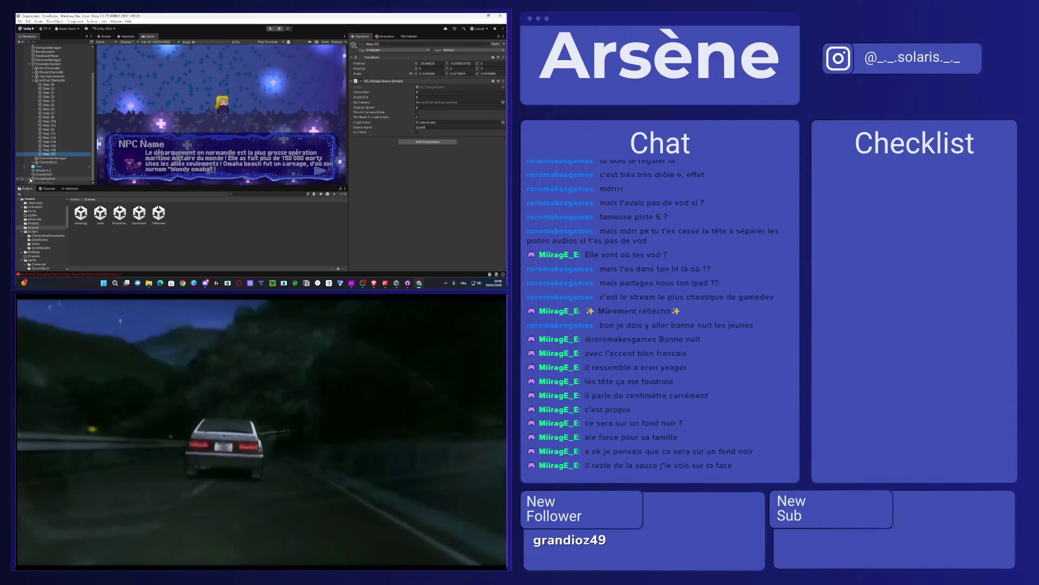
click(31, 180)
click(33, 170)
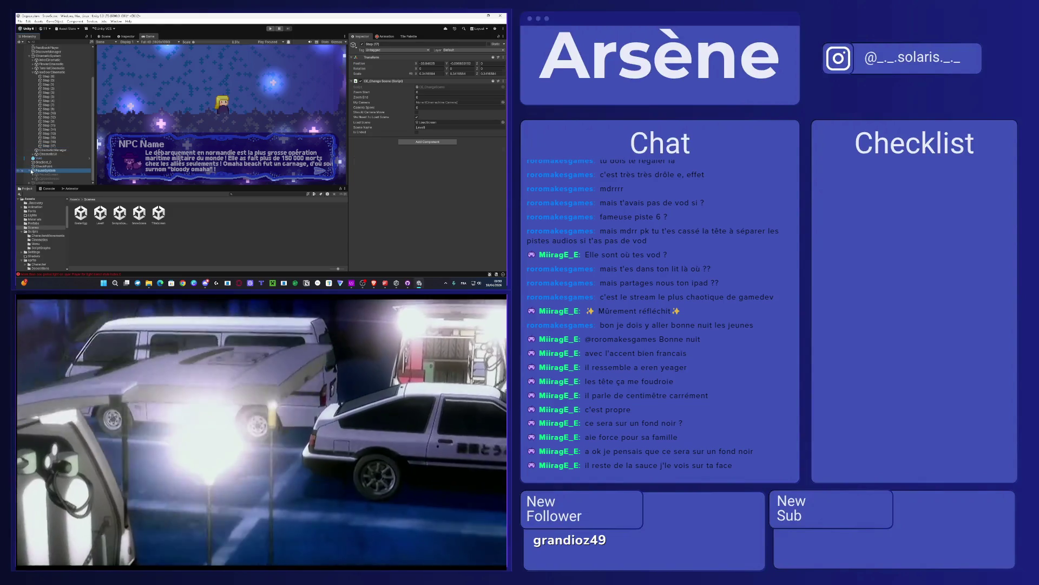
scroll(44, 108, up, 5)
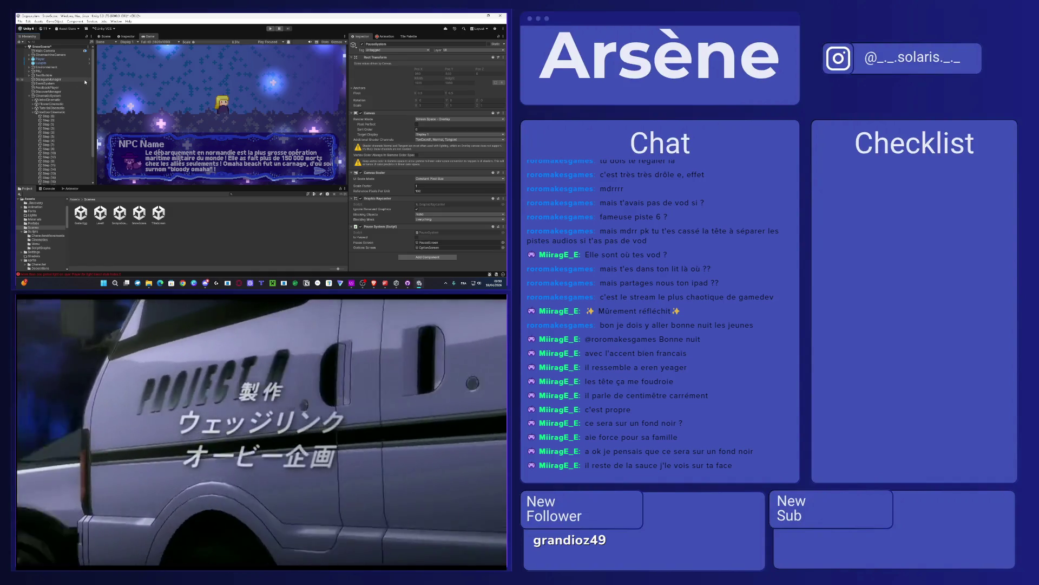
scroll(85, 82, down, 3)
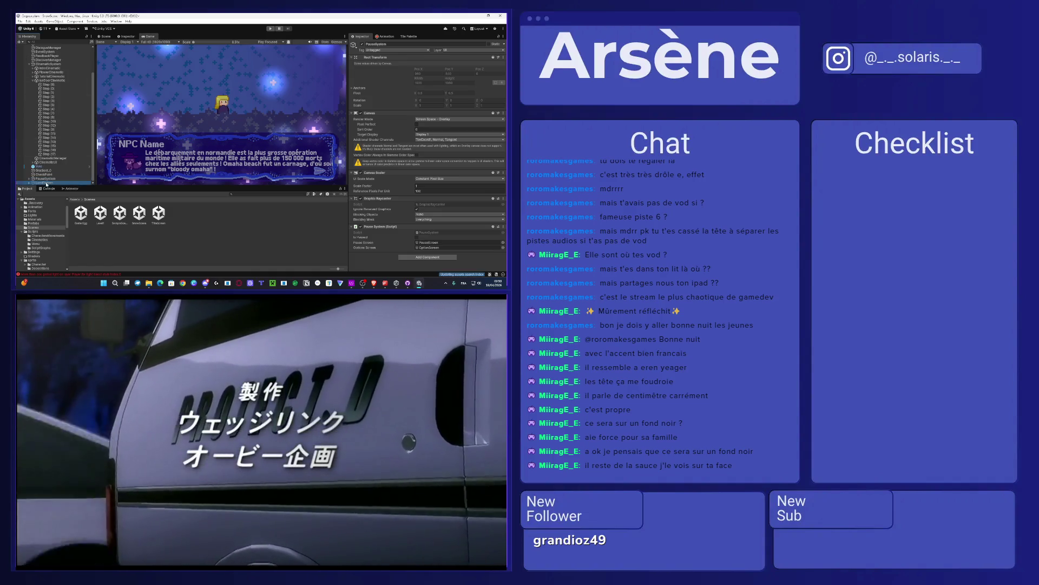
click(51, 183)
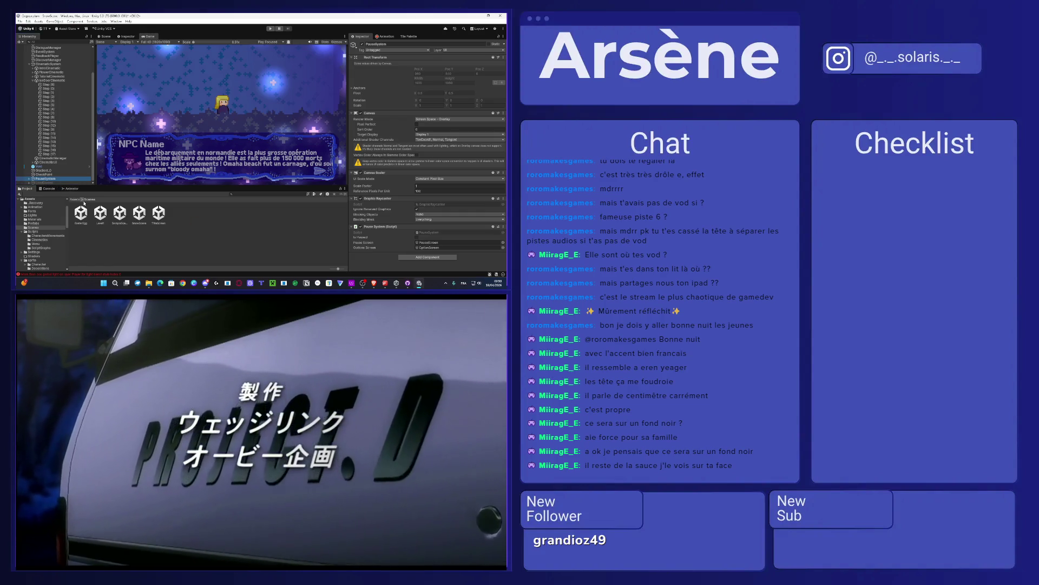
Step: Open the Assets/Prefabs folder and select the LoadScreen object
click(75, 199)
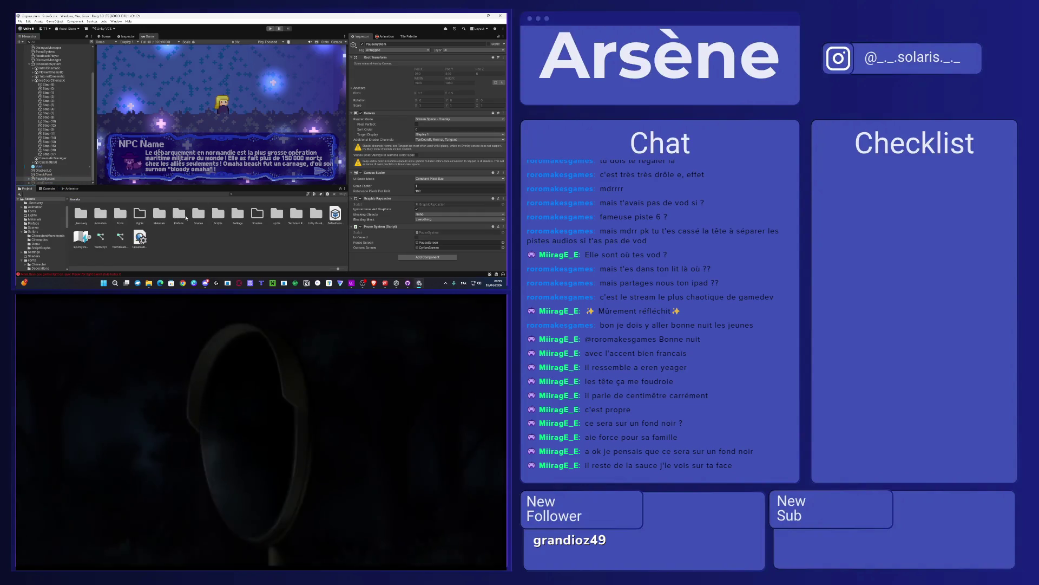
double_click(183, 216)
click(54, 183)
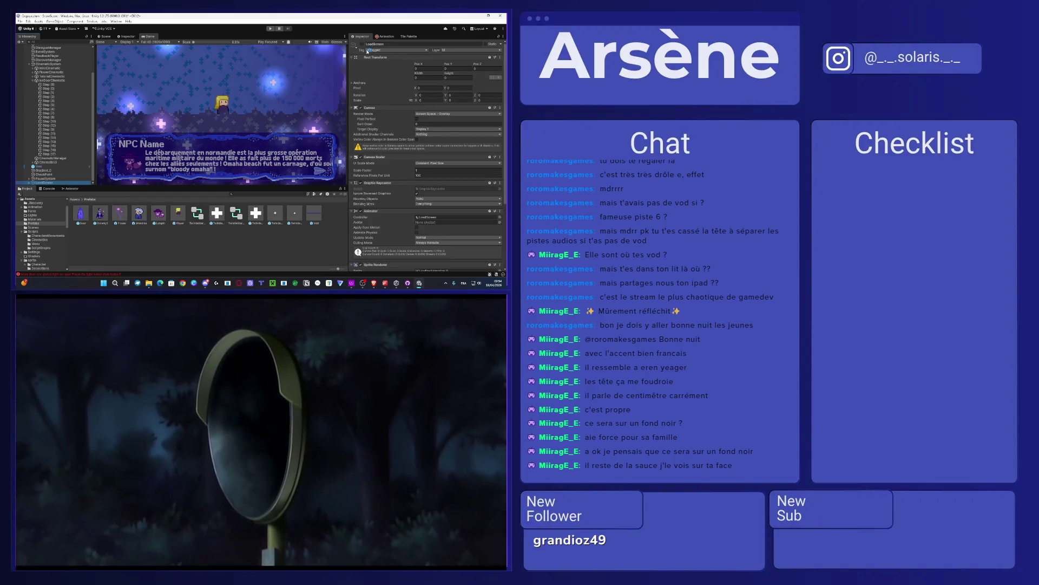
Step: Show the LoadScreen, then save LoadScreen and PauseSystem as prefabs in Assets/Prefabs
key(alt+shift+a)
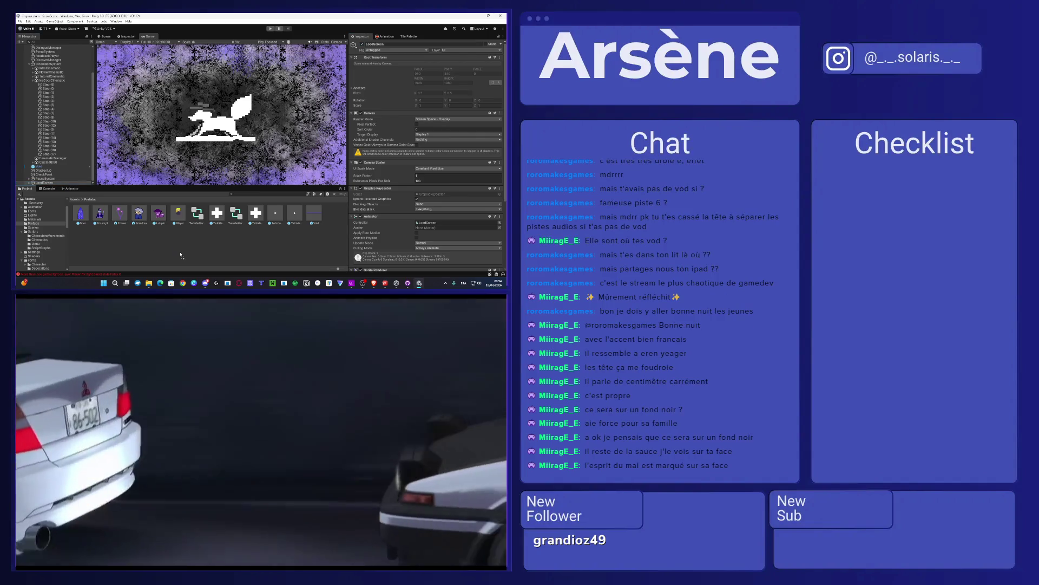
drag(181, 255, 159, 216)
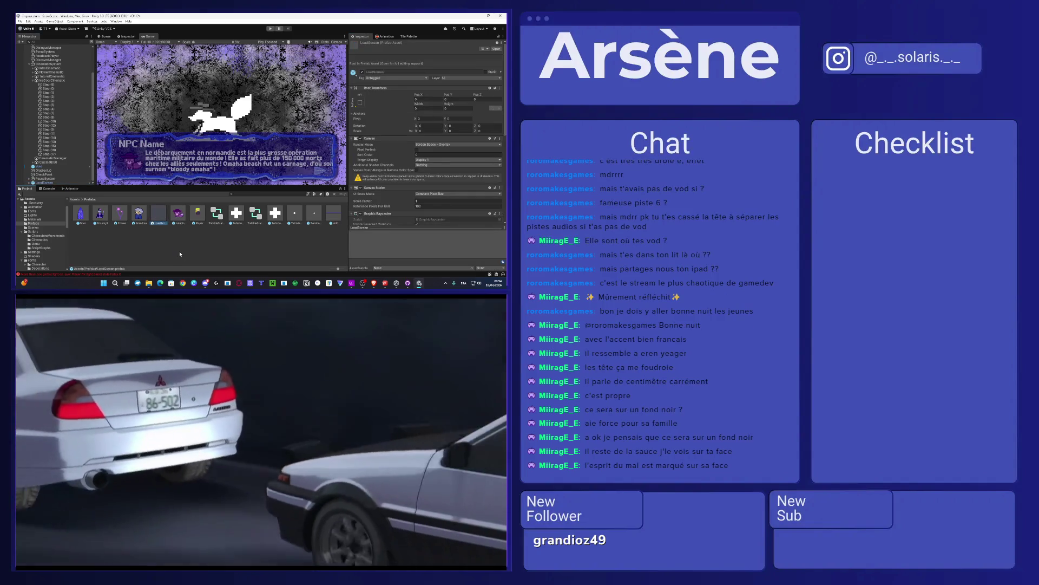
mouse_move(46, 178)
mouse_down()
mouse_move(65, 206)
mouse_move(149, 244)
mouse_up()
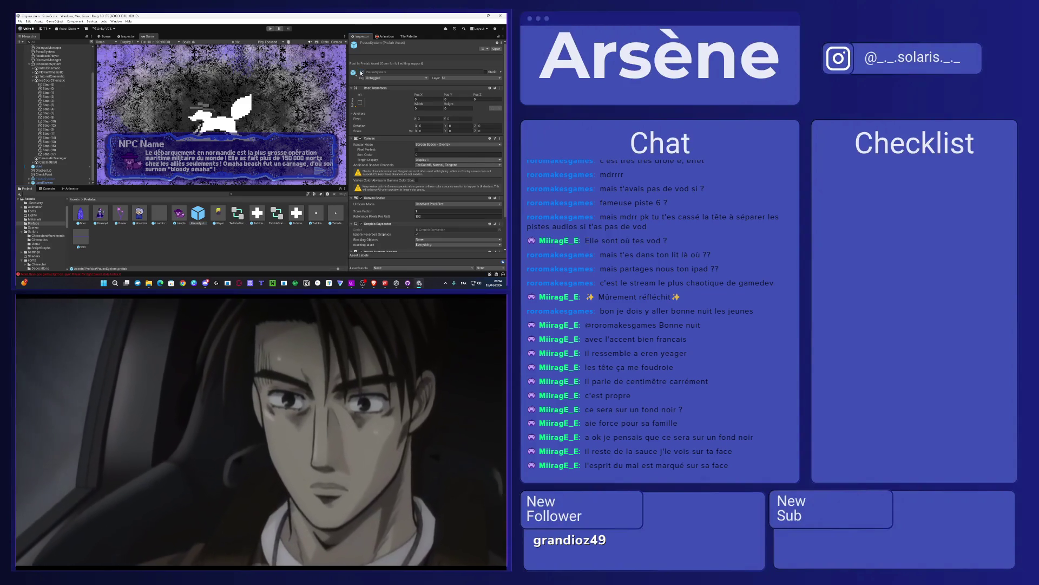
Step: Delete the unwanted PauseSystem prefab from the Prefabs folder, keeping the LoadScreen prefab
click(77, 176)
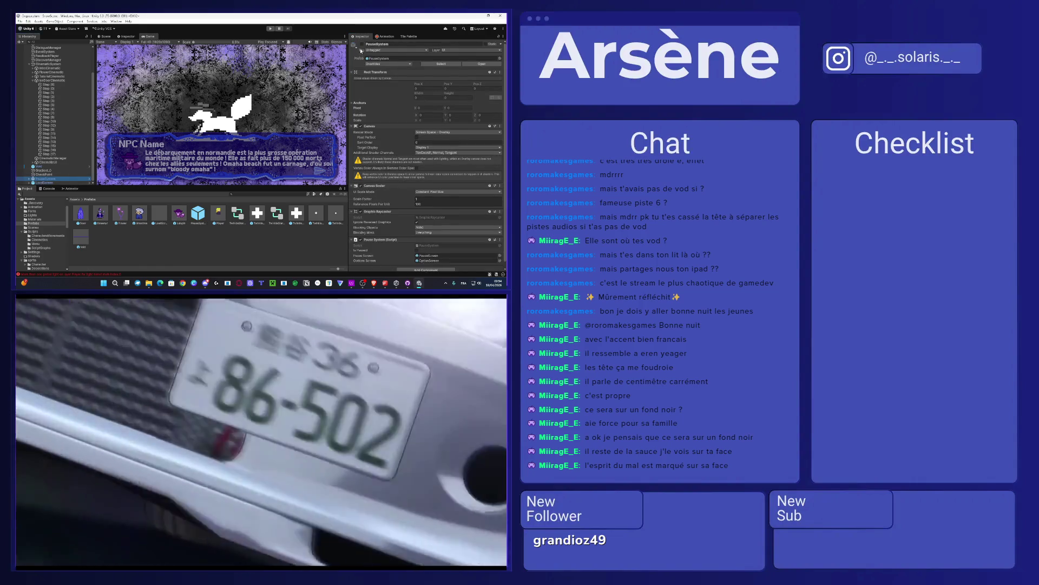
click(53, 183)
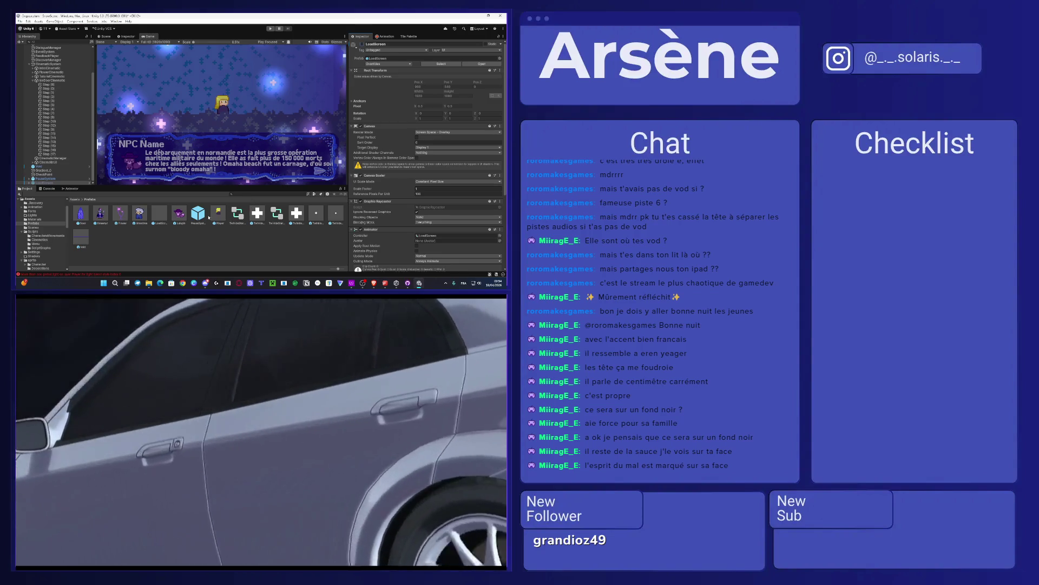
click(207, 217)
key(Delete)
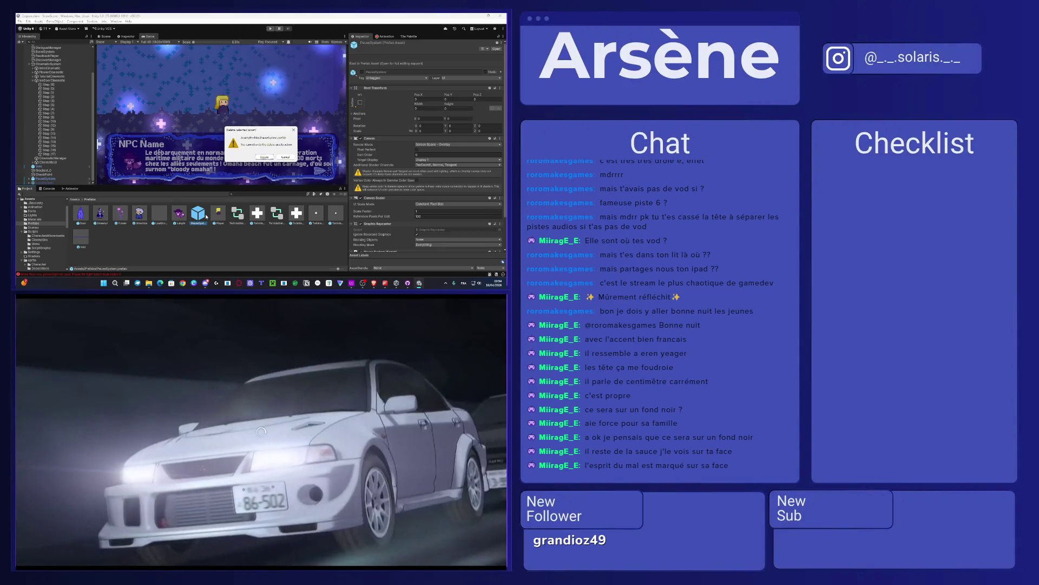
key(Return)
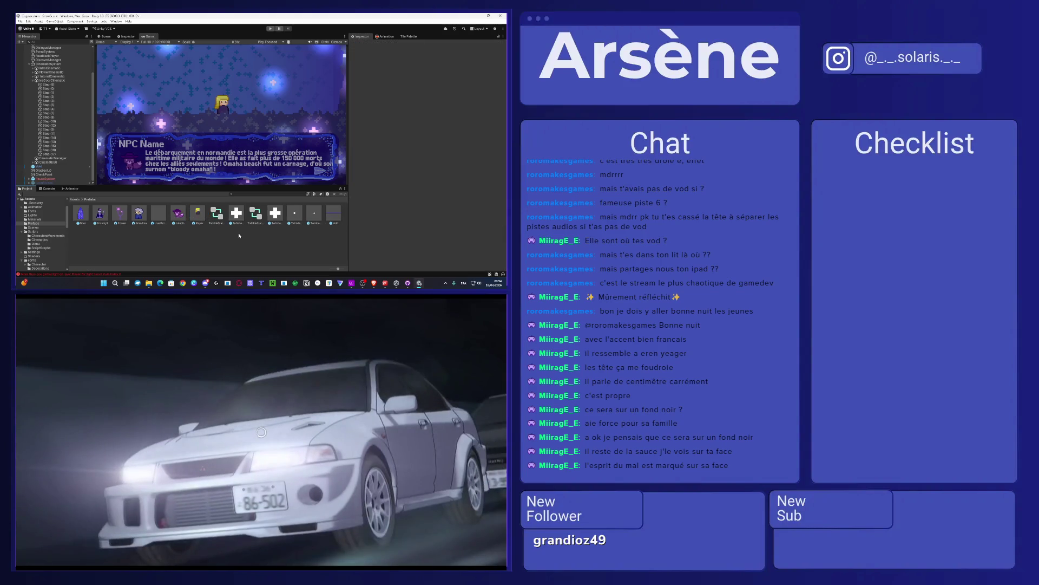
click(52, 179)
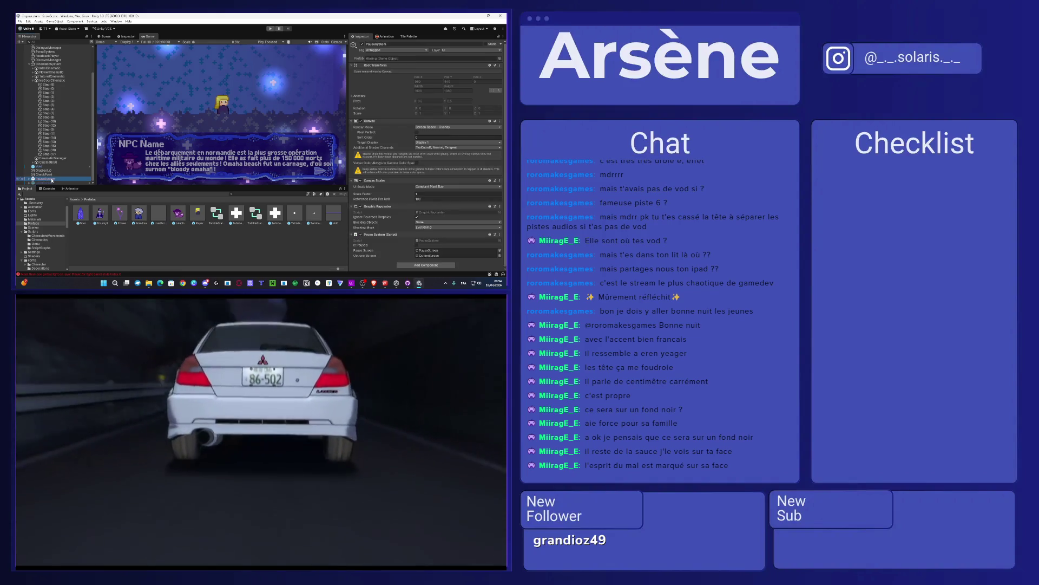
Step: Place the LoadScreen prefab back in the scene and deactivate it so the level shows
click(191, 260)
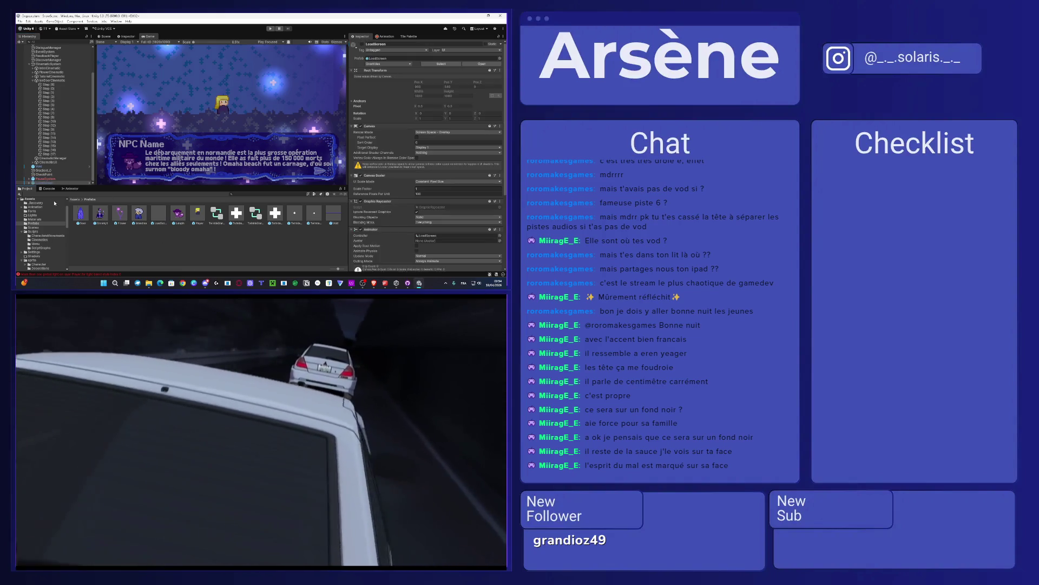
drag(158, 214, 47, 182)
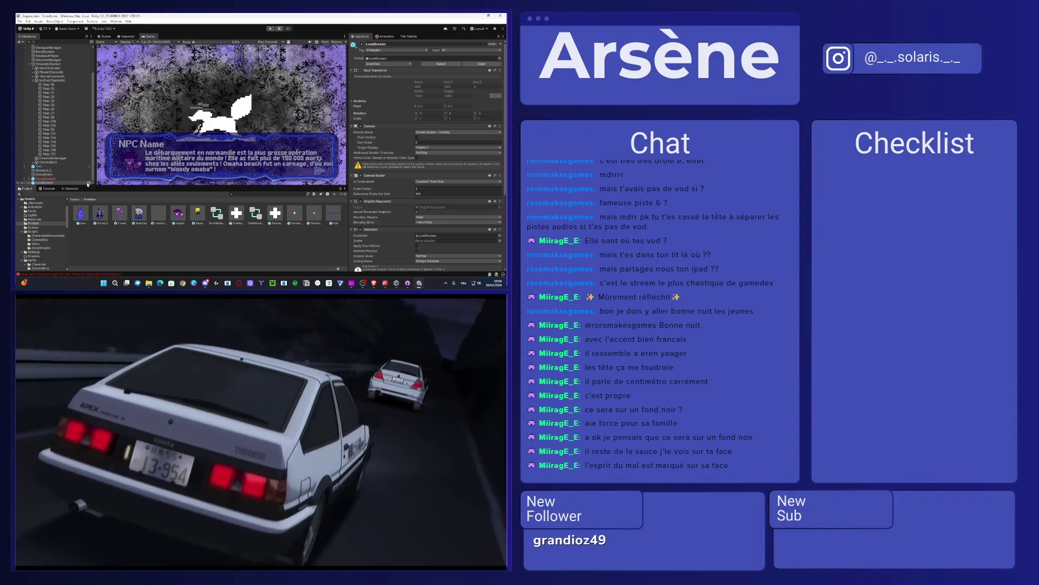
click(362, 45)
Step: Check PauseSystem's Pause System script, then open the Assets/Scenes folder
click(47, 179)
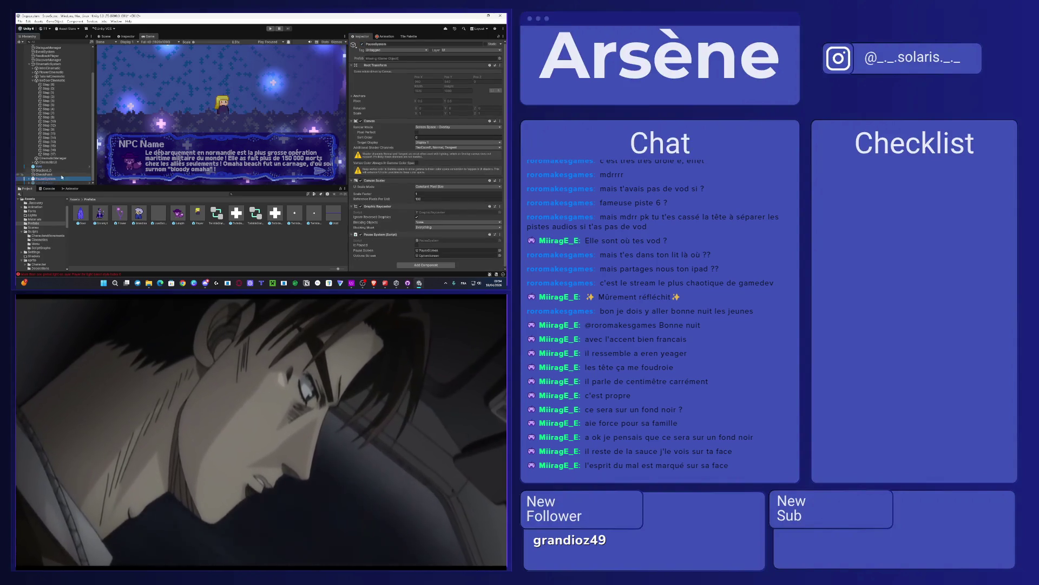
scroll(50, 155, down, 1)
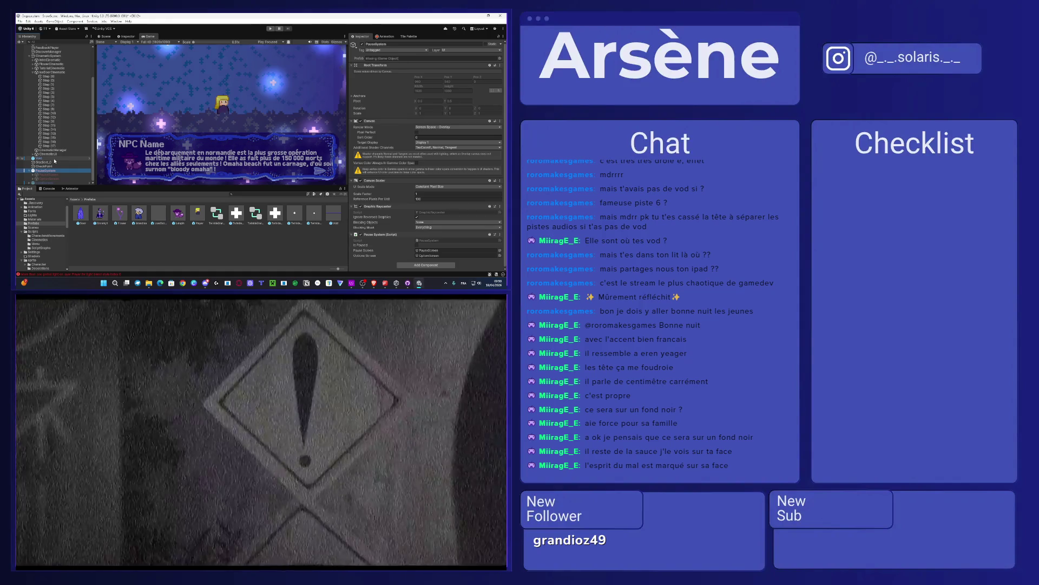
click(75, 200)
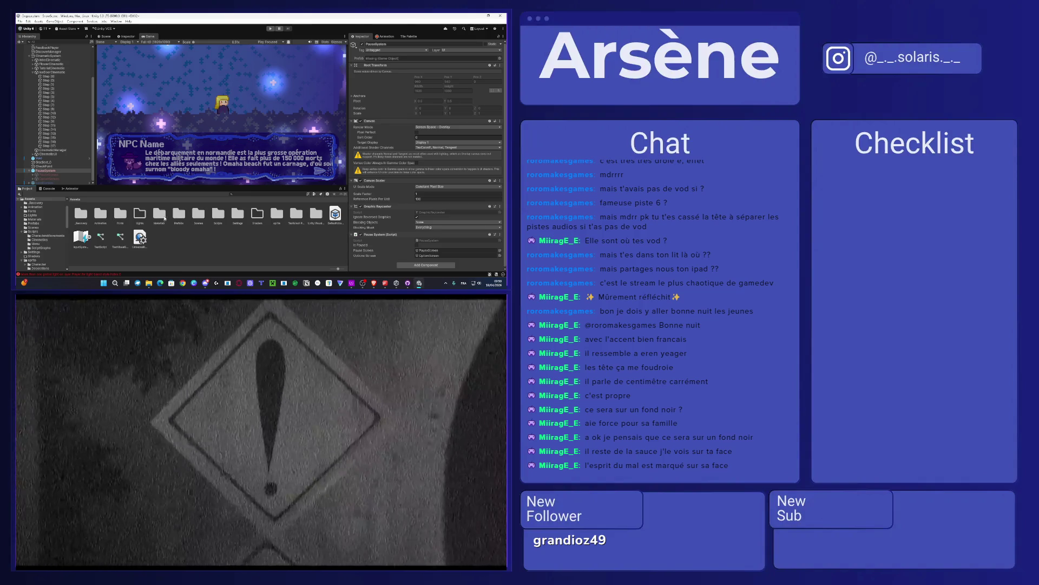
double_click(197, 215)
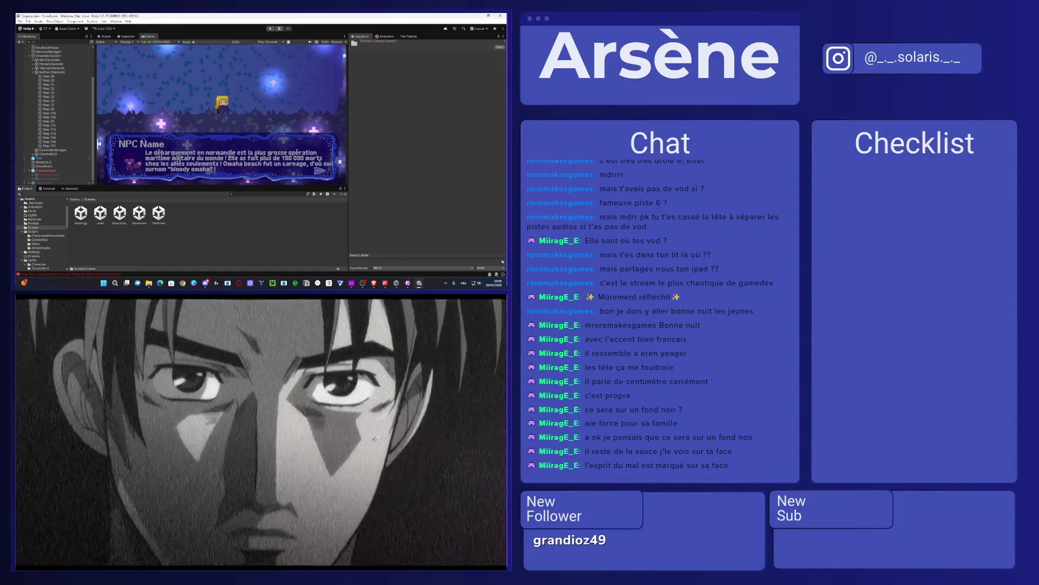
key(alt+Tab)
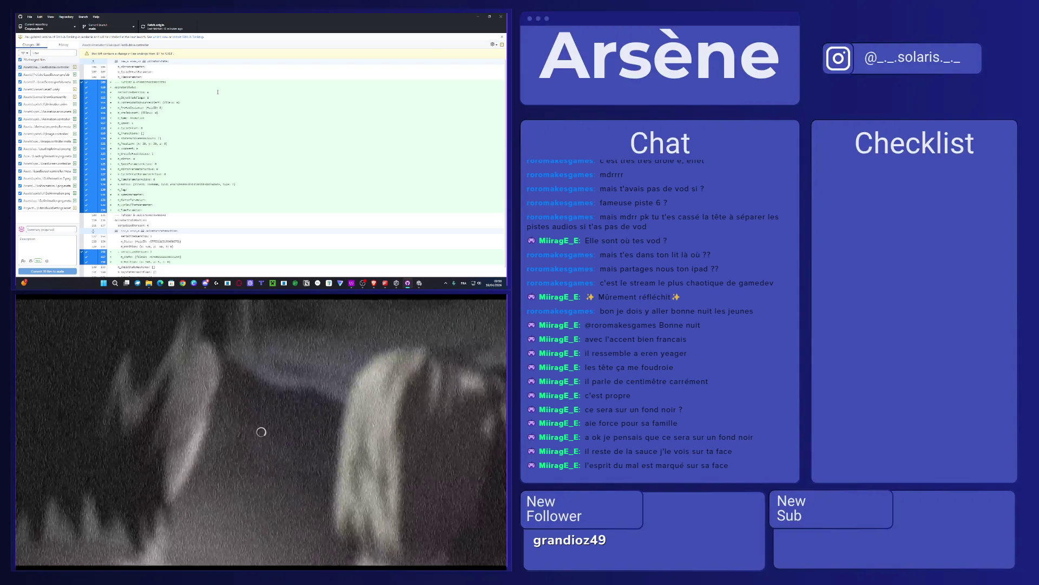
Step: Scroll through the commit history, return to the uncommitted changes, and minimize GitHub Desktop
click(64, 44)
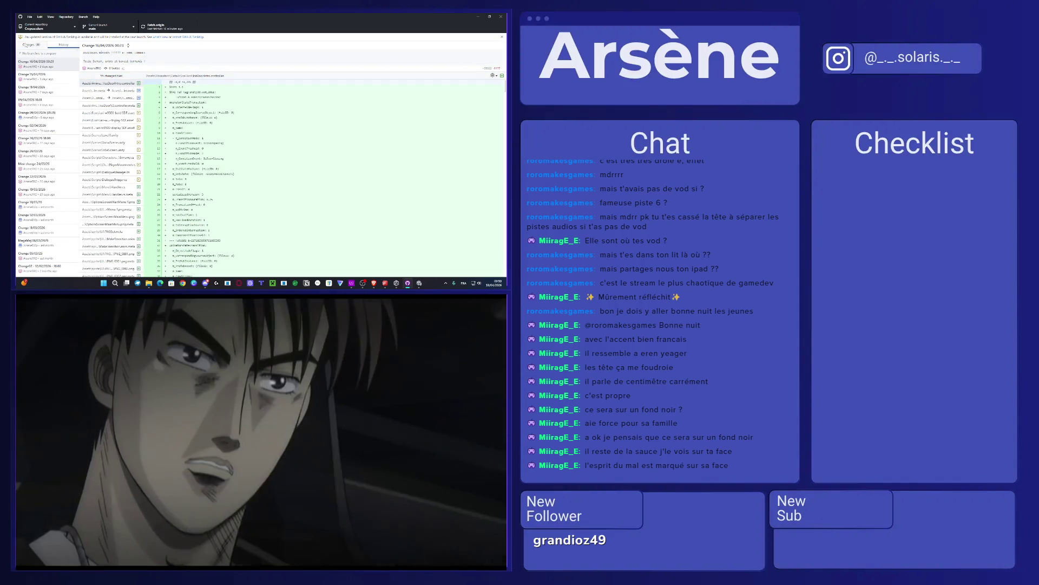
scroll(48, 190, down, 3)
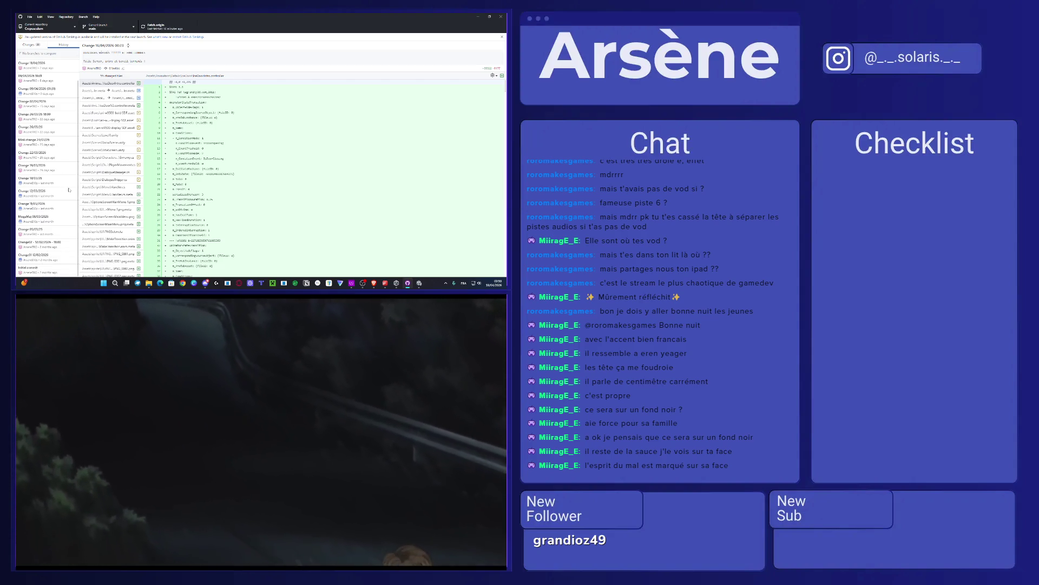
scroll(75, 139, up, 3)
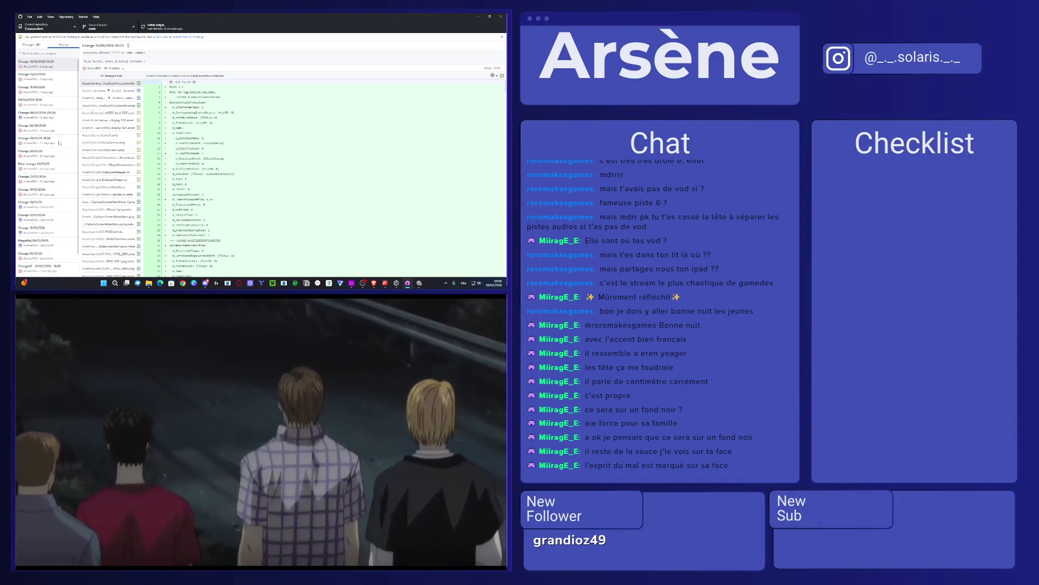
click(34, 46)
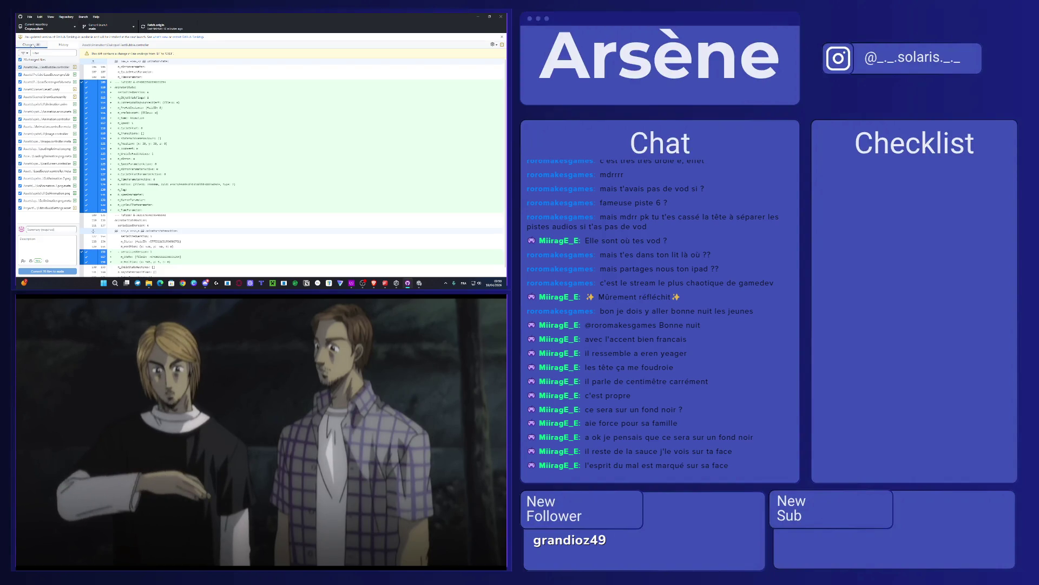
click(482, 15)
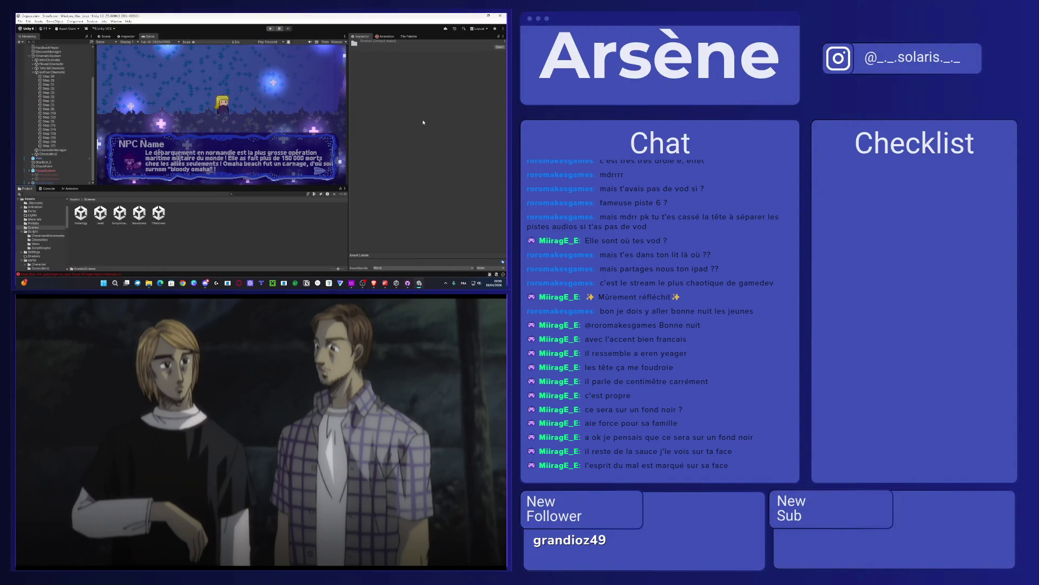
Step: Check Level1's PauseSystem object, then open the SnowScene scene asset and clear the selection
click(100, 213)
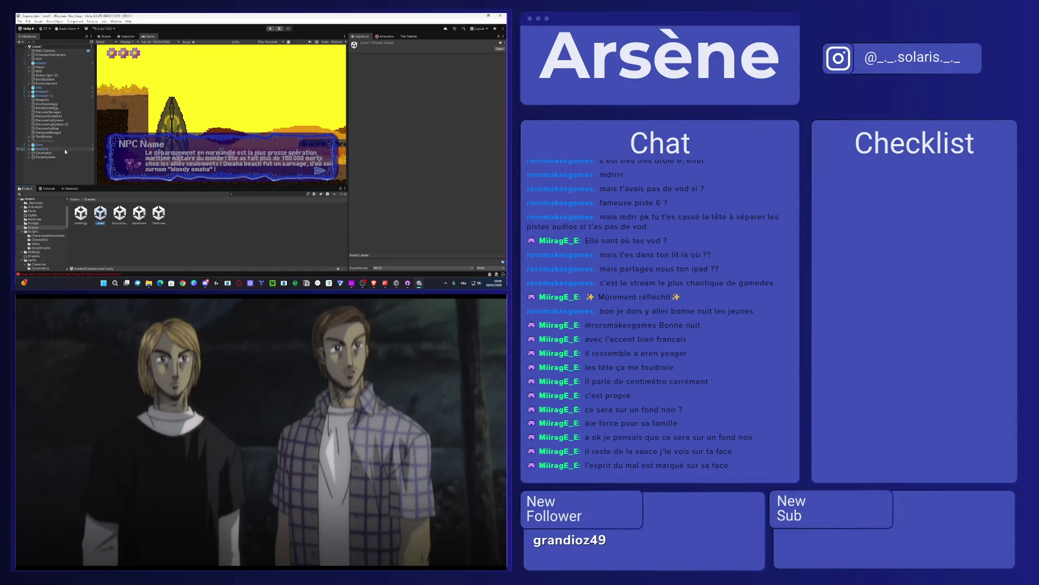
click(58, 158)
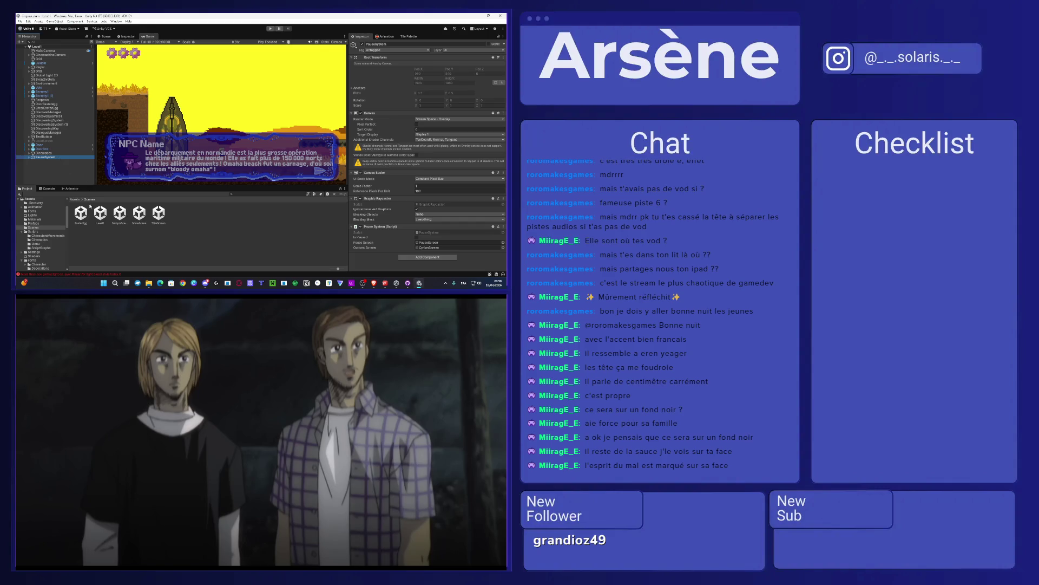
click(139, 214)
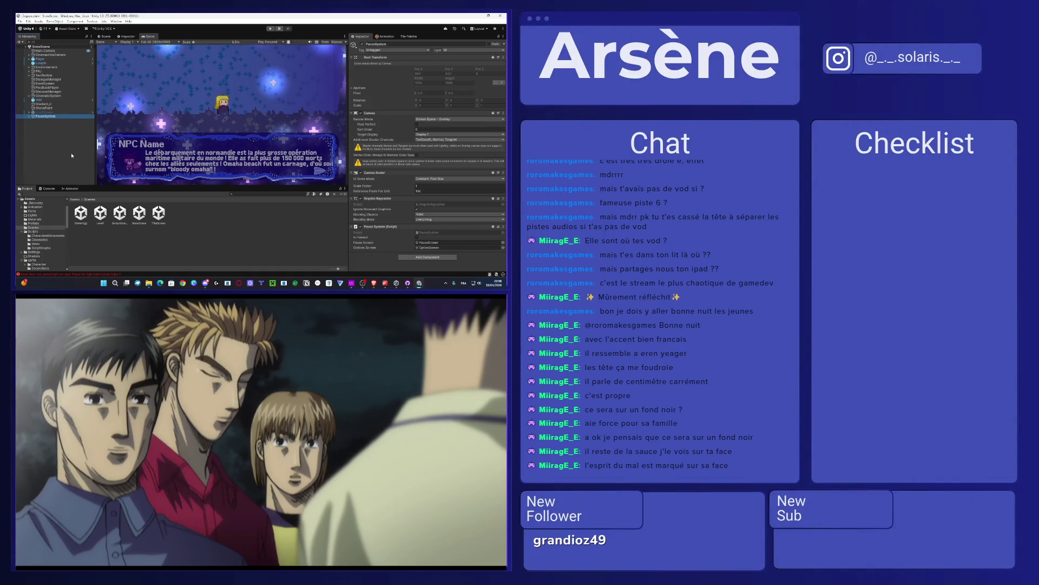
click(72, 156)
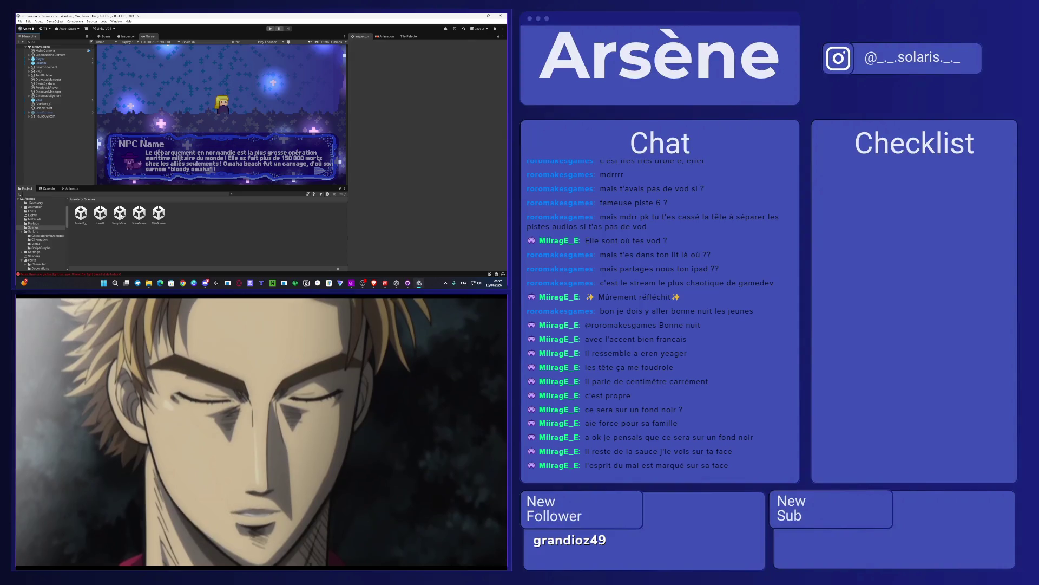
Step: Open SampleScene and box-select its objects in the Scene view
double_click(120, 214)
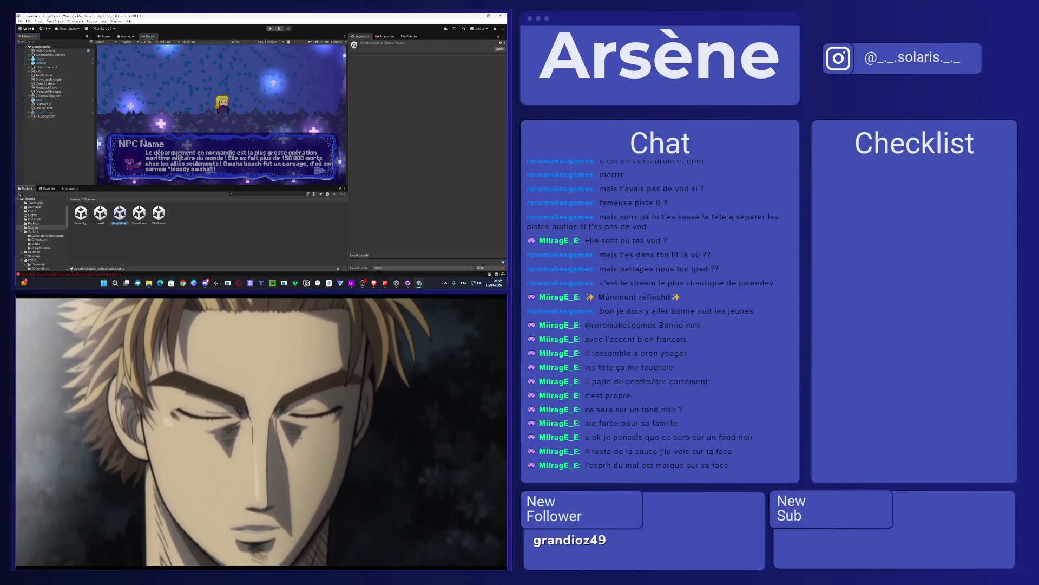
click(104, 36)
drag(159, 129, 196, 155)
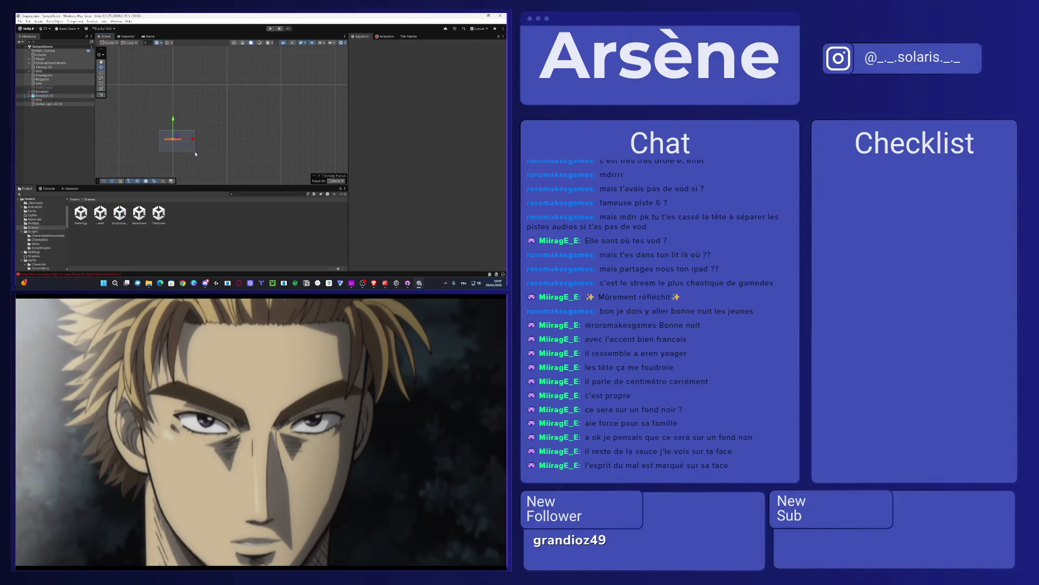
scroll(196, 153, down, 5)
scroll(206, 155, up, 3)
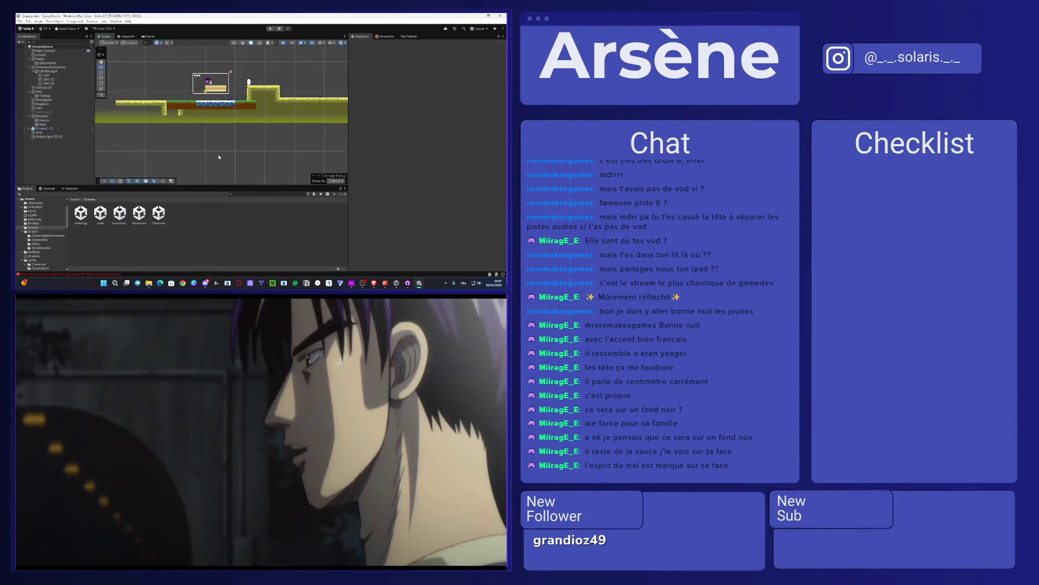
Step: Delete the SampleScene asset, then recreate it by re-saving the open scene with Ctrl+S
click(119, 214)
key(Delete)
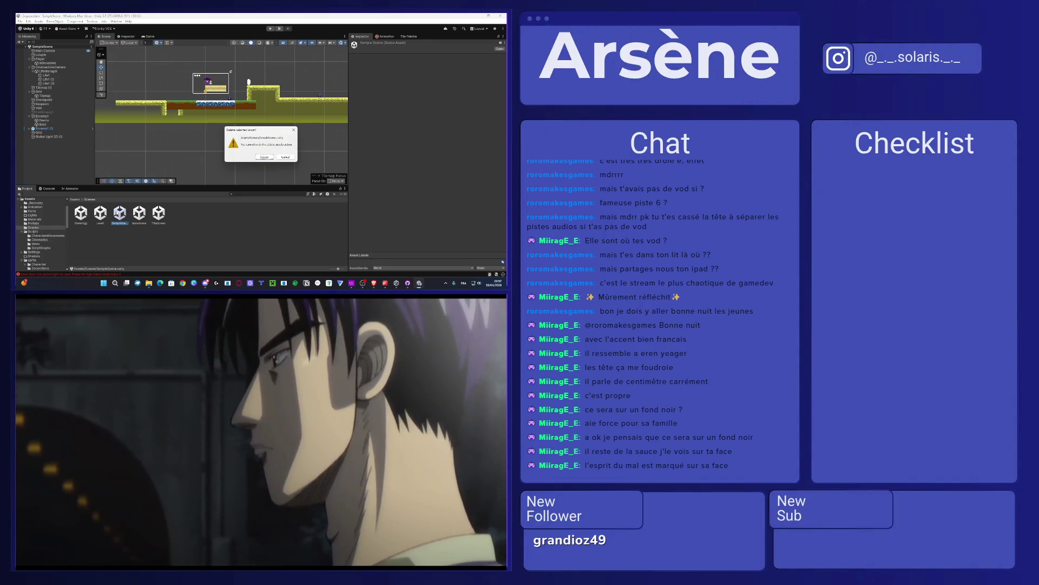
key(Return)
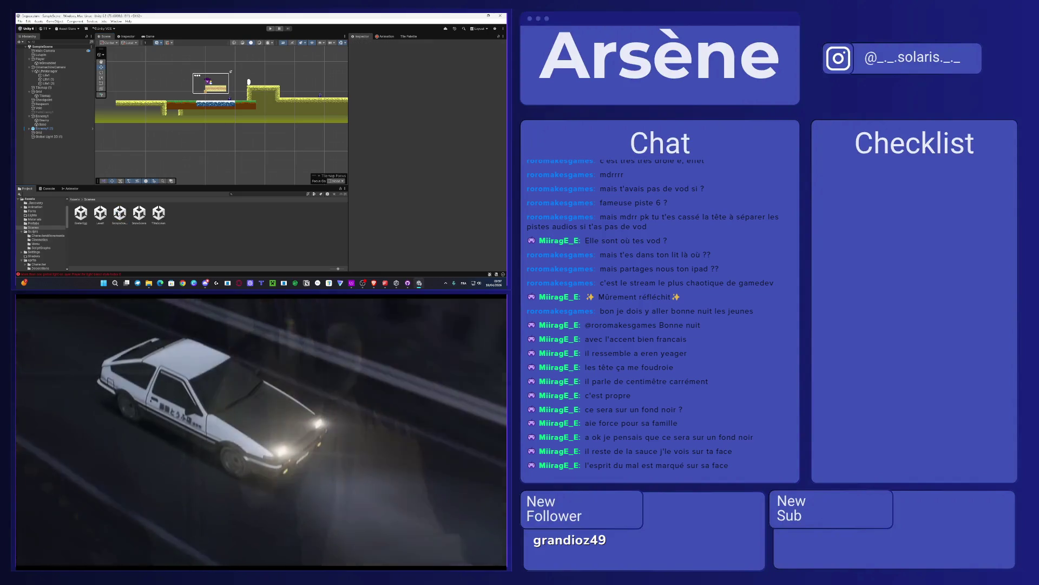
click(120, 213)
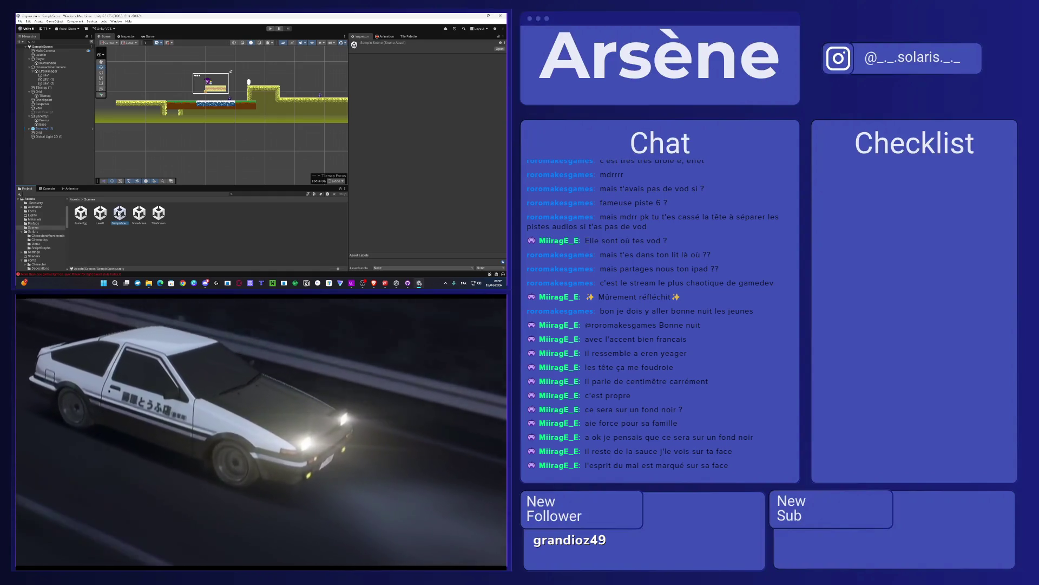
key(Delete)
key(Return)
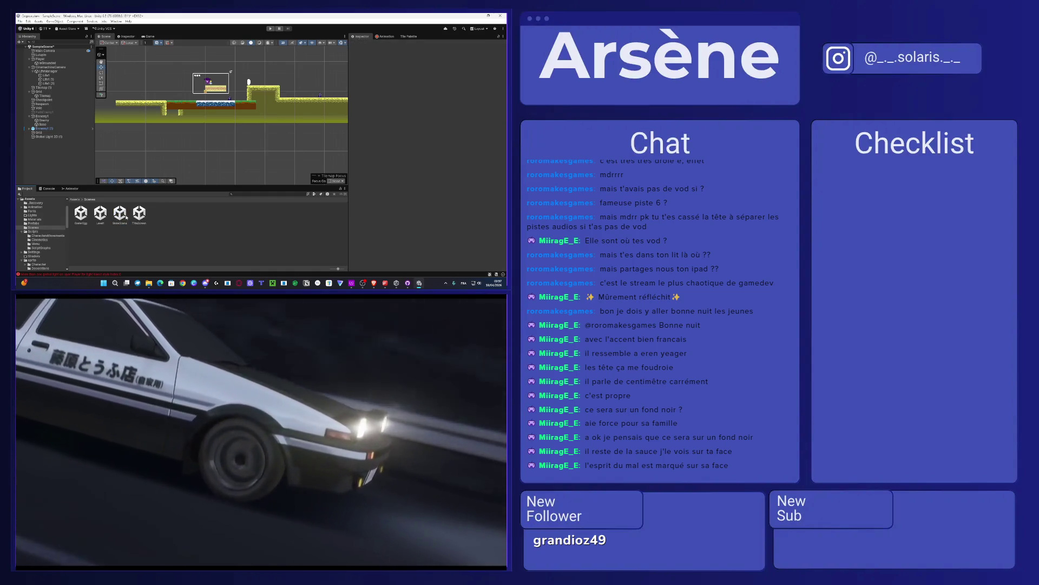
key(ctrl+s)
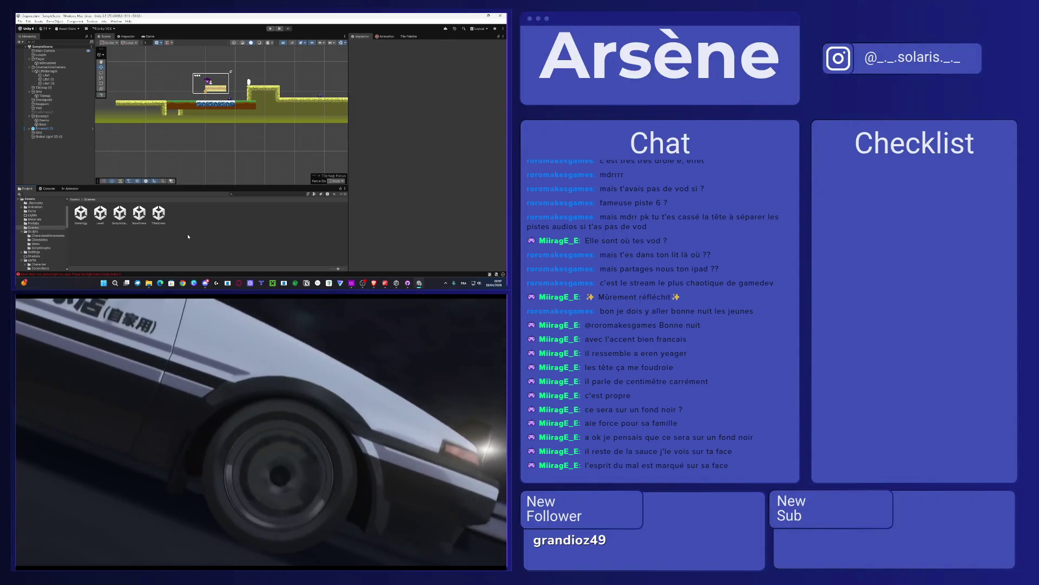
Step: Open the TitleScreen scene and zoom the Scene view onto the Options canvas
double_click(158, 212)
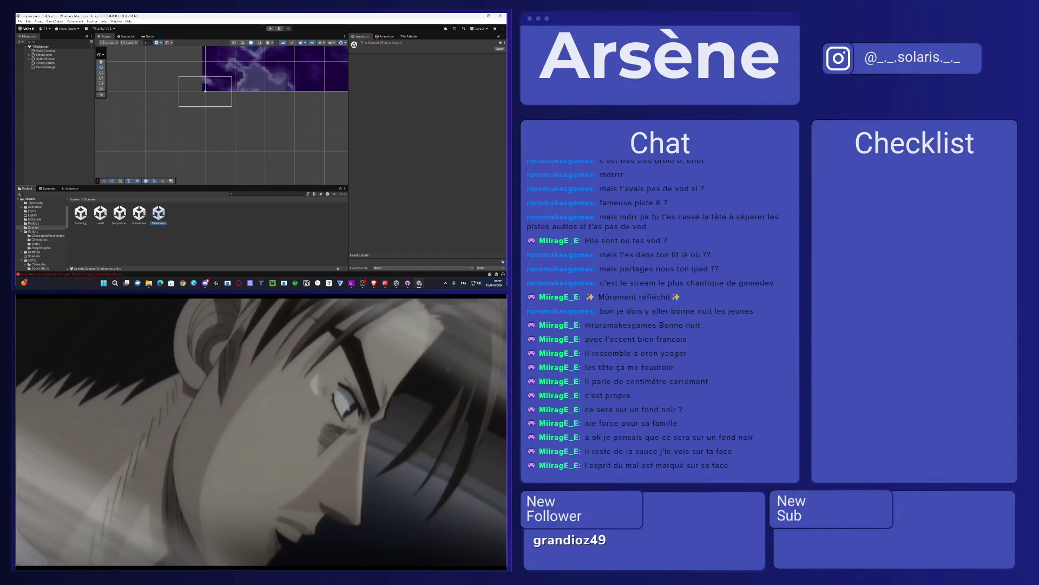
scroll(258, 85, up, 3)
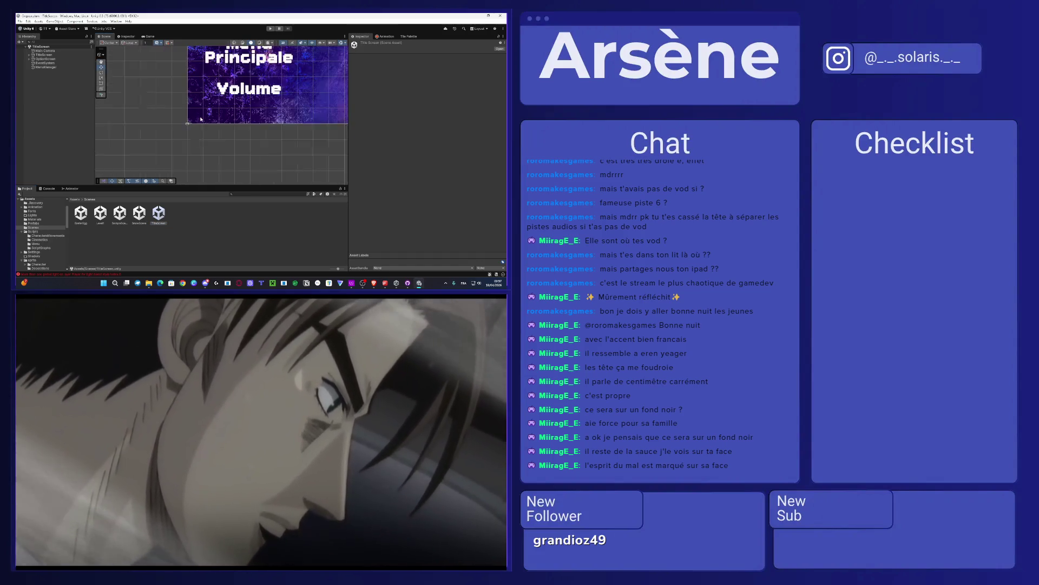
scroll(258, 85, down, 5)
scroll(202, 113, up, 4)
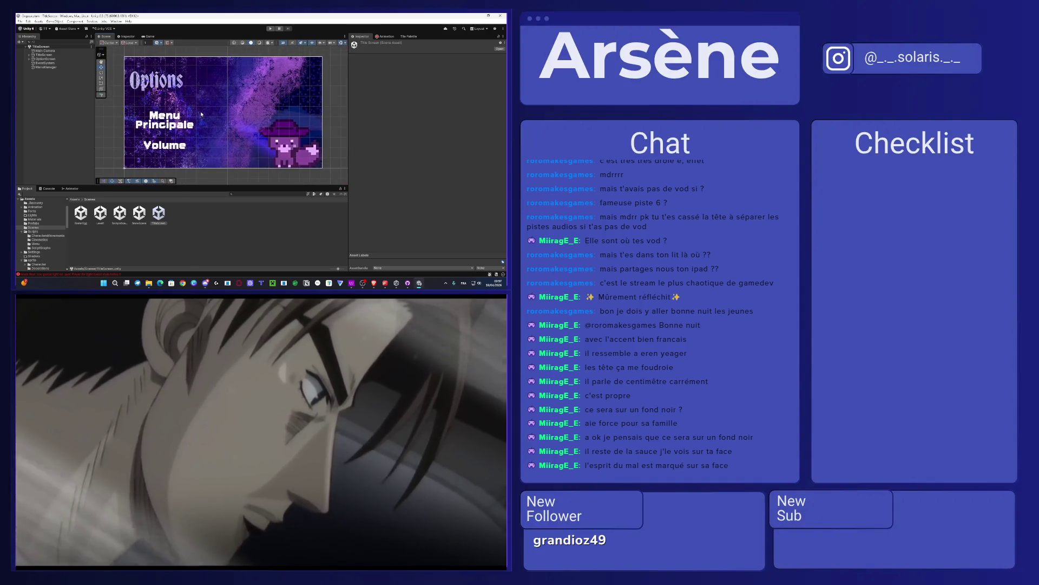
scroll(202, 114, up, 2)
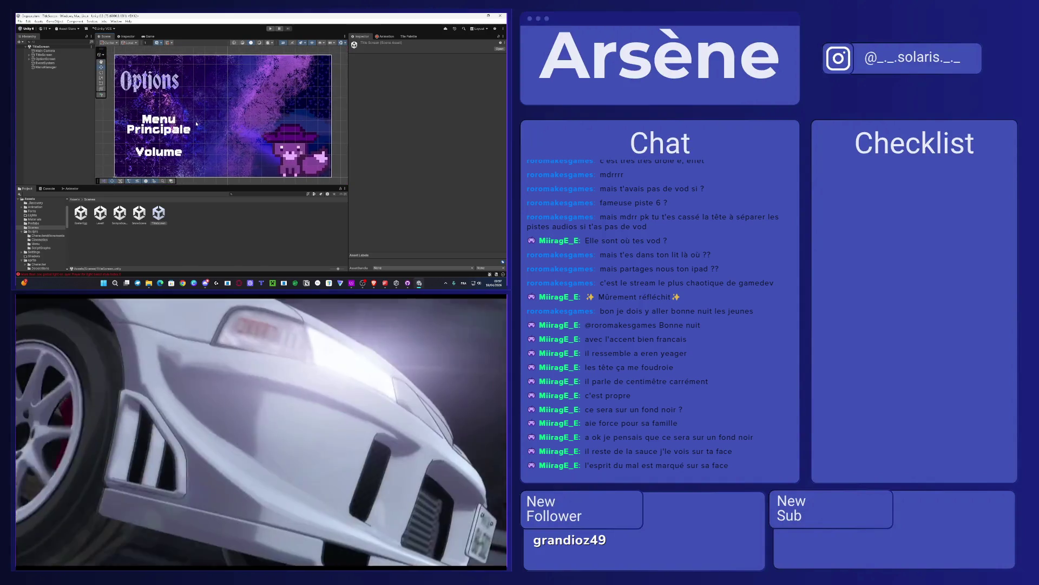
scroll(201, 119, up, 1)
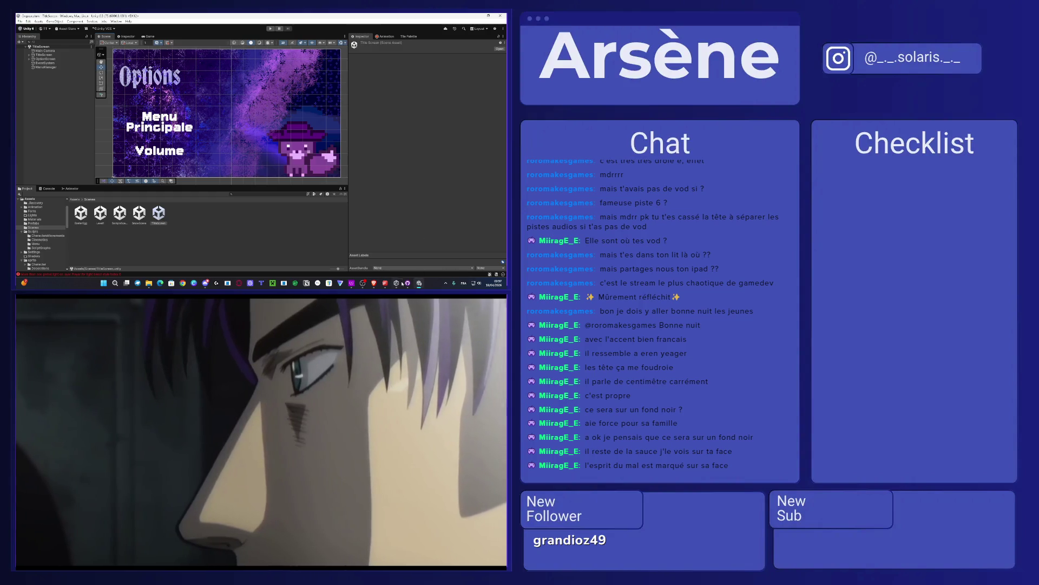
click(385, 282)
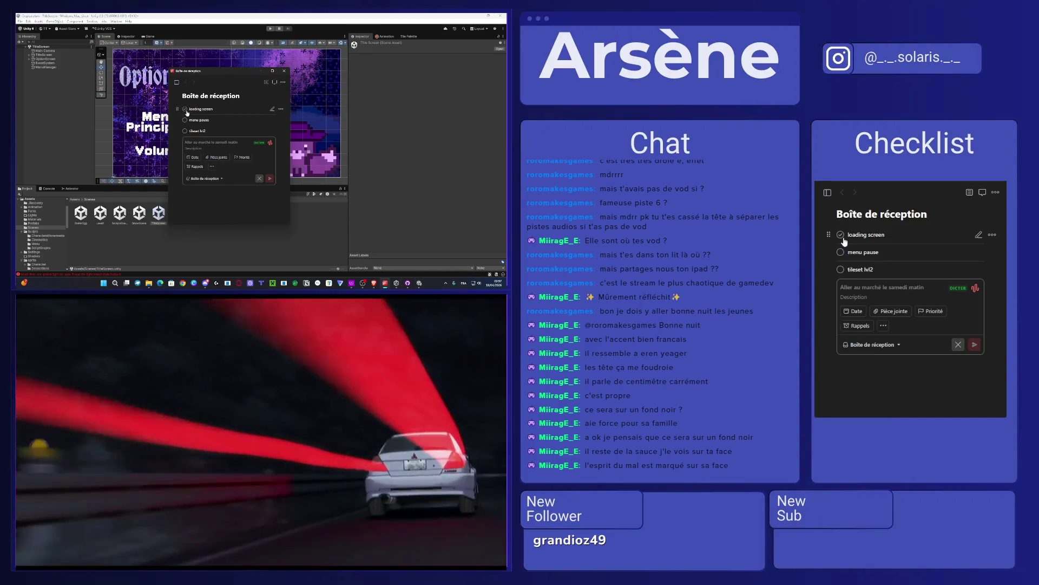
Step: Tick off the 'loading screen' task in Boîte de réception and close To Do
click(185, 110)
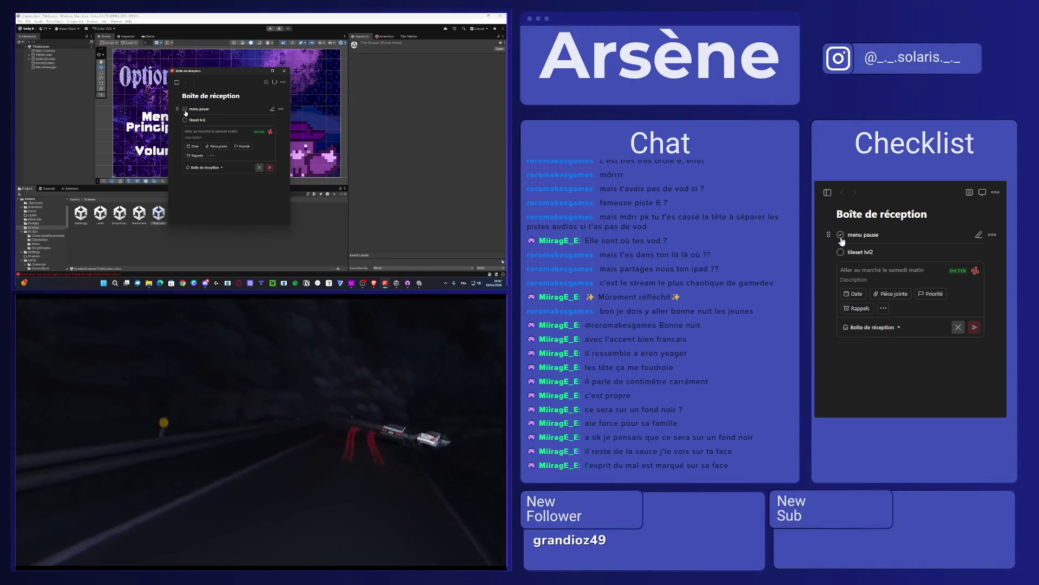
click(285, 71)
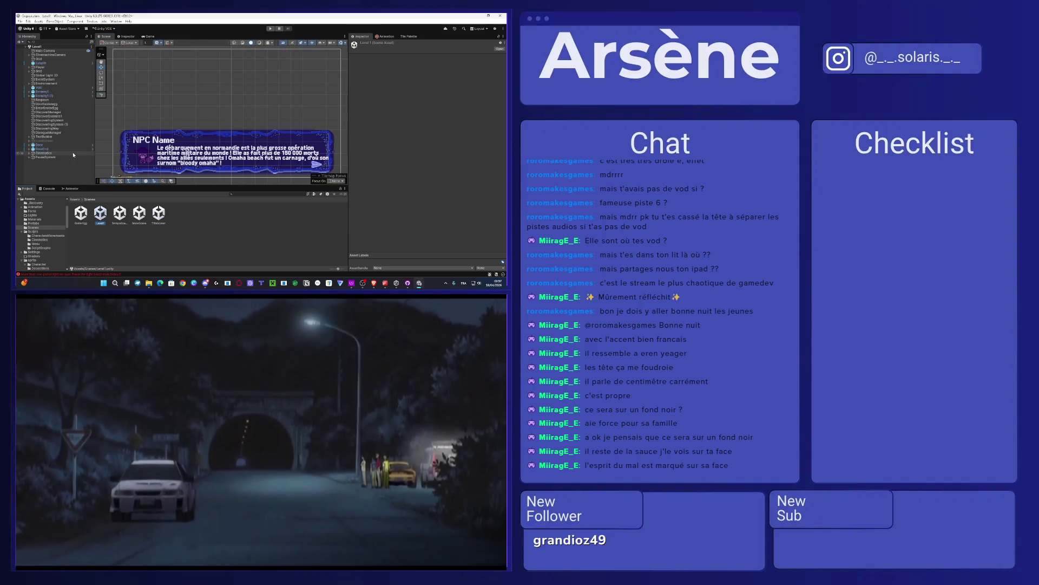
Step: Select PauseSystem's PauseScreen and preview the pause menu in the Game view
click(42, 157)
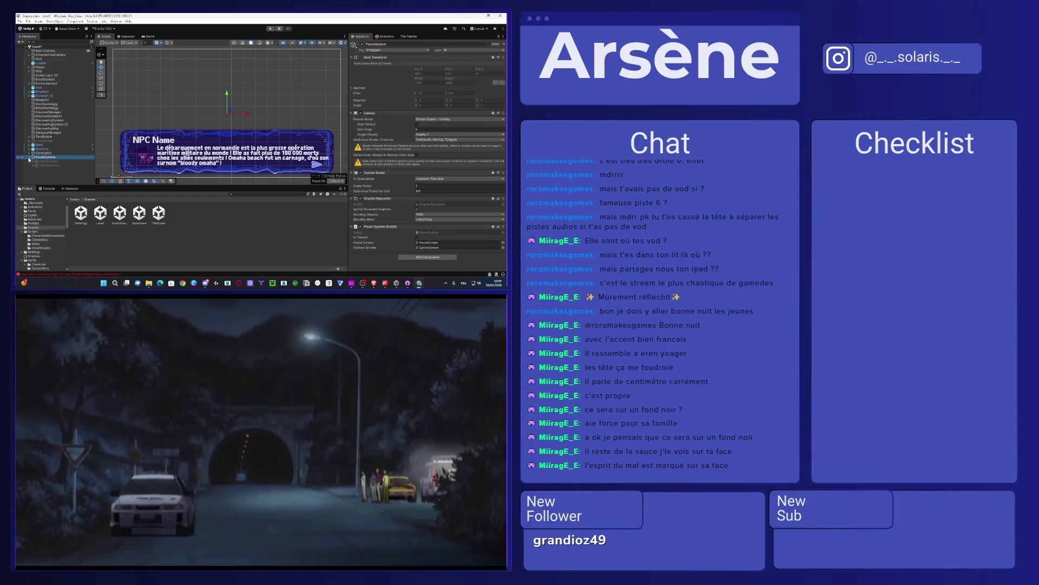
click(18, 161)
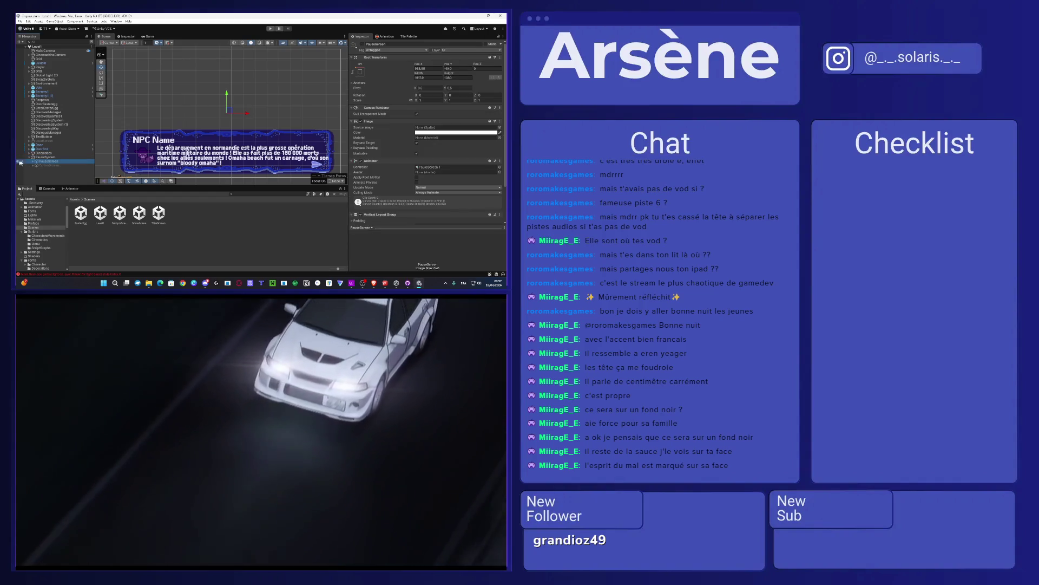
click(147, 36)
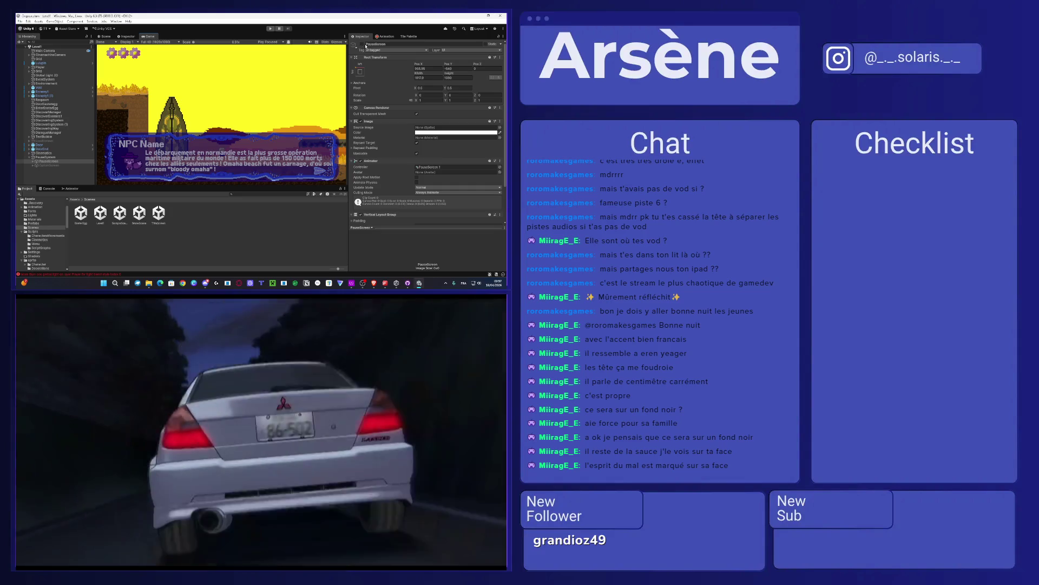
Step: Preview the OptionScreen by toggling it on and back off, then reselect PauseScreen
click(49, 166)
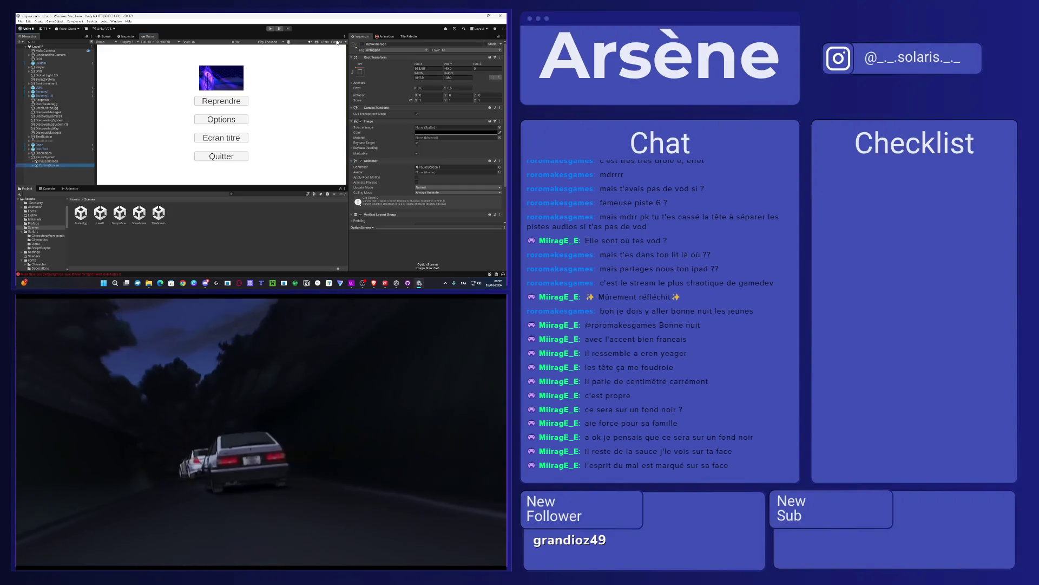
click(362, 45)
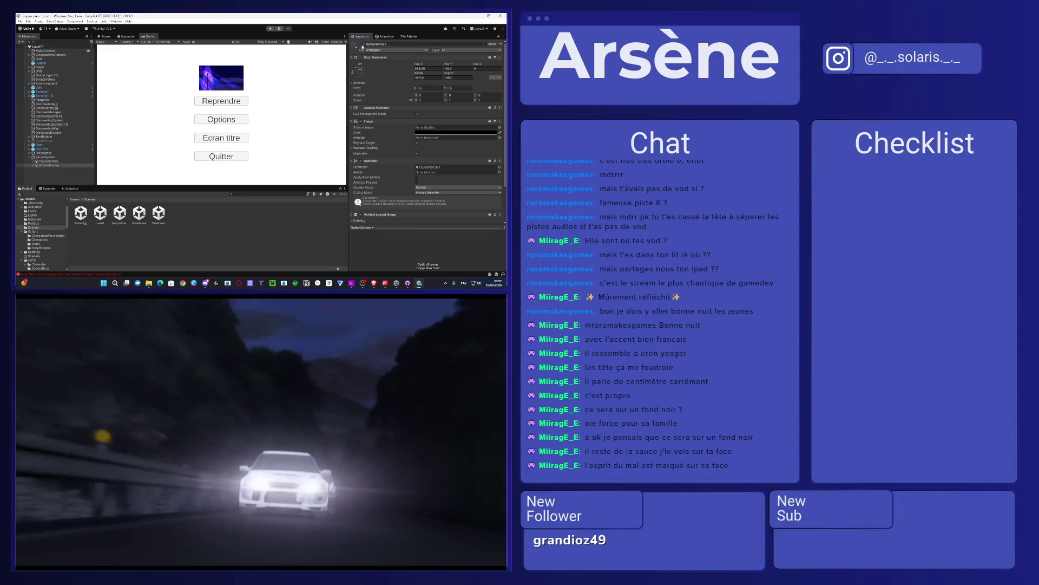
click(362, 45)
click(49, 161)
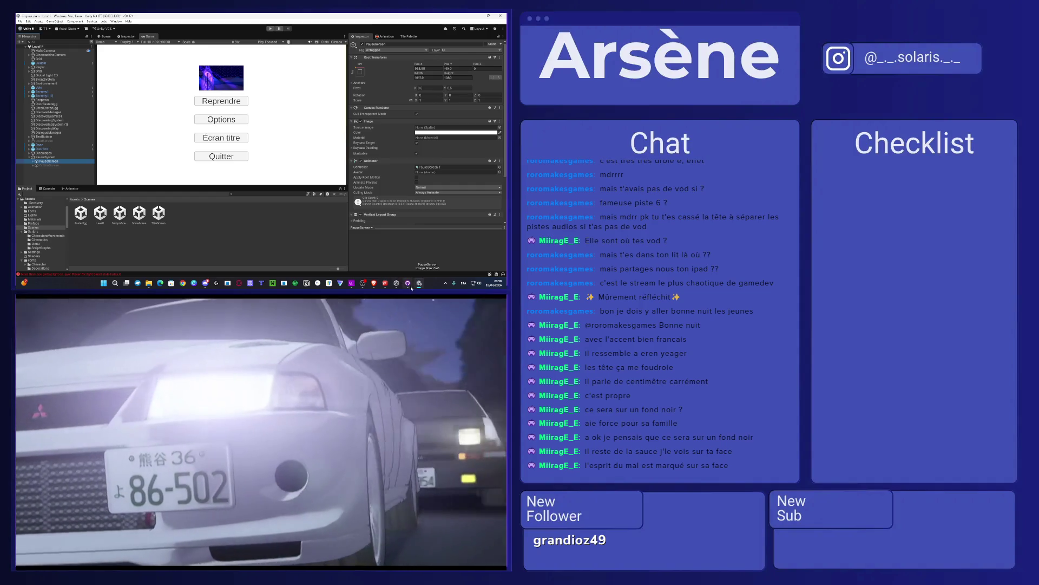
click(351, 287)
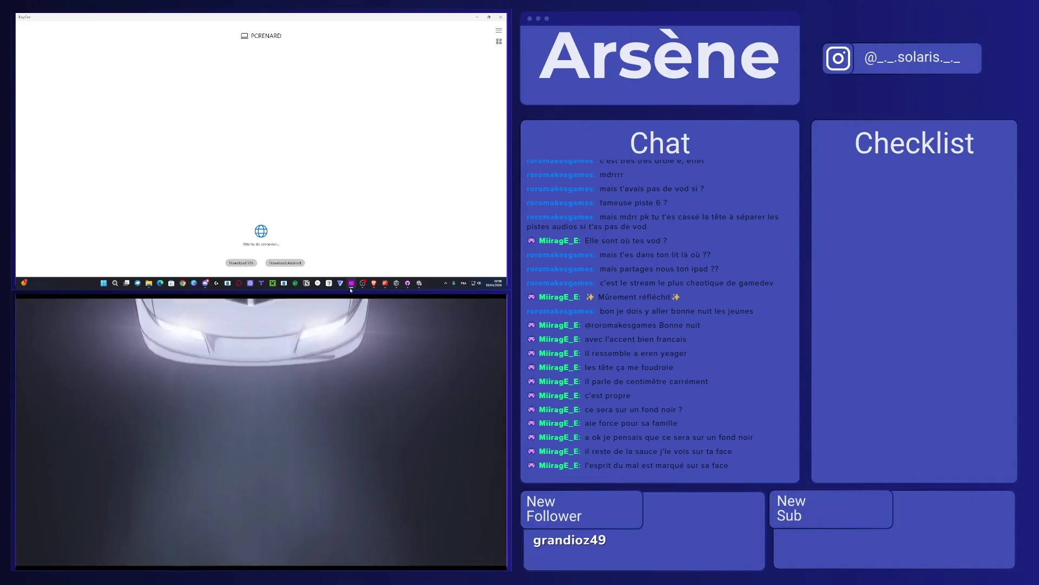
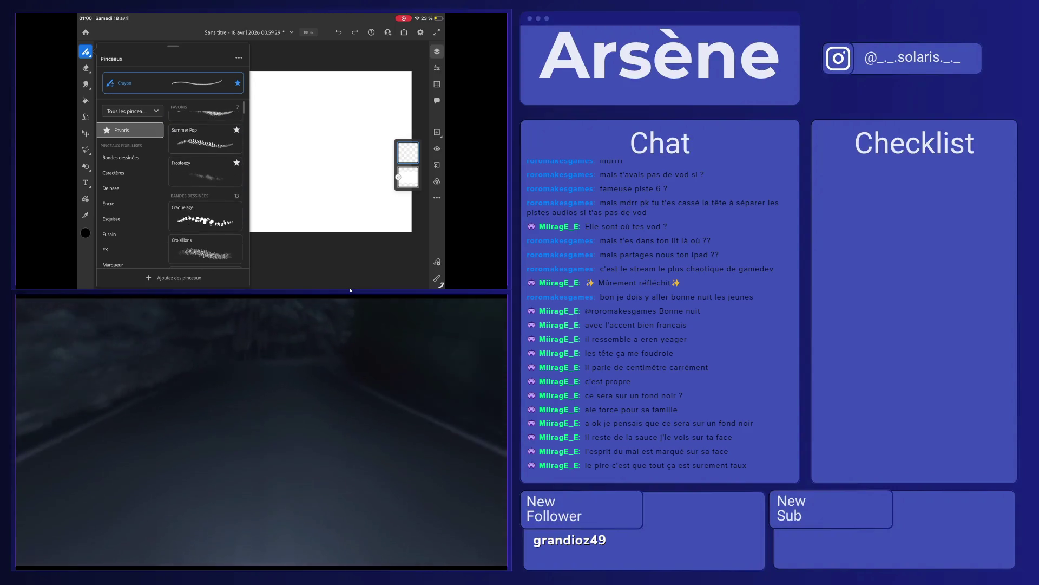
Step: Close the Brushes panel and hide the white background layer to reveal a transparent canvas
click(267, 515)
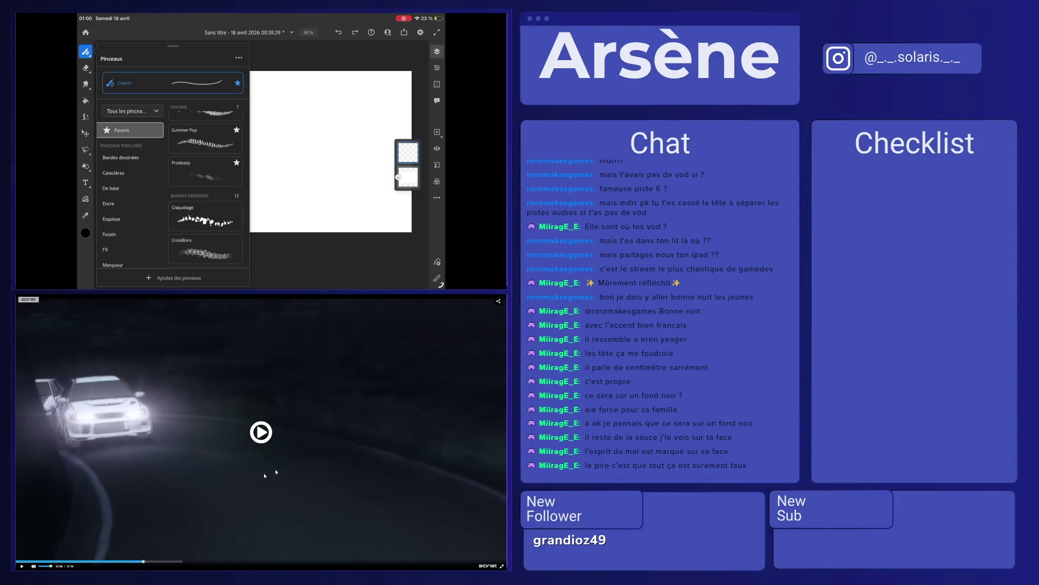
click(332, 456)
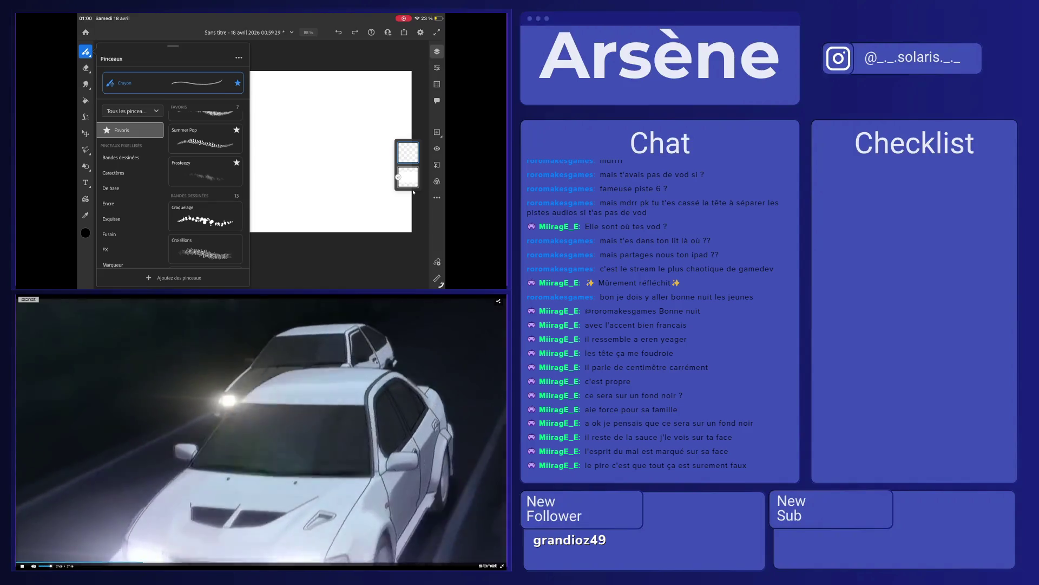
scroll(205, 184, down, 1)
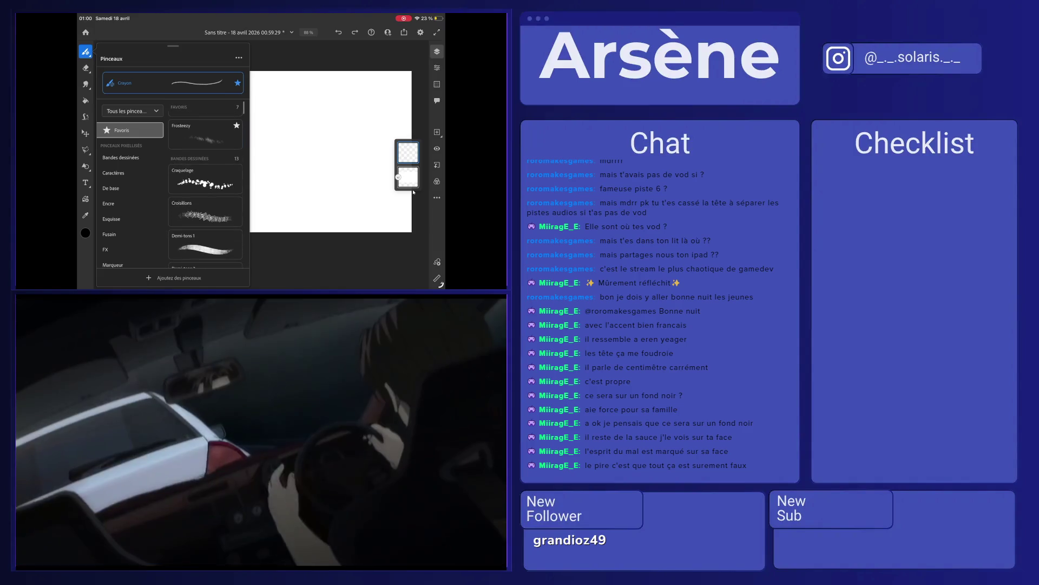
click(412, 188)
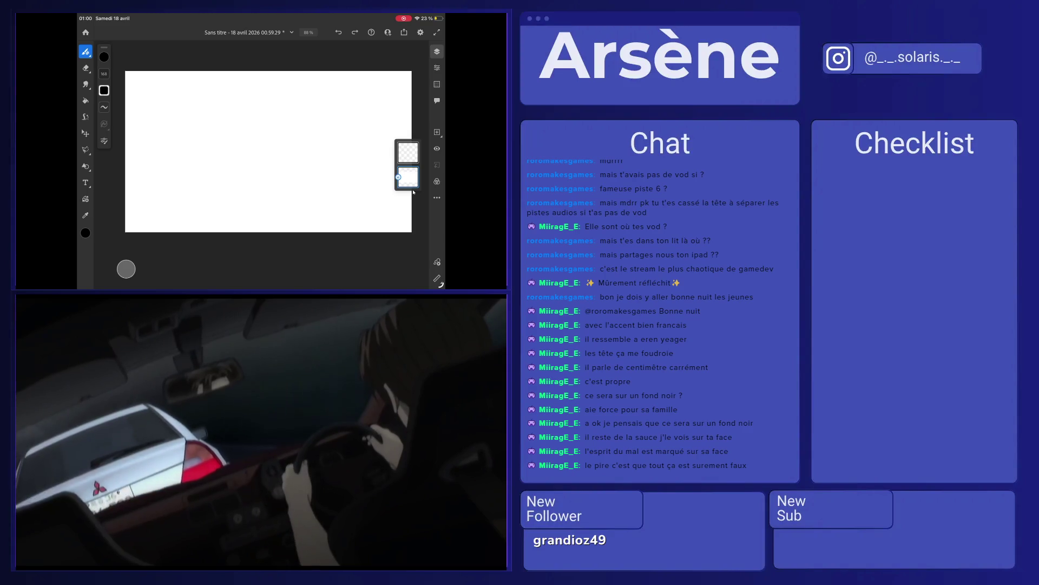
click(413, 191)
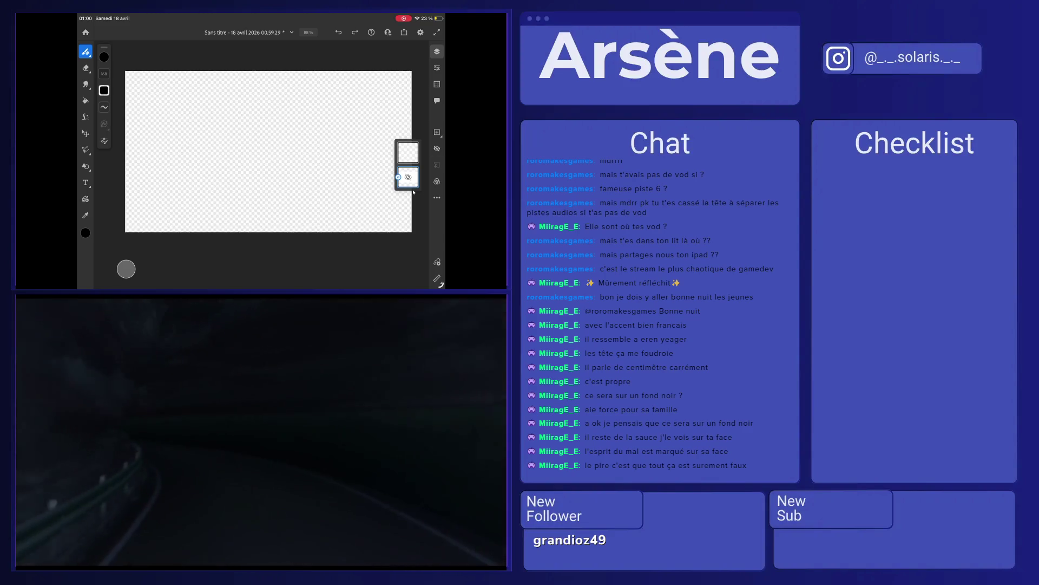
click(104, 57)
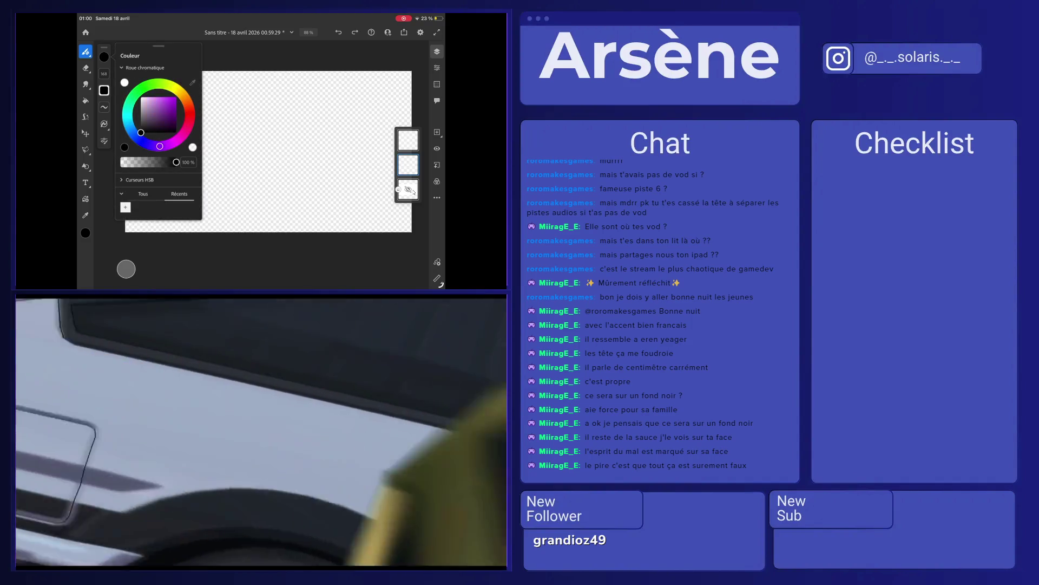
Step: Fill the layer with dark purple using the Paint Bucket, applied as pixels
click(175, 110)
drag(189, 115, 176, 94)
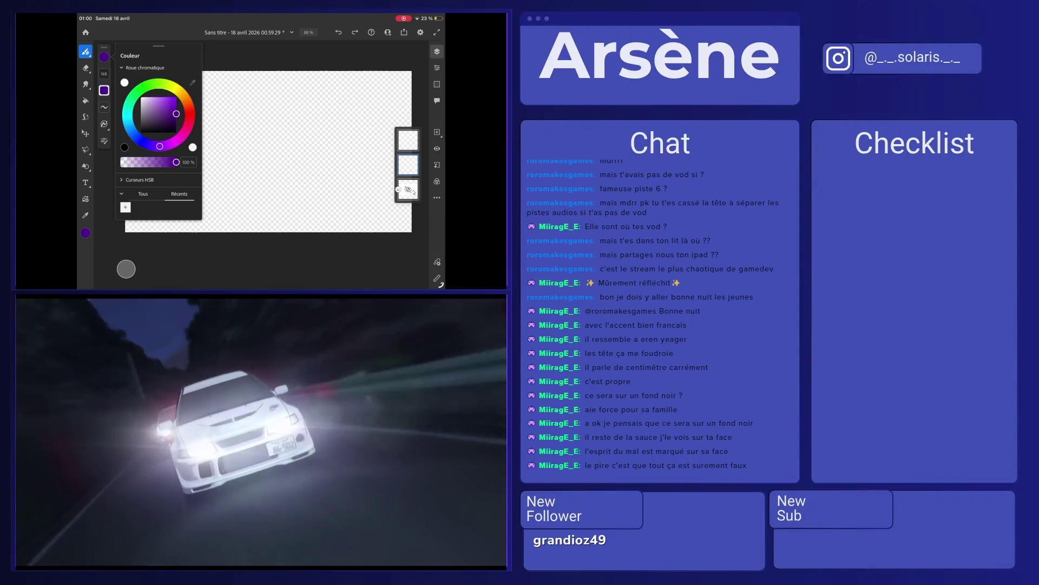
click(104, 57)
click(86, 101)
click(268, 151)
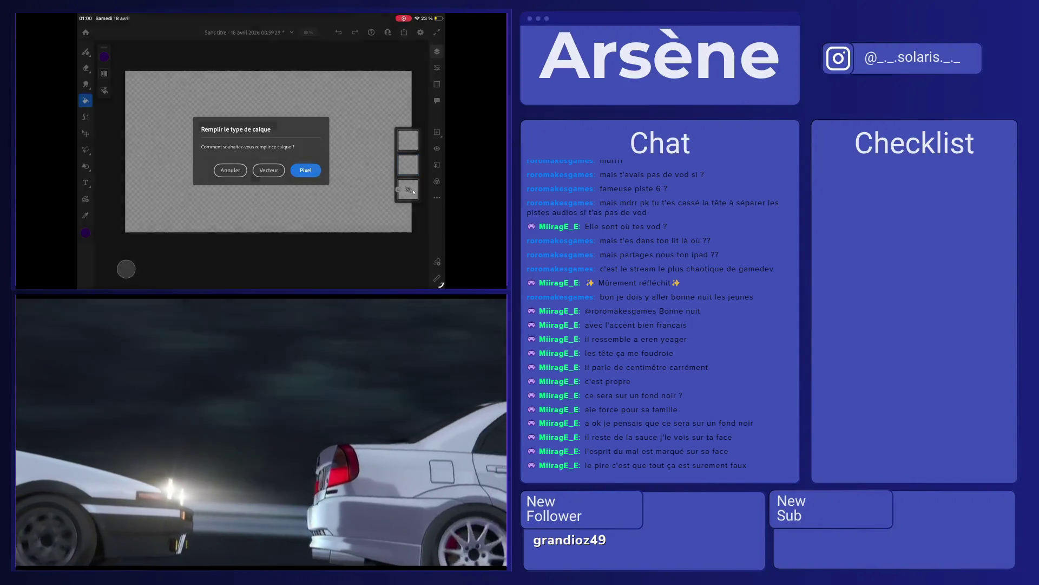
click(302, 170)
click(86, 52)
Step: Lower the purple layer's opacity slightly in its layer properties
click(104, 56)
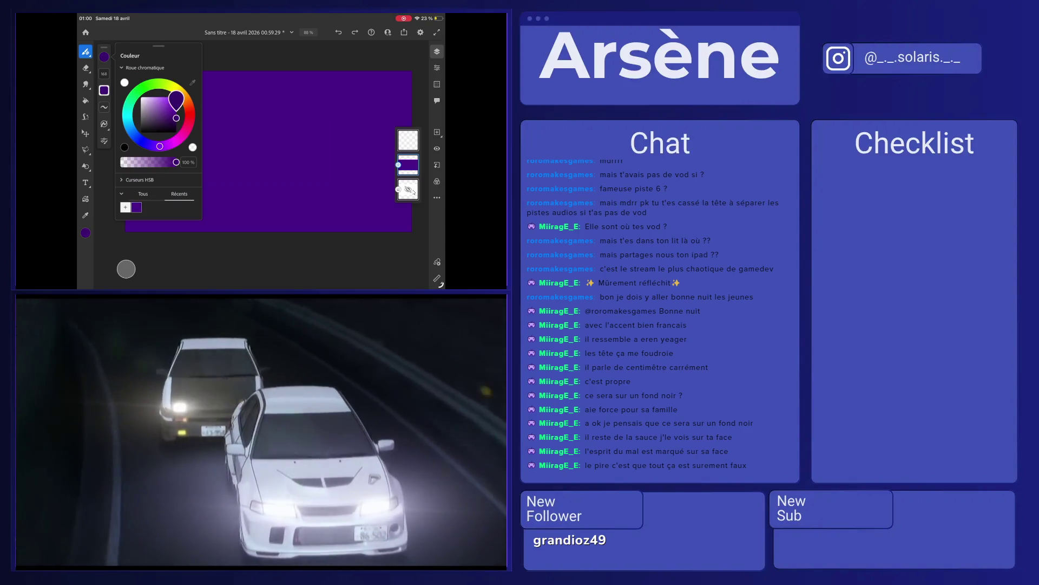
click(104, 56)
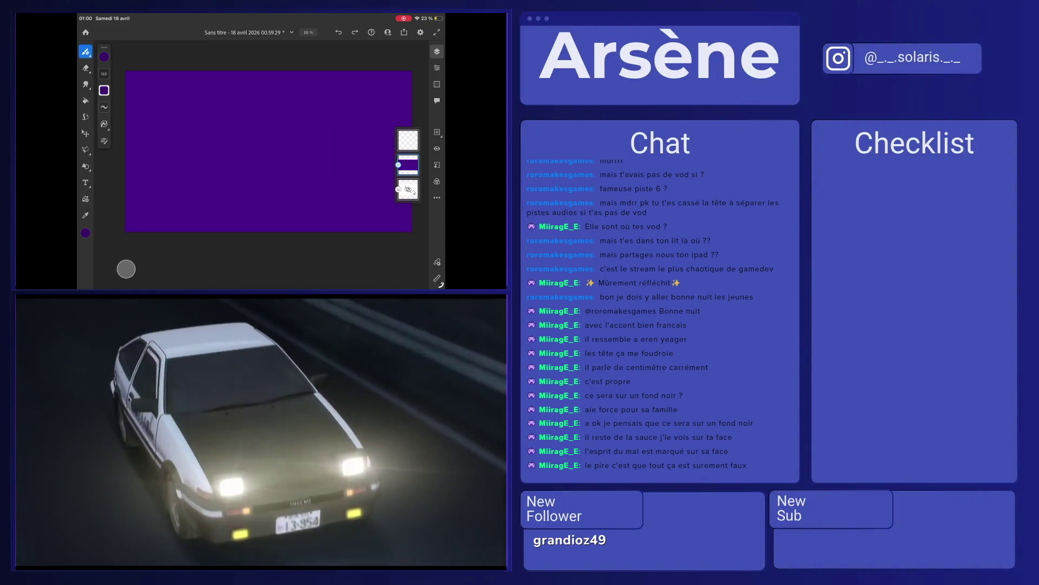
click(85, 100)
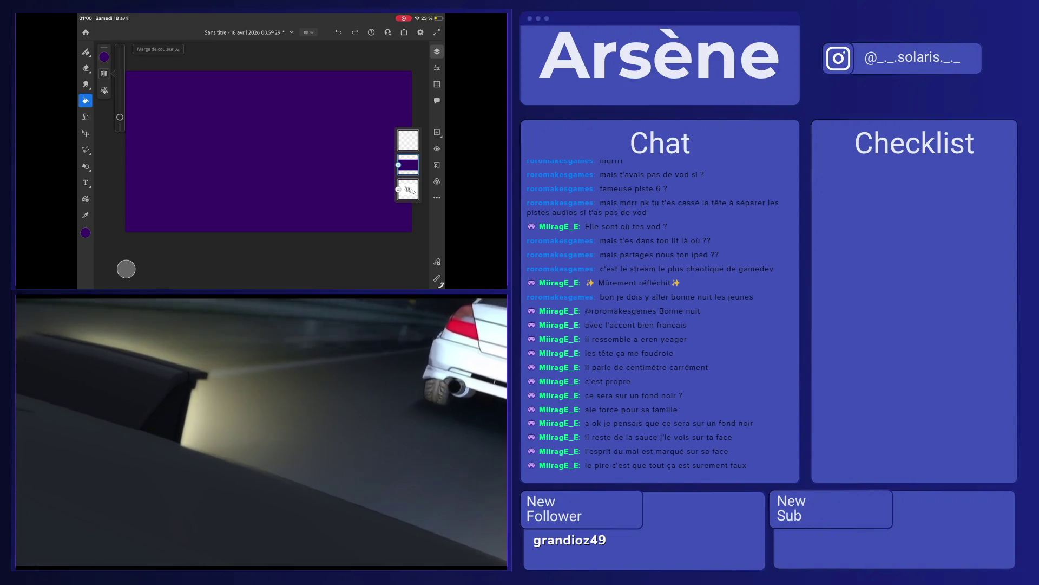
click(437, 68)
drag(422, 128, 407, 128)
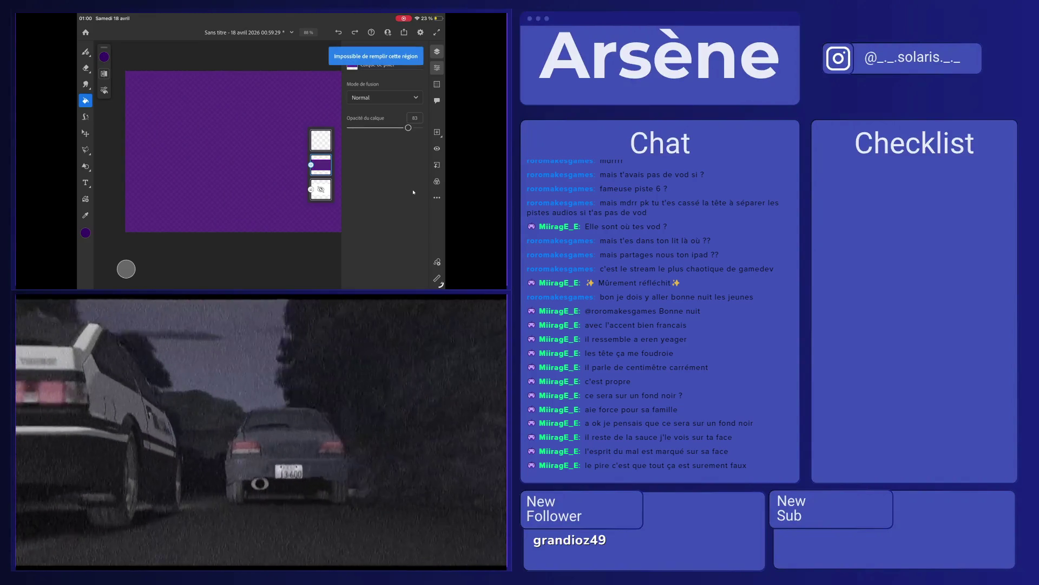
click(414, 192)
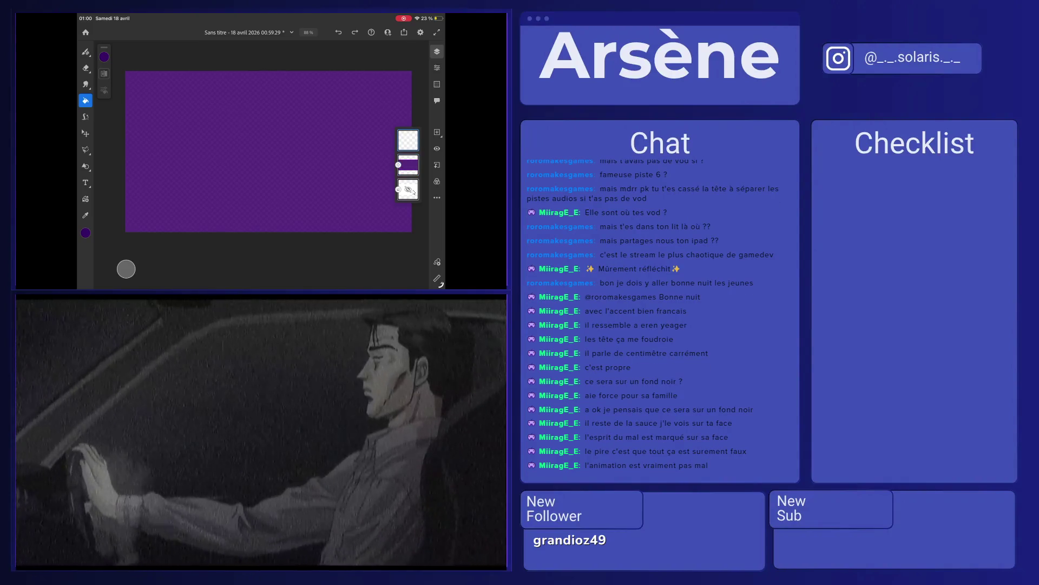
key(b)
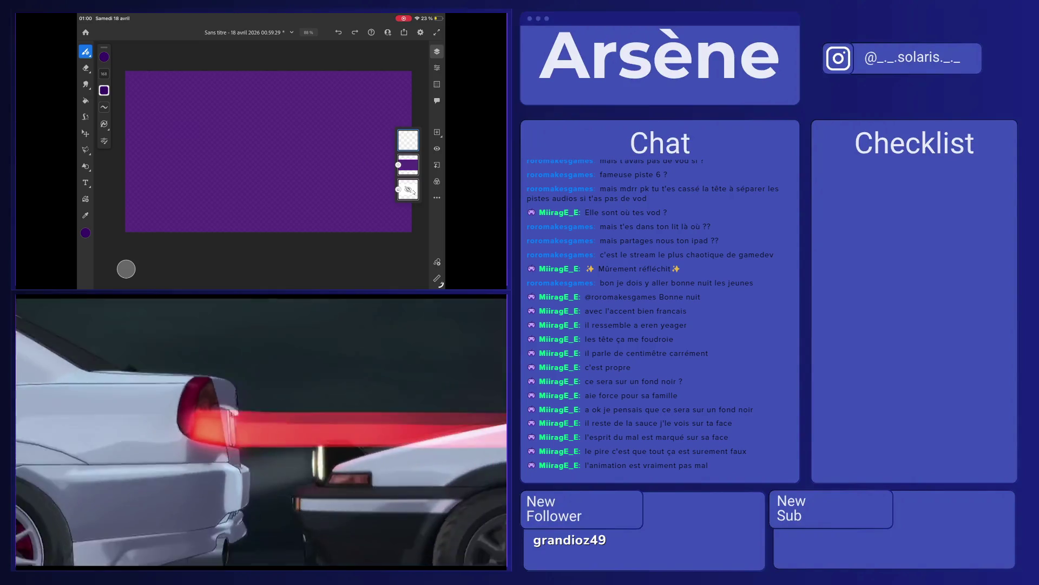
Step: Try a bright blue stroke down the left side, then undo it
click(104, 56)
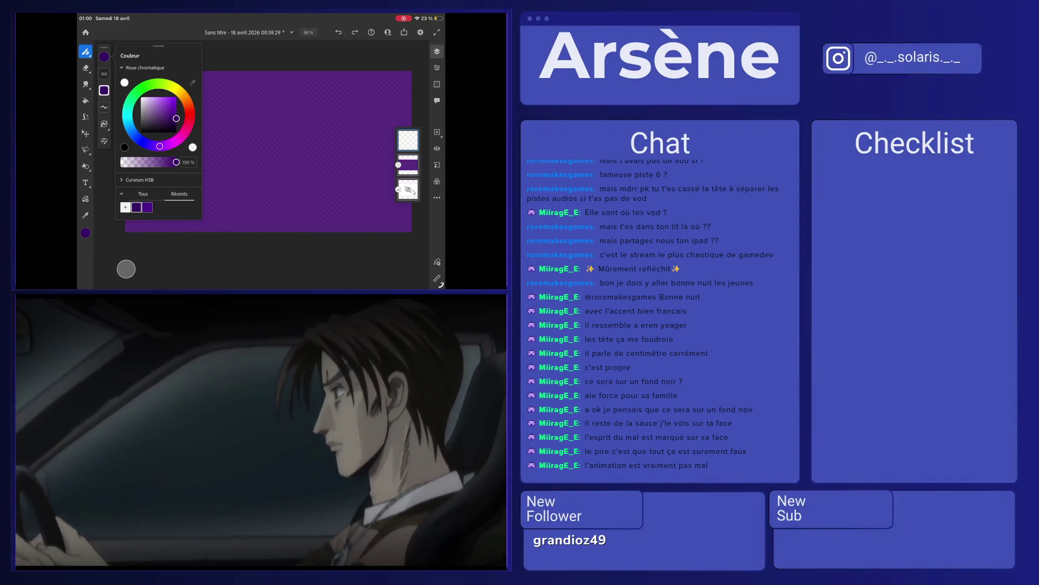
drag(146, 143, 140, 139)
mouse_move(176, 118)
mouse_down()
mouse_move(176, 107)
mouse_move(157, 195)
mouse_up()
click(414, 192)
drag(176, 75, 141, 142)
key(ctrl+z)
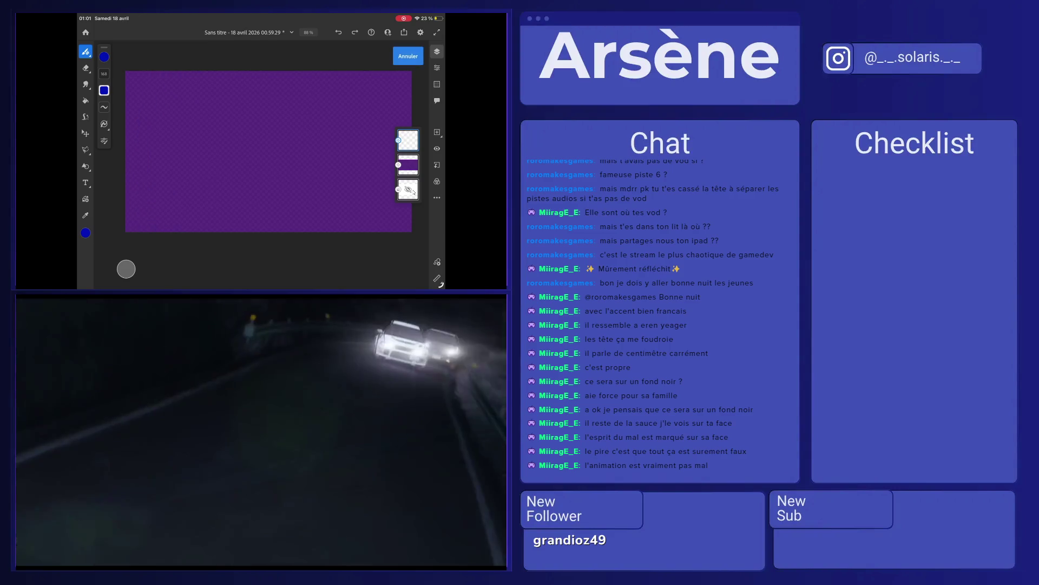
Step: Sample the canvas purple and choose a lighter purple for the brush
click(104, 56)
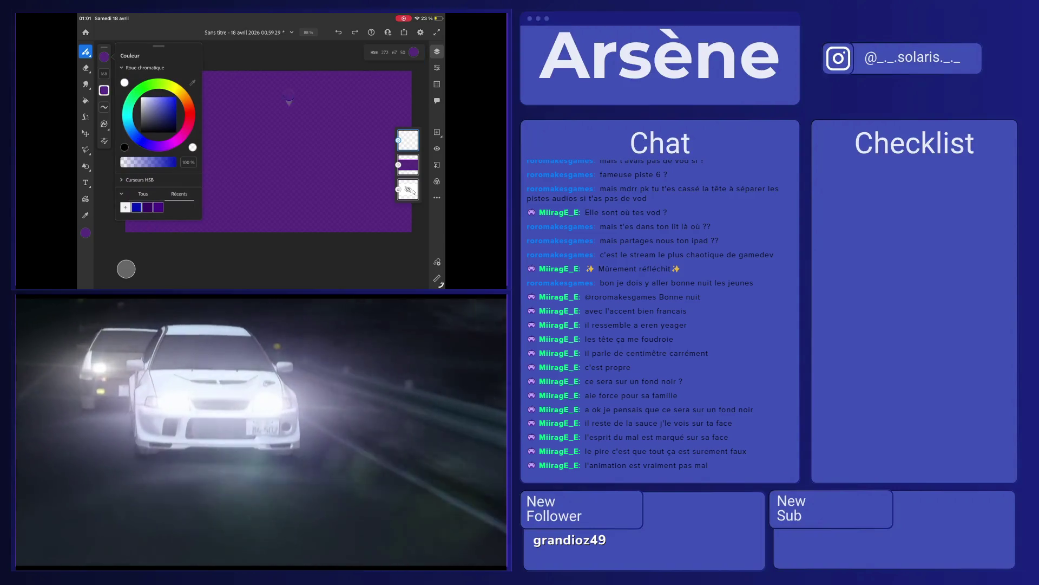
click(289, 100)
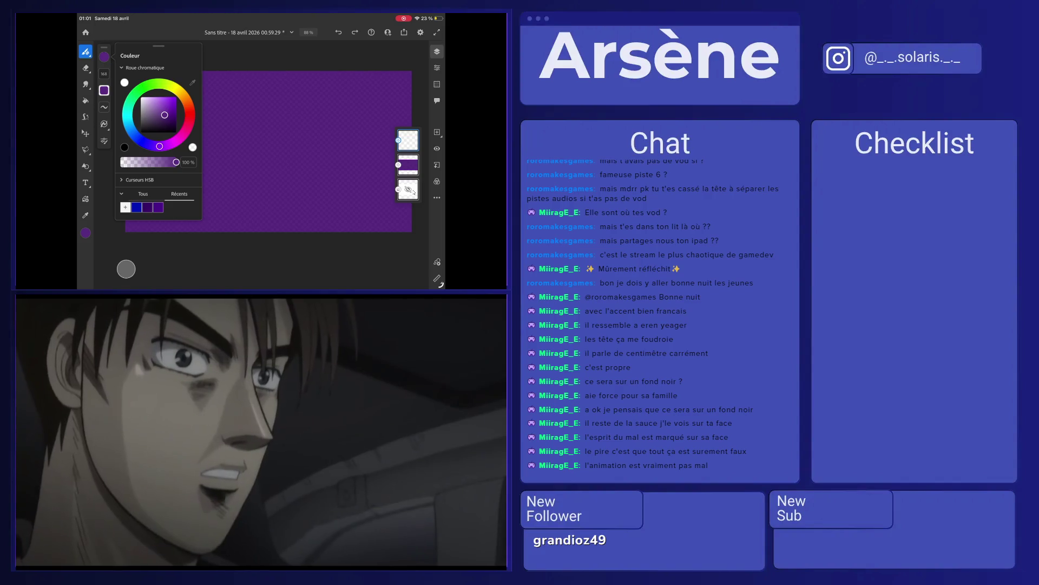
click(161, 102)
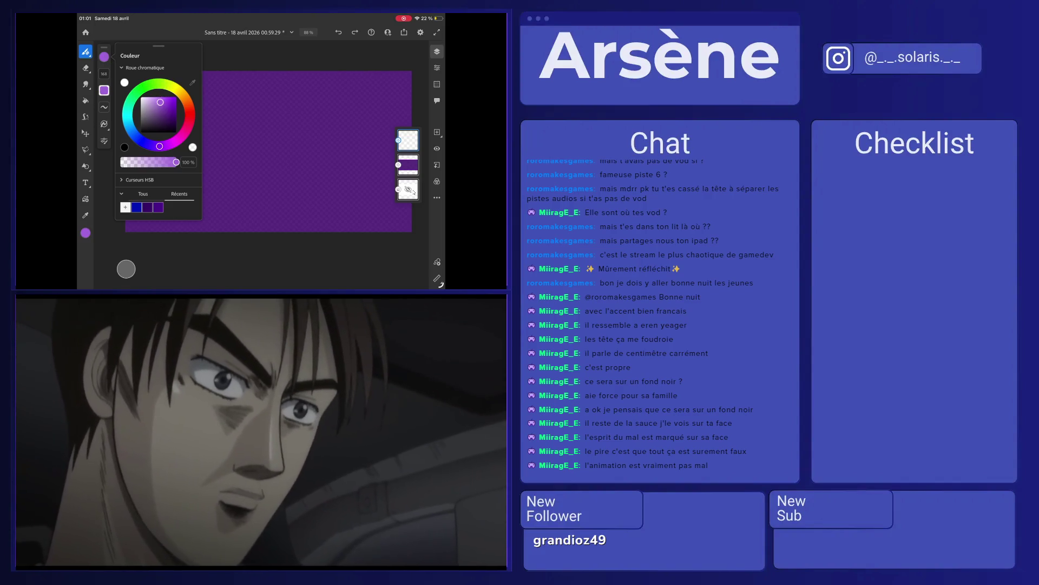
click(104, 56)
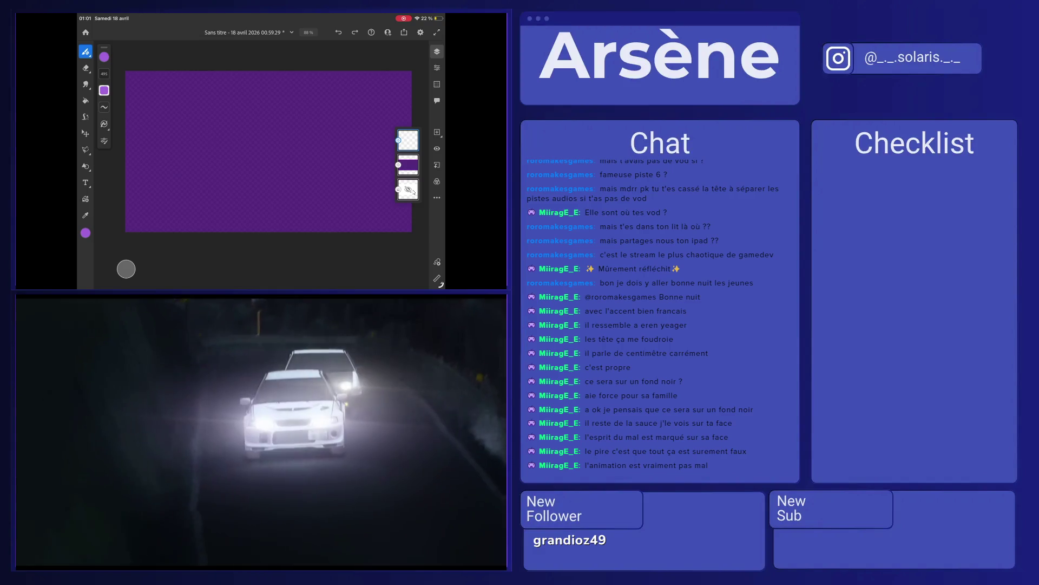
Step: Paint lighter purple texture along all four canvas edges, leaving a darker centre
drag(179, 82, 132, 227)
drag(130, 82, 179, 97)
mouse_move(132, 222)
mouse_down()
mouse_move(162, 224)
mouse_move(400, 162)
mouse_up()
drag(162, 124, 368, 81)
mouse_move(184, 222)
mouse_down()
mouse_move(390, 86)
mouse_move(401, 217)
mouse_move(390, 81)
mouse_move(384, 173)
mouse_up()
drag(376, 119, 390, 130)
drag(198, 82, 325, 81)
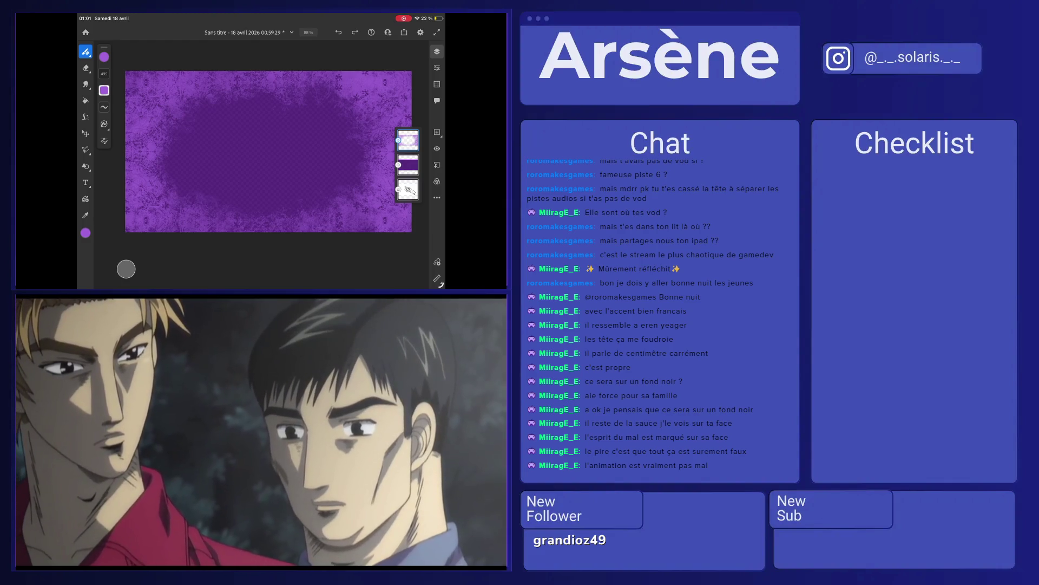
click(404, 32)
click(379, 56)
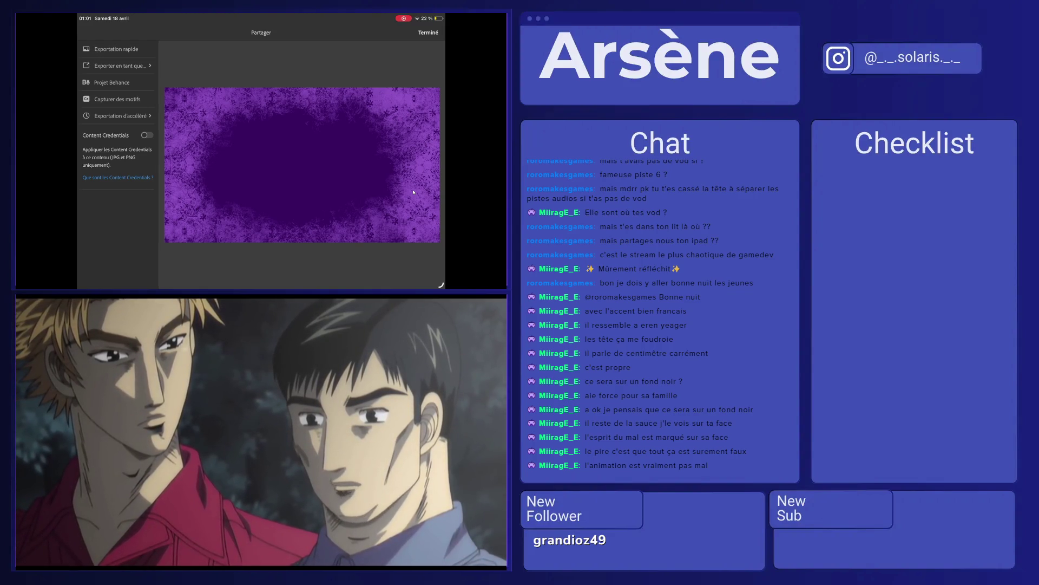
Step: Export the artwork as a file named 'Pause screen' in PNG format
click(117, 65)
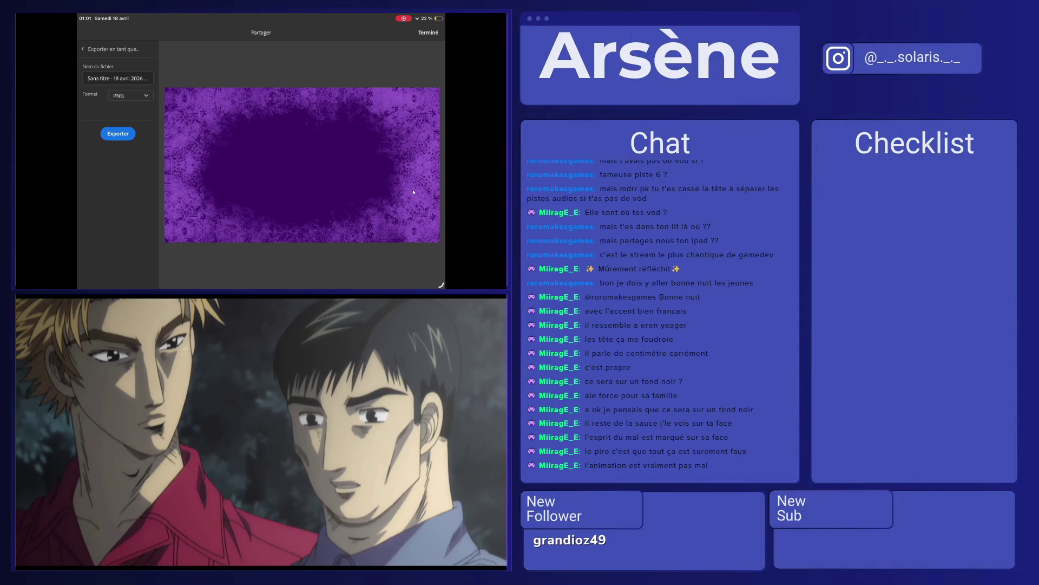
click(118, 78)
click(414, 192)
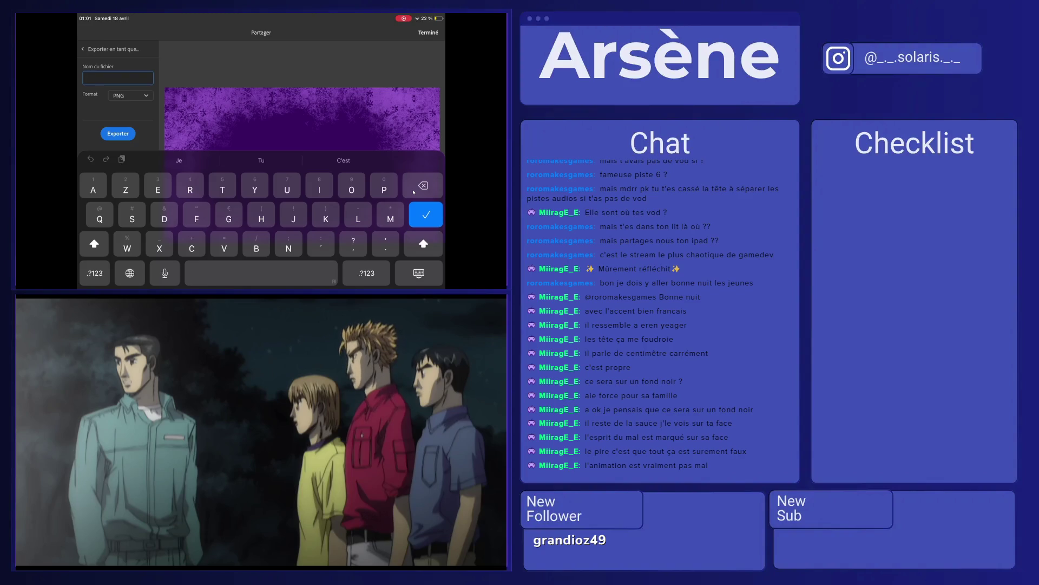
text(Pause screen)
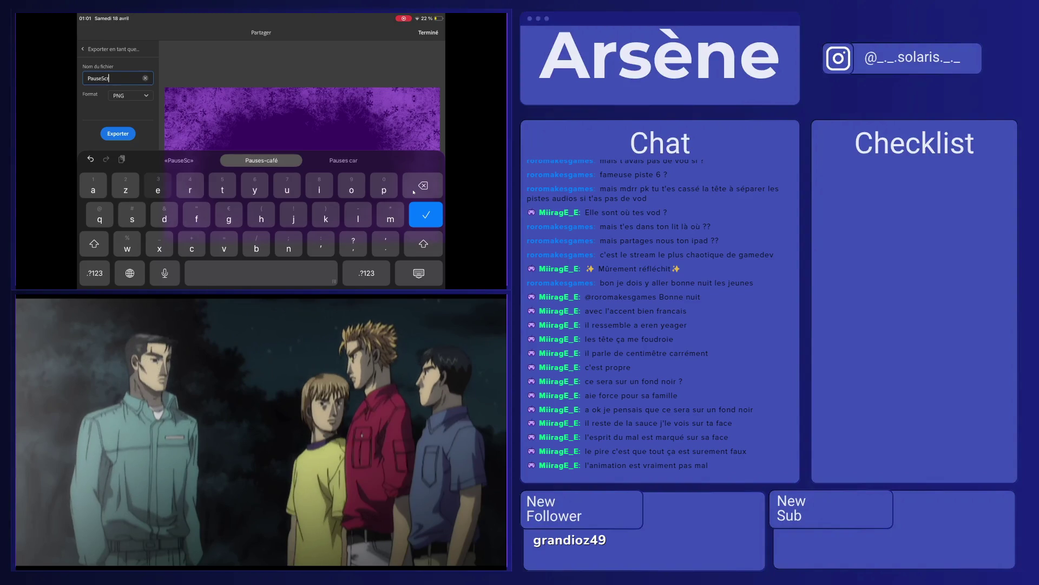
click(419, 273)
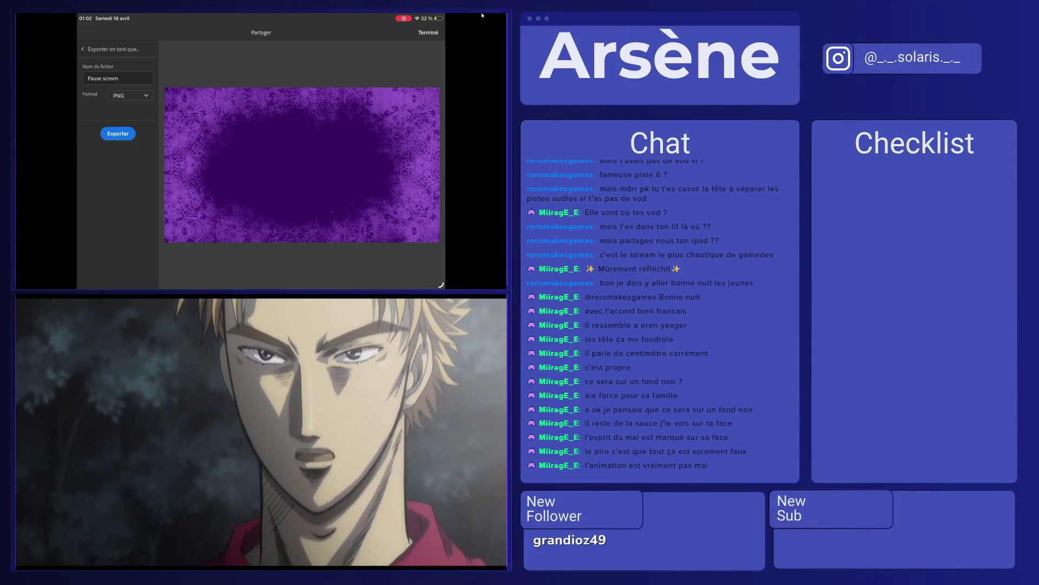
Step: Restore the background video to fullscreen and switch to the Unity editor
mouse_move(483, 16)
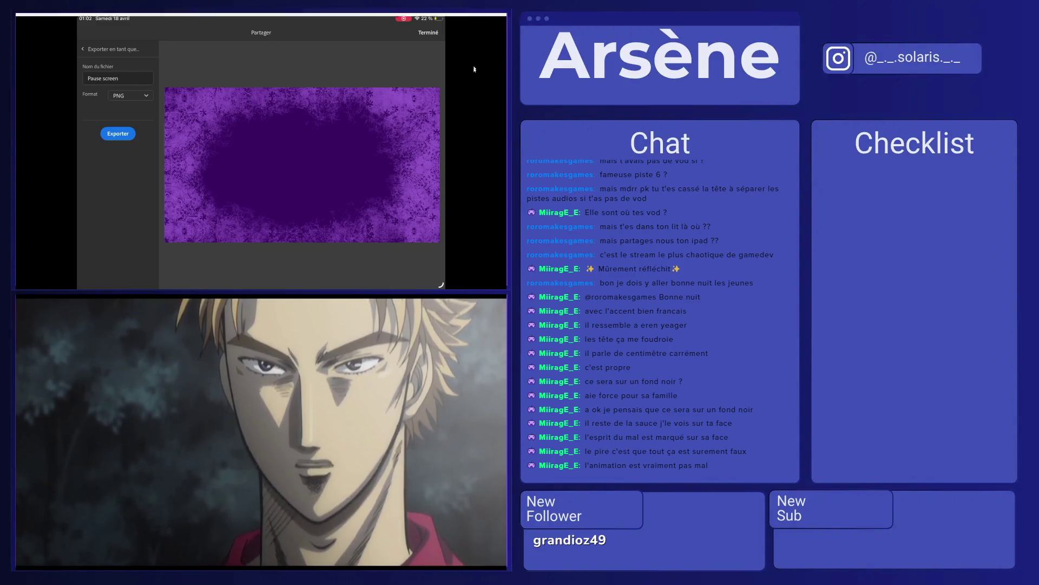
key(Escape)
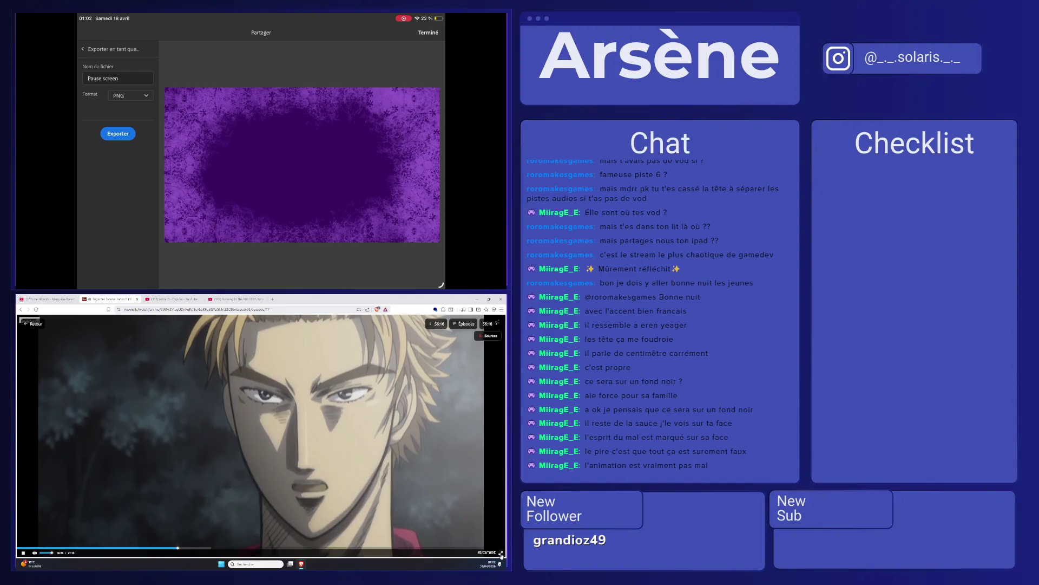
click(500, 553)
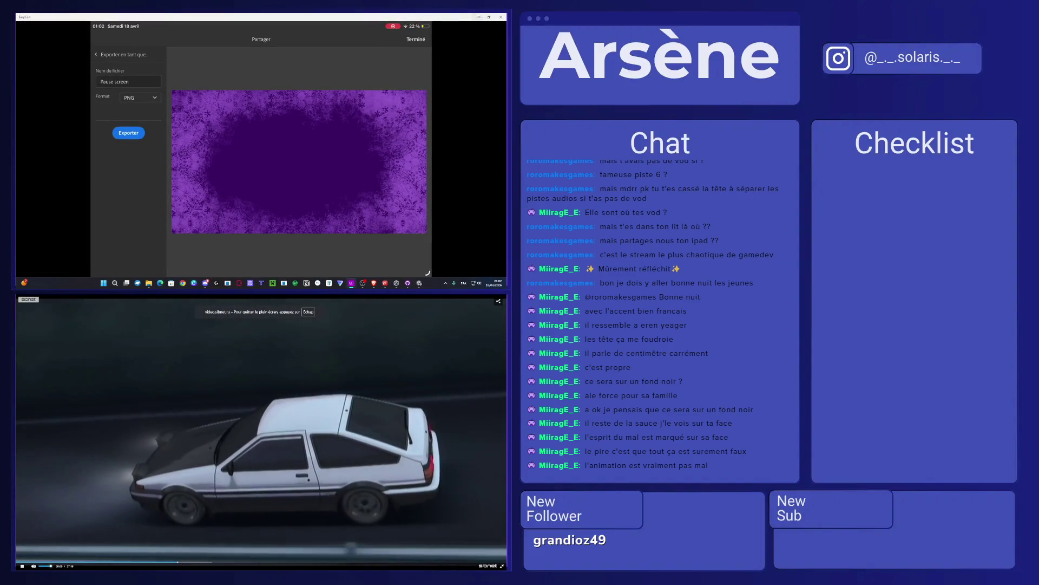
key(alt+Tab)
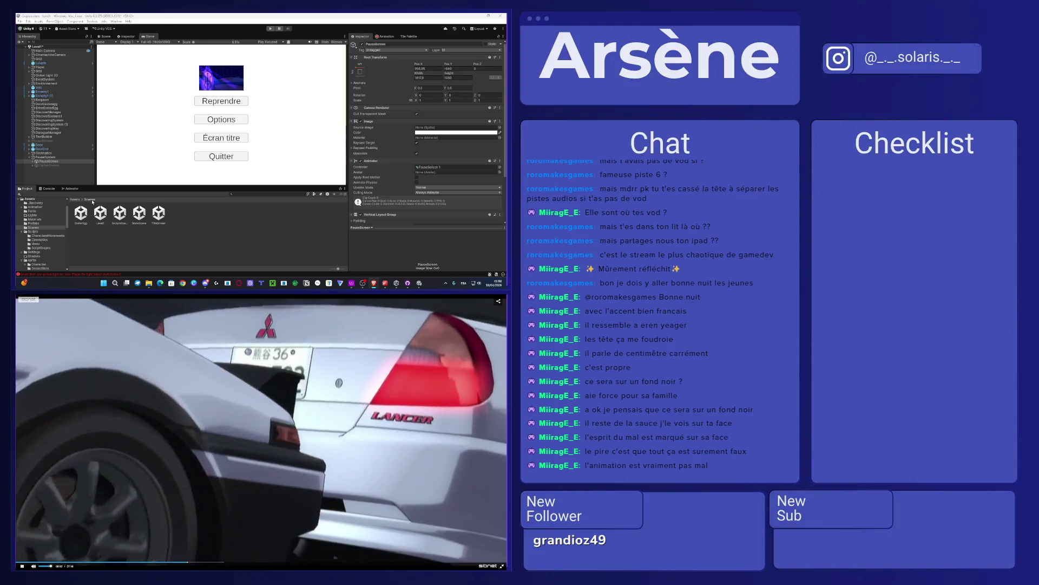
Step: Navigate from Assets into sprite > UI and select a sprite to inspect it
click(76, 200)
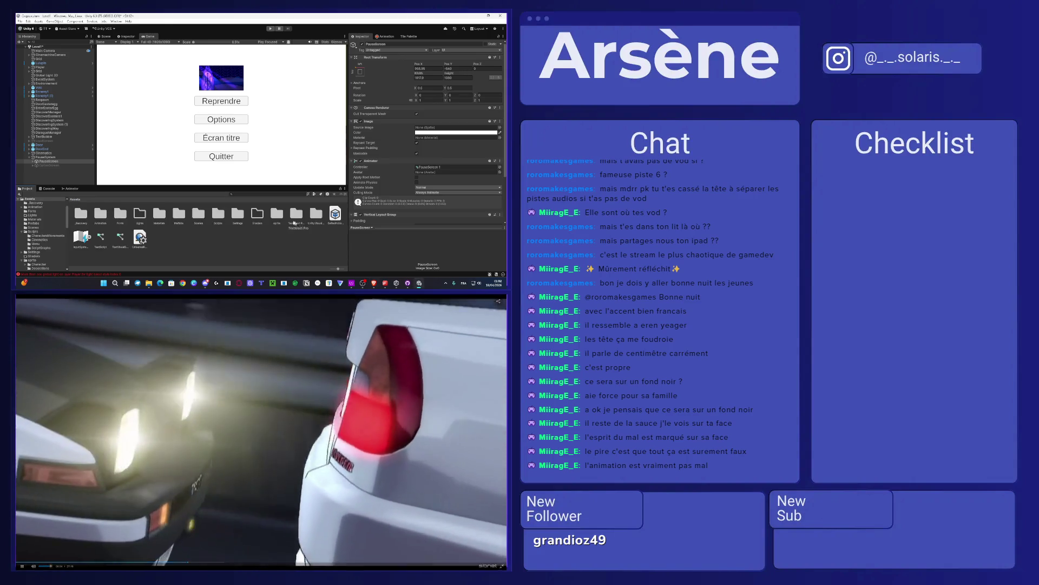
double_click(297, 219)
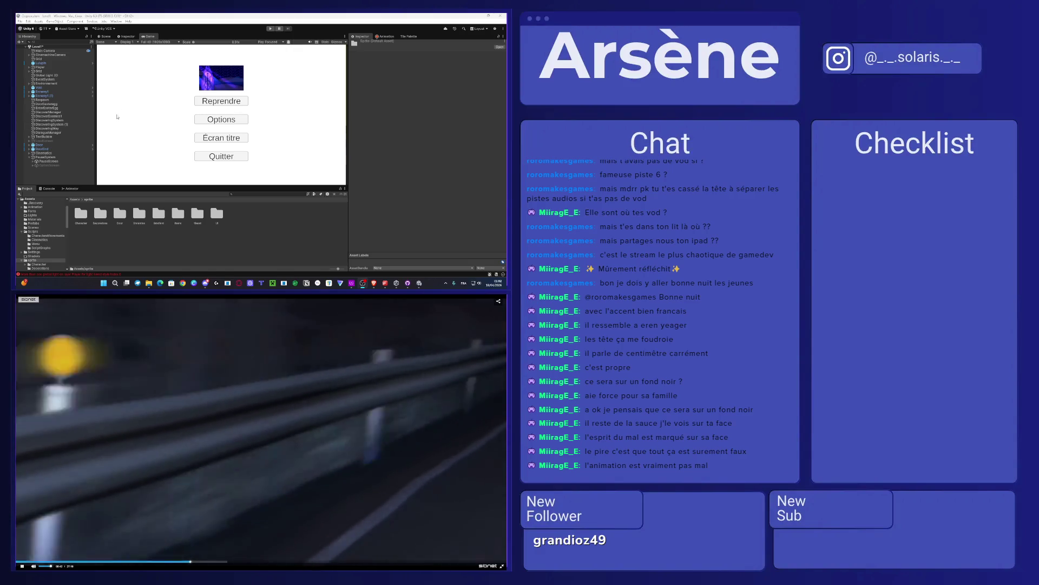
double_click(212, 216)
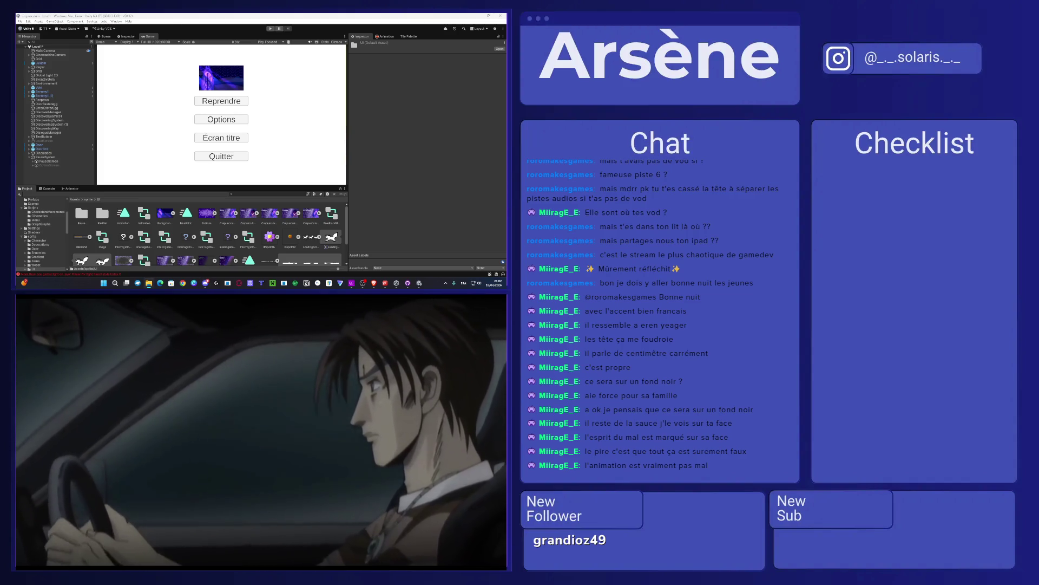
click(164, 237)
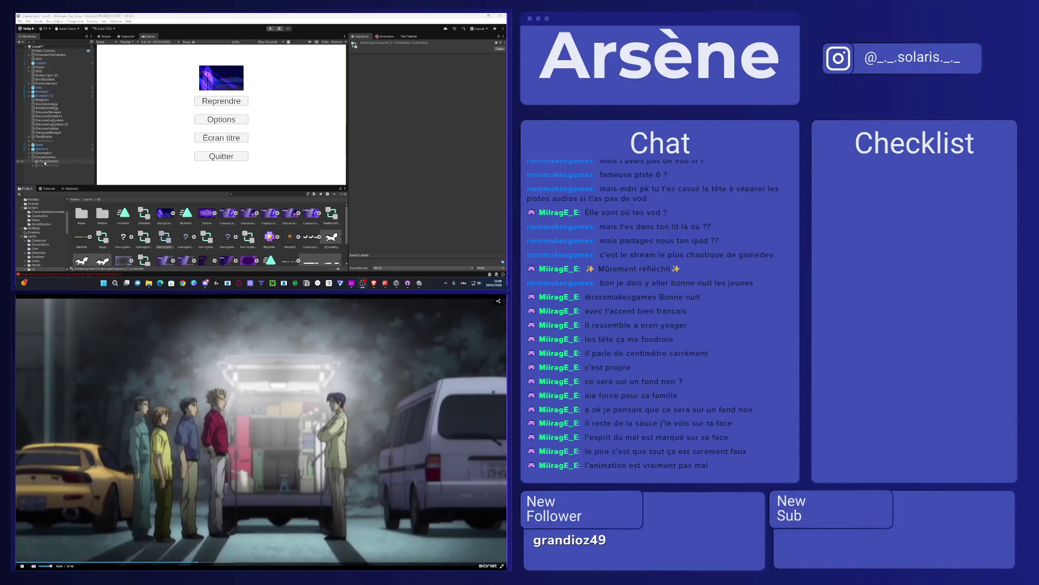
Step: Select PauseScreen, expand its children and assign Pause_screen_0 as its Source Image
click(45, 162)
click(32, 161)
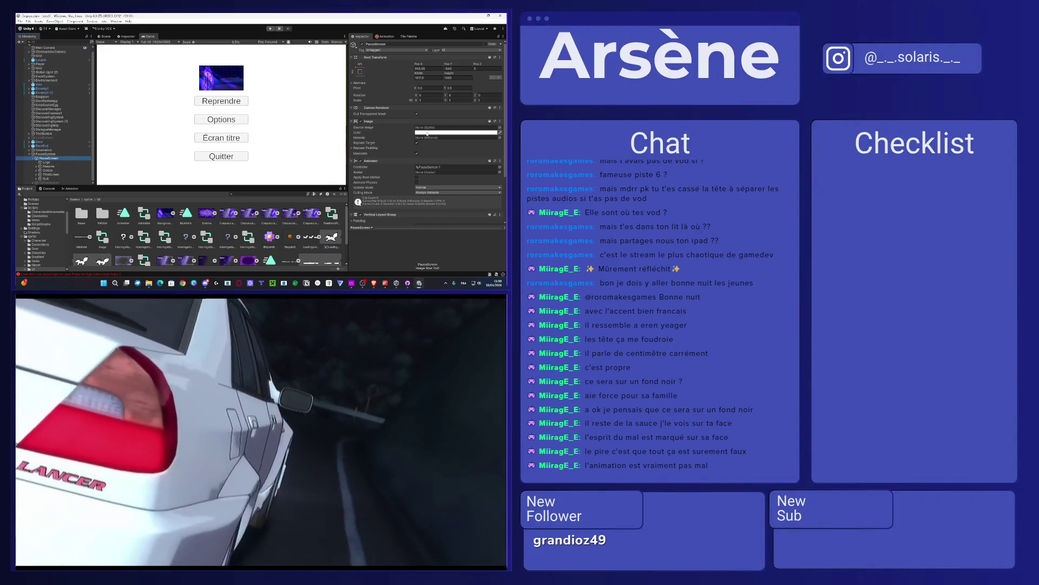
click(456, 132)
mouse_move(432, 151)
mouse_down()
mouse_move(449, 146)
mouse_move(439, 134)
mouse_up()
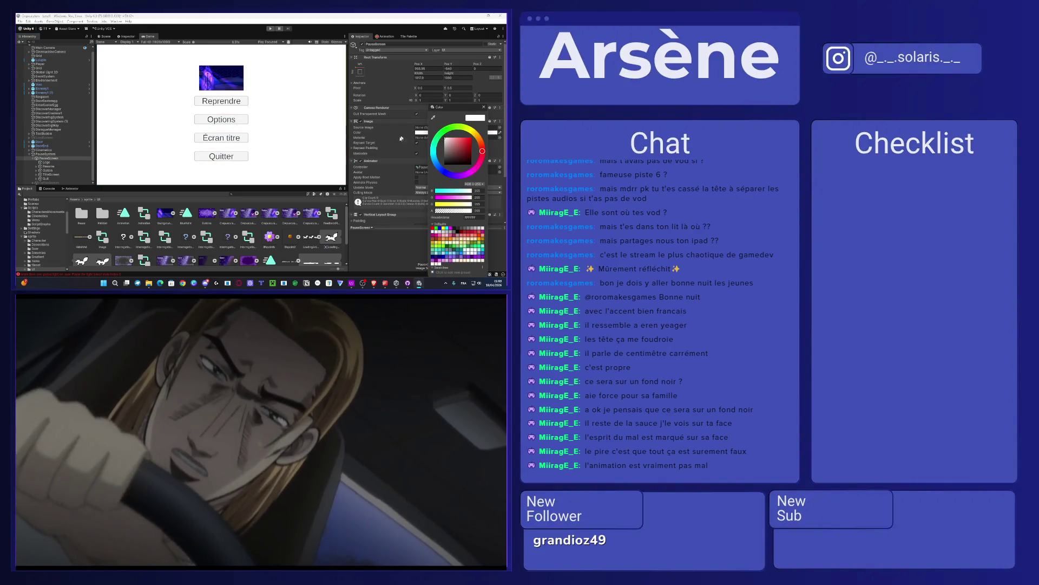
scroll(225, 254, down, 2)
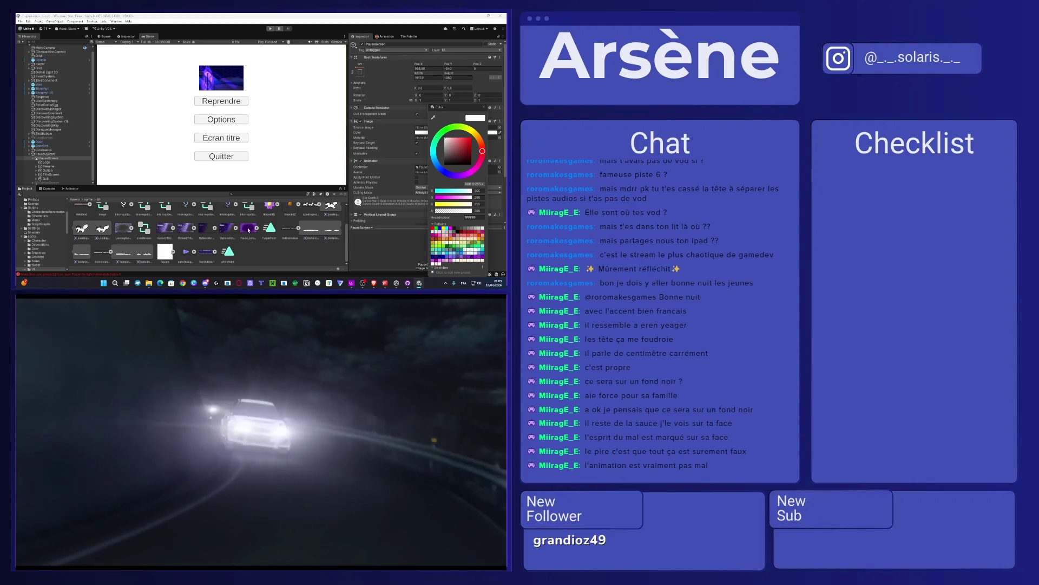
click(424, 128)
drag(425, 127, 428, 128)
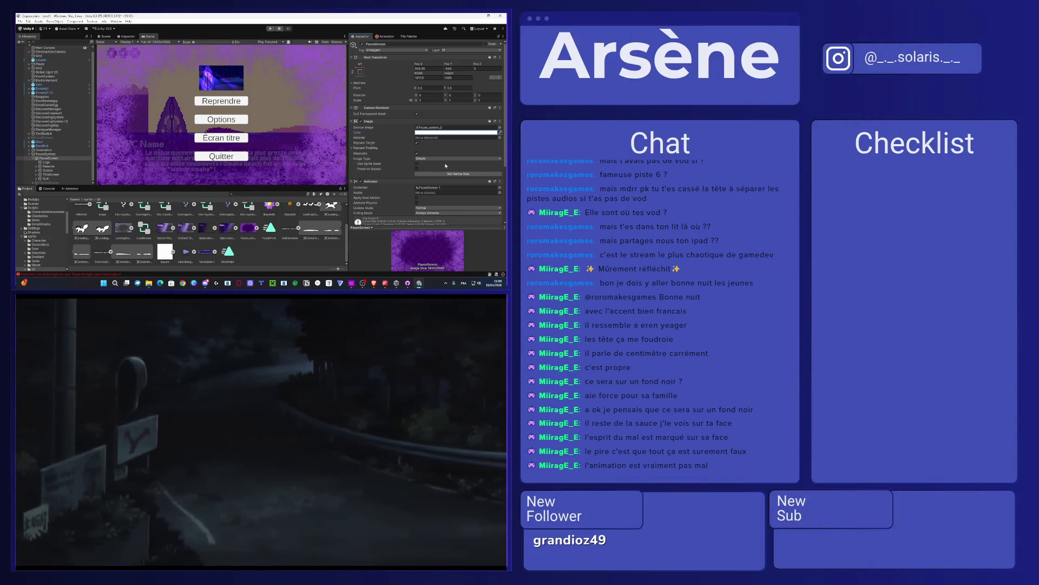
Step: Try red and yellow tints on the pause screen image, then keep it white
click(454, 133)
click(478, 137)
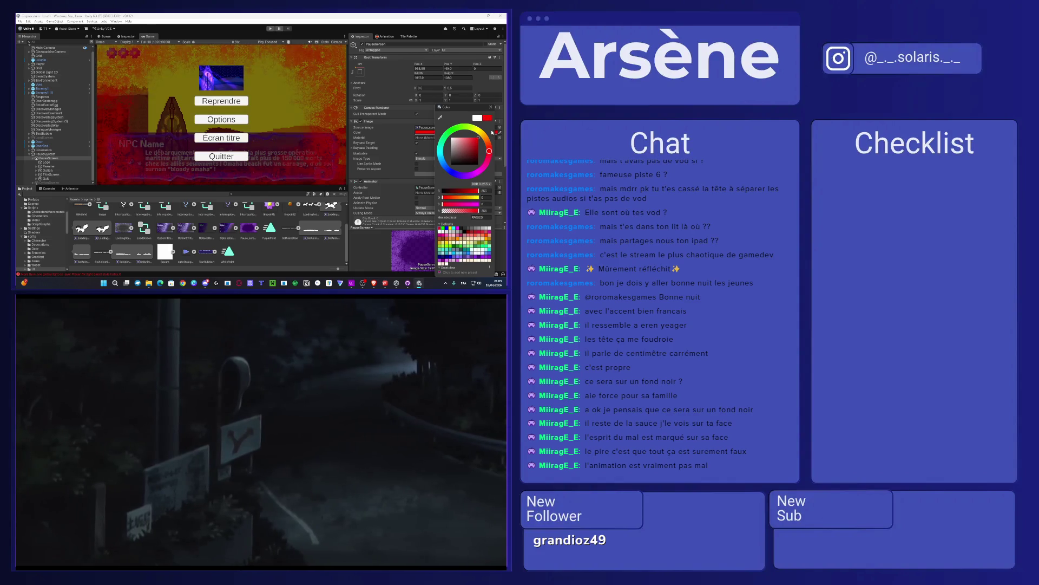
key(ctrl+z)
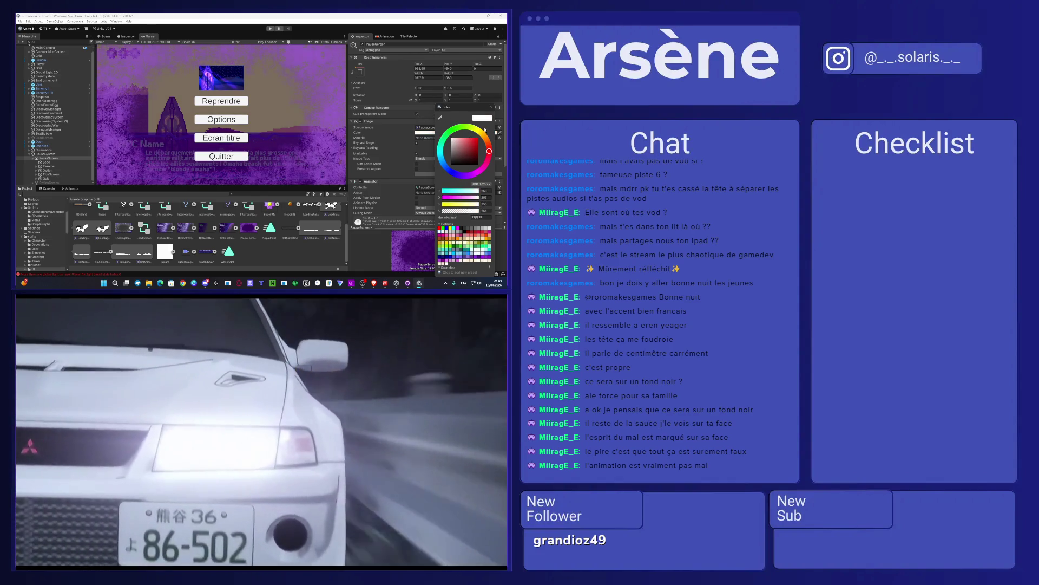
click(486, 129)
click(480, 150)
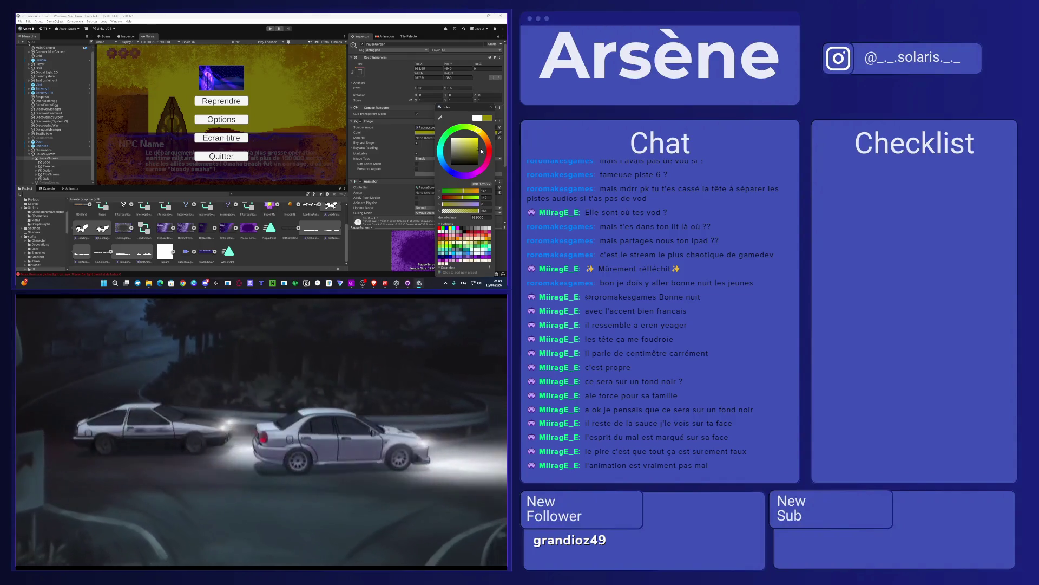
drag(483, 151, 476, 141)
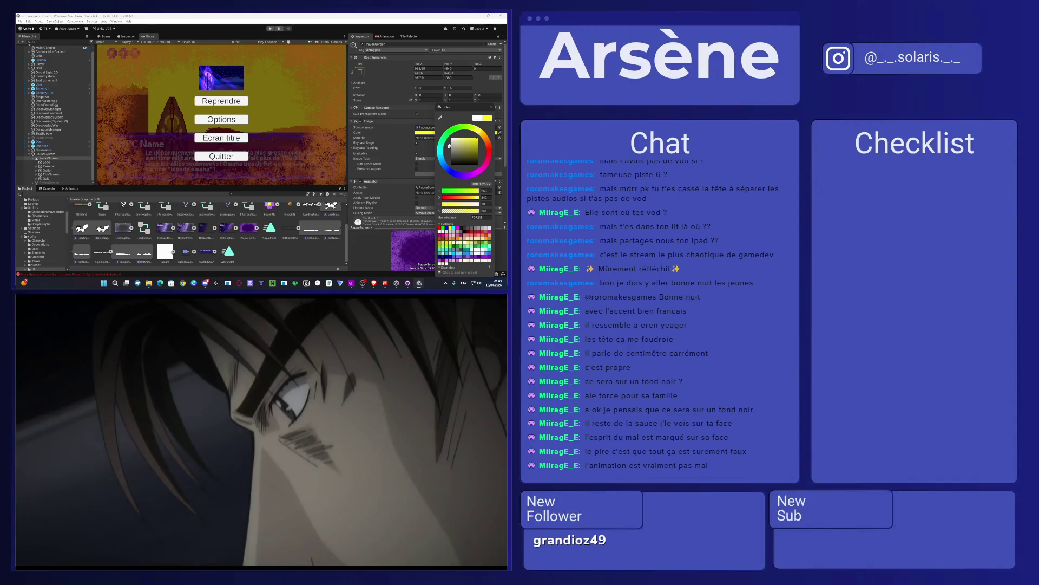
key(Escape)
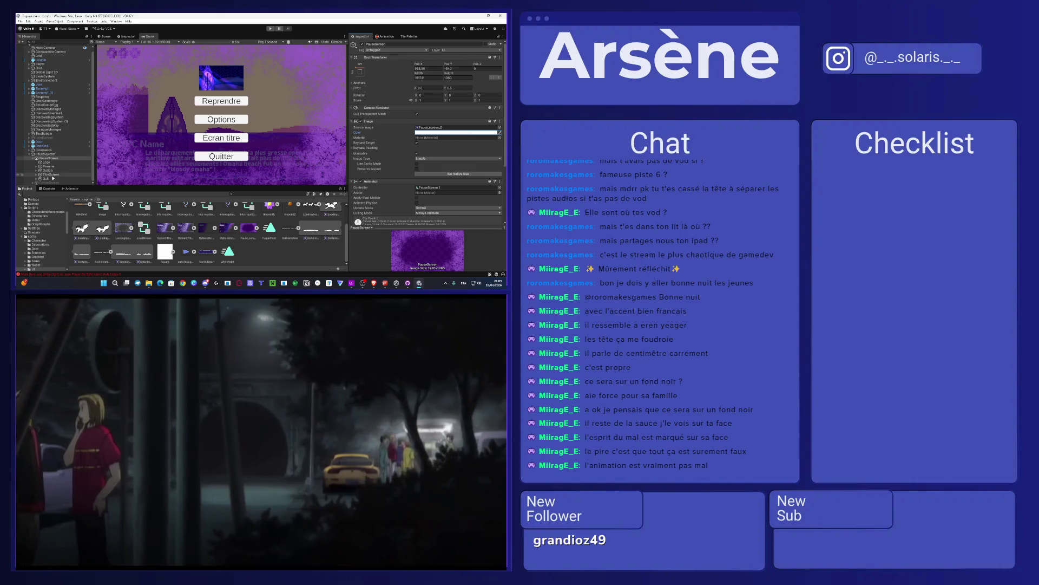
click(54, 163)
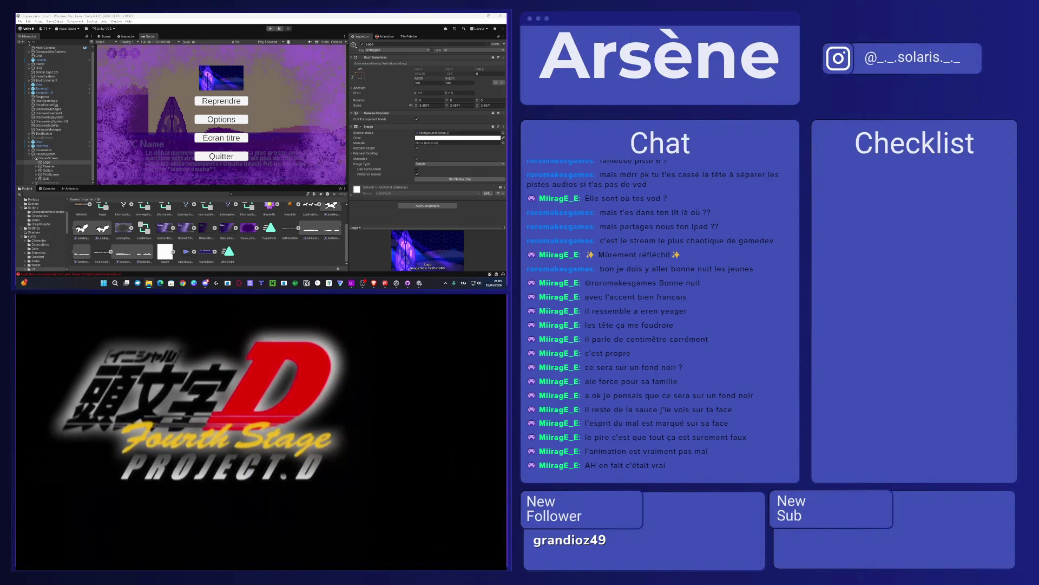
click(361, 478)
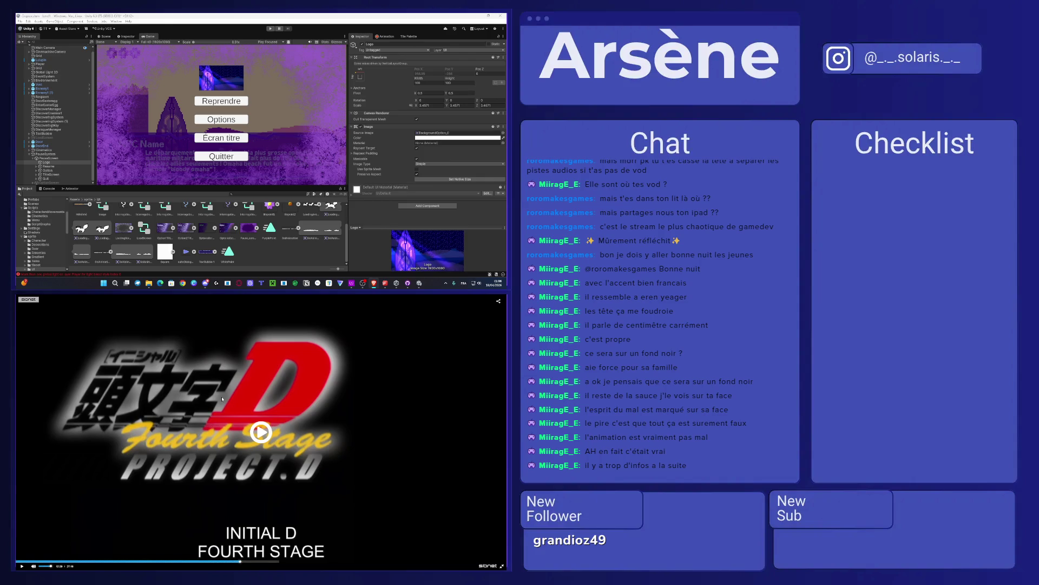
Step: Search Start for Illustrator, close the Unity editor and launch Adobe Illustrator
key(super)
text(illus)
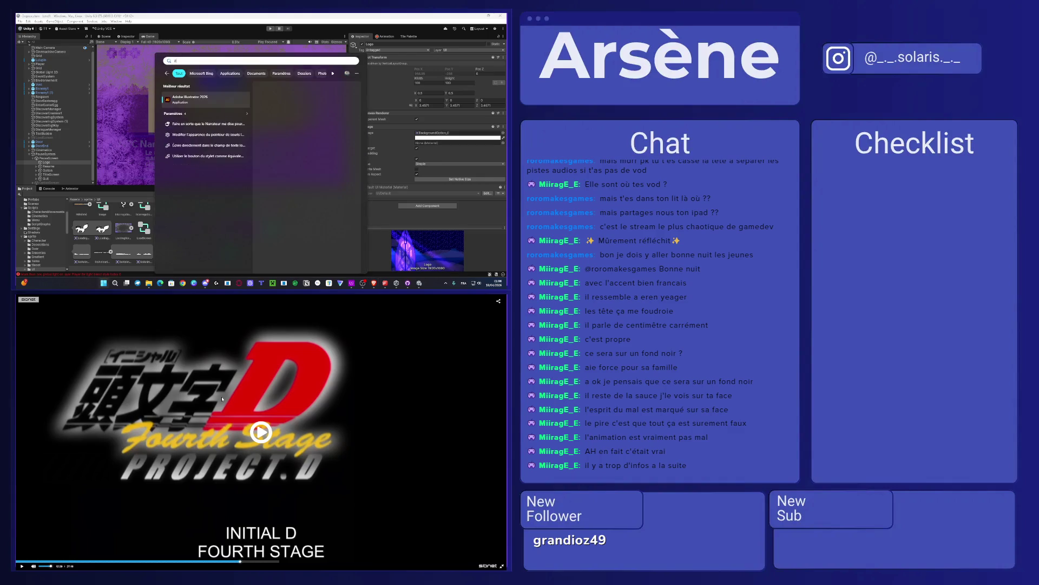
key(Return)
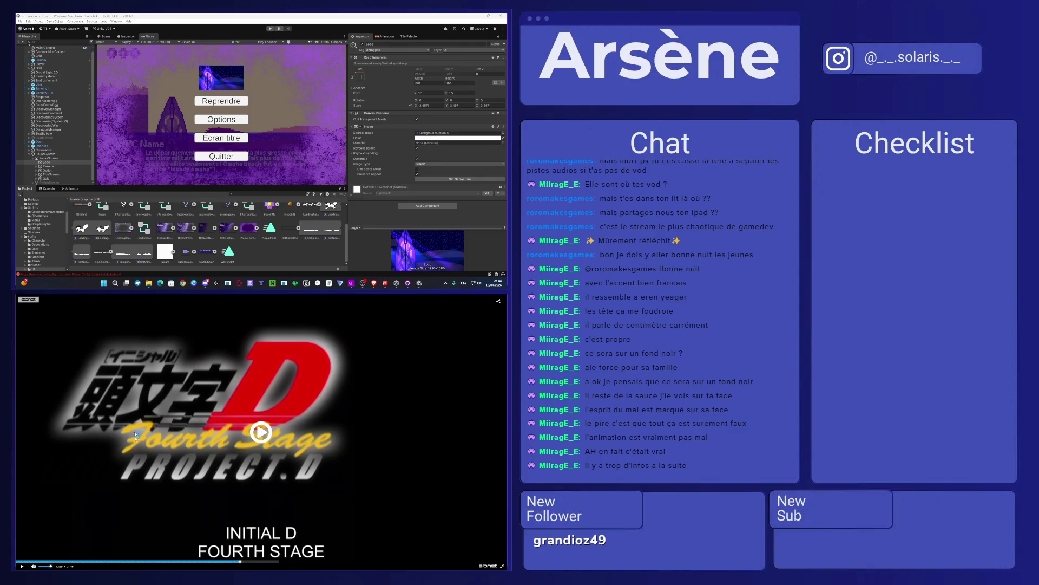
click(234, 455)
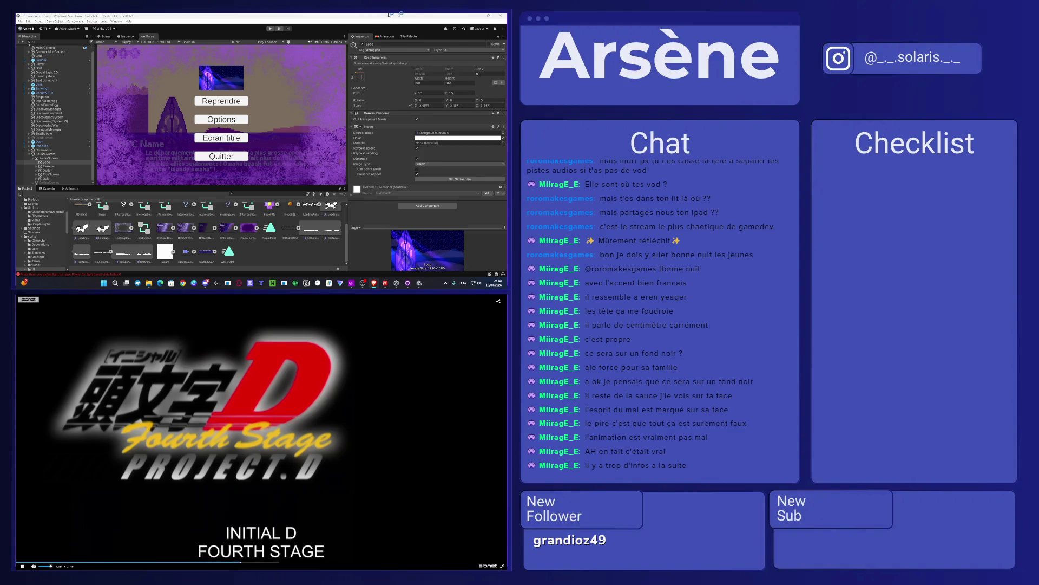
click(500, 16)
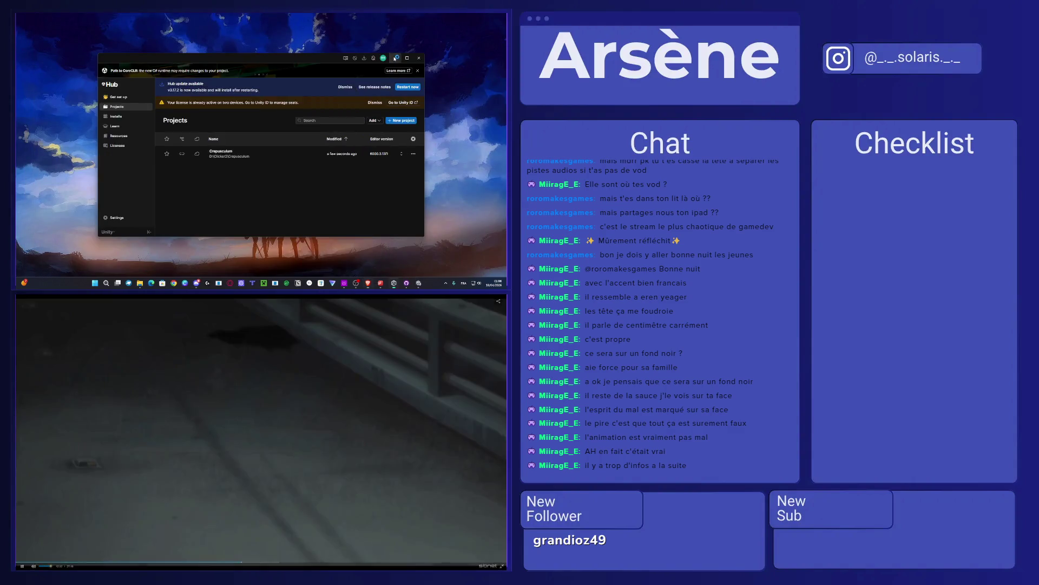
click(395, 57)
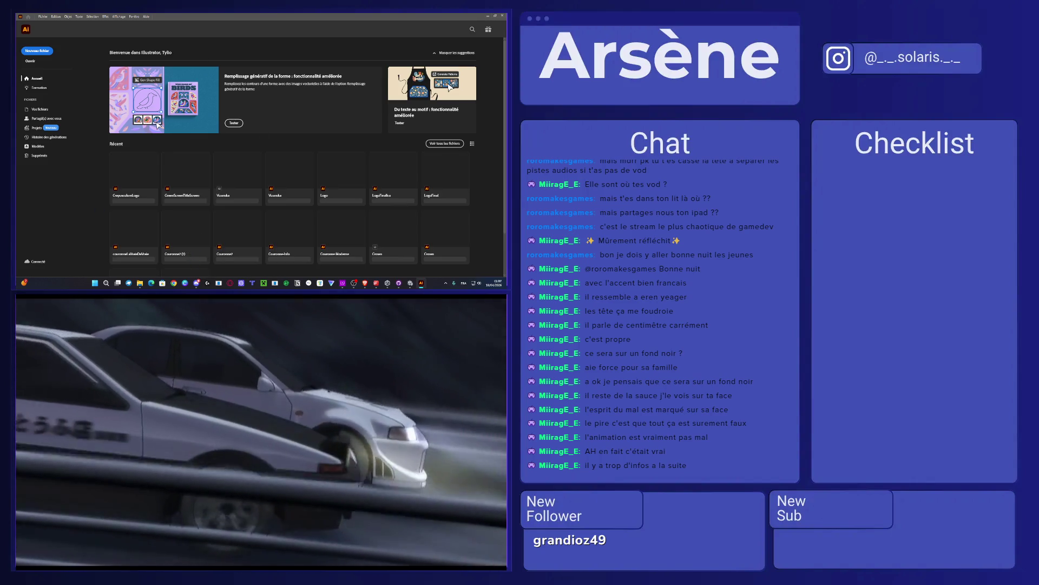
Step: Open the CrepusculumLogo file from the Récent thumbnails
click(346, 422)
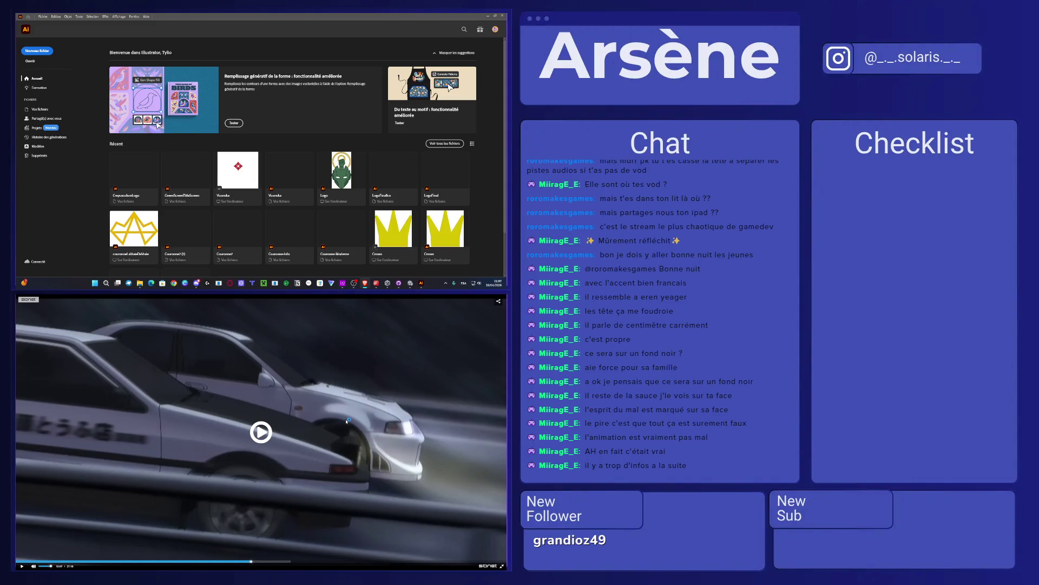
click(330, 479)
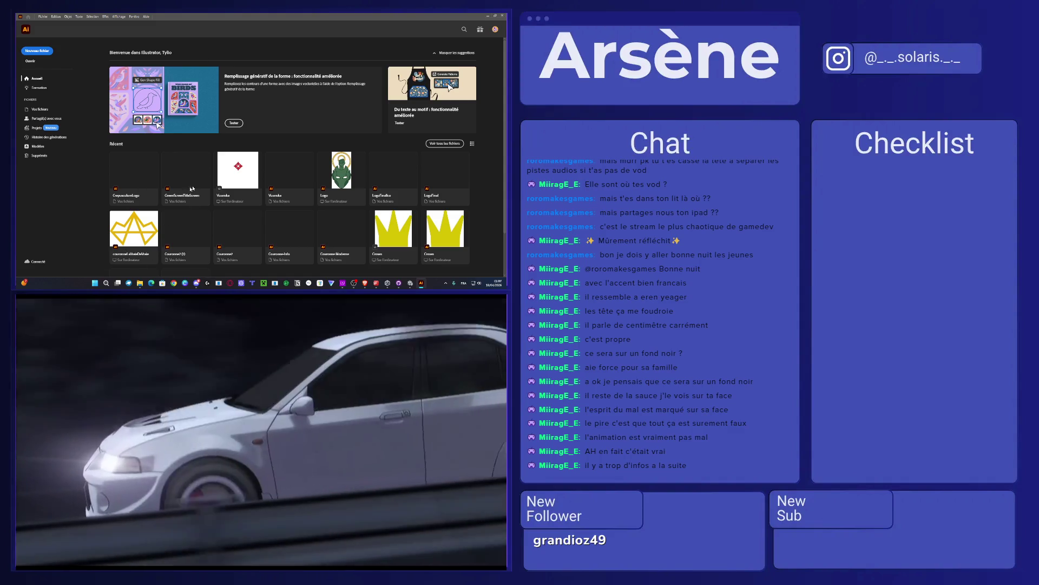
click(170, 201)
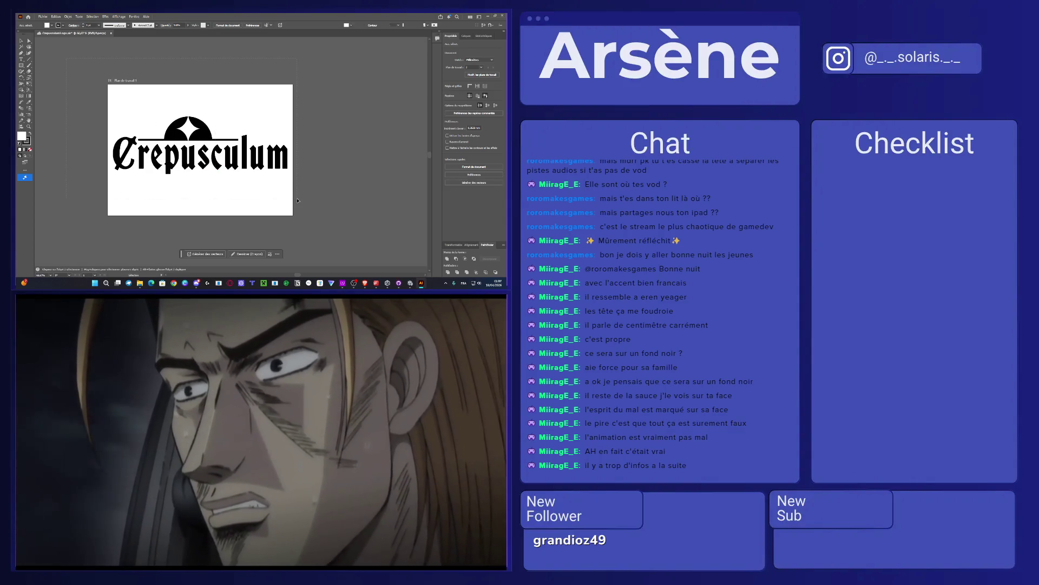
Step: Select the whole logo, fill it white from the Fill swatches, then deselect
key(ctrl+a)
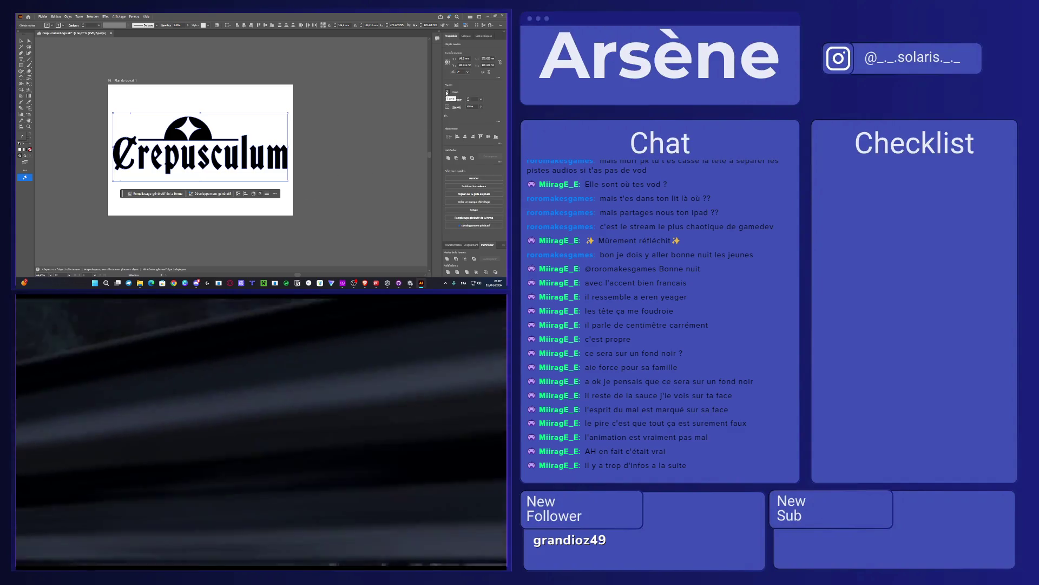
click(448, 92)
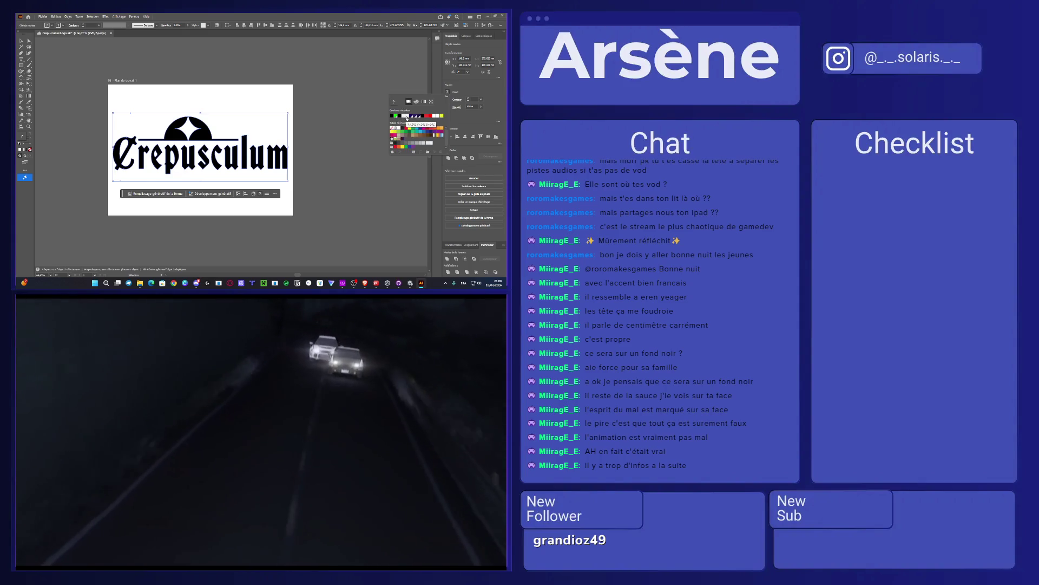
click(407, 118)
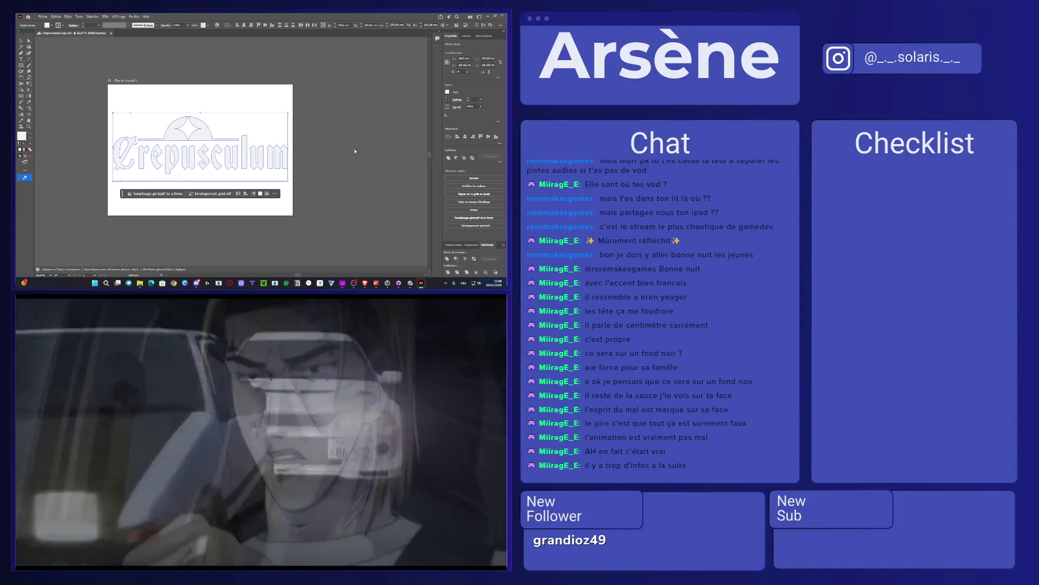
click(130, 51)
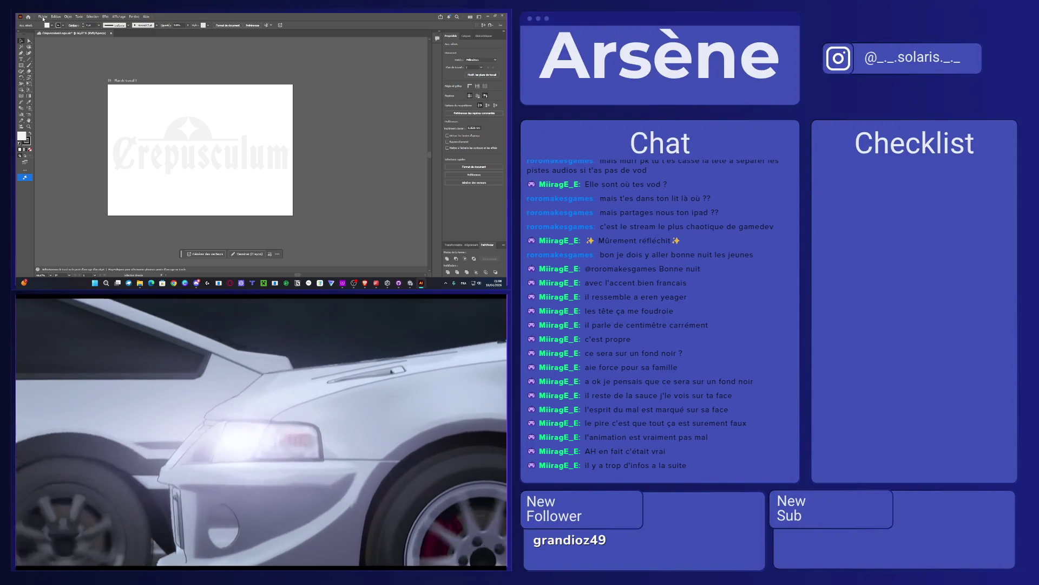
click(43, 17)
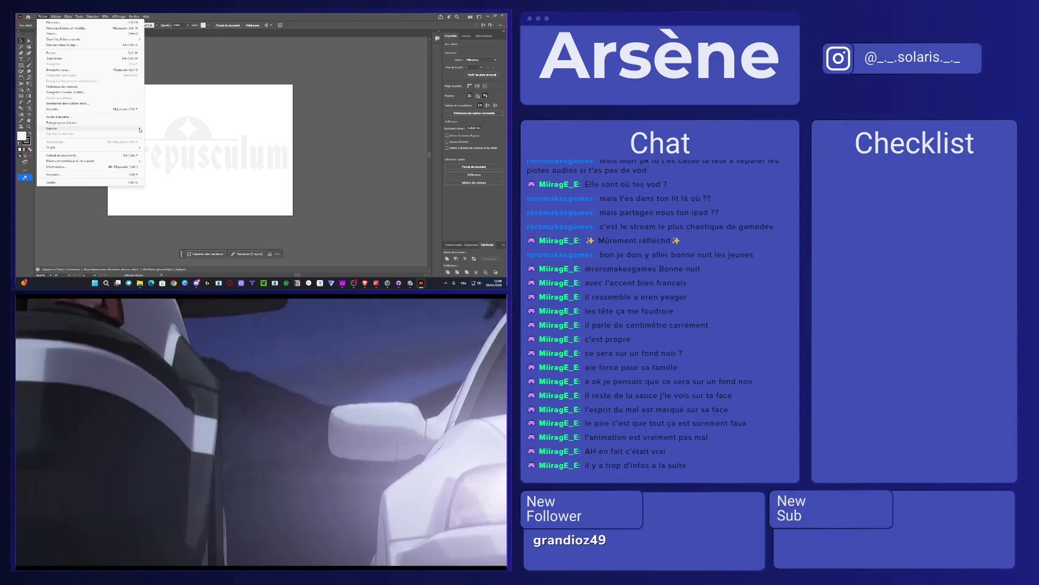
Step: Export the artboard for screens, replacing the existing PNG export
mouse_move(139, 128)
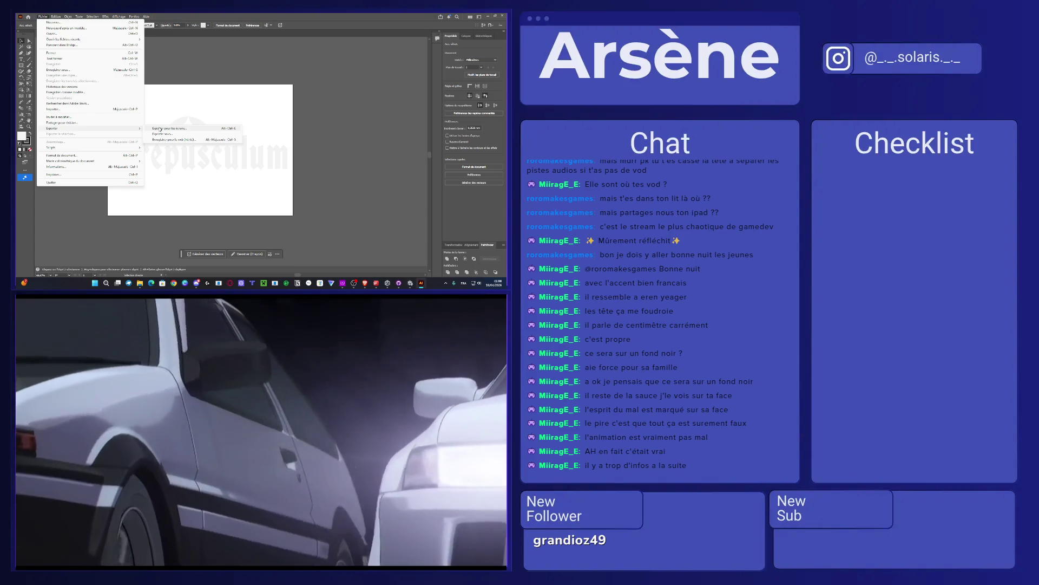
click(160, 129)
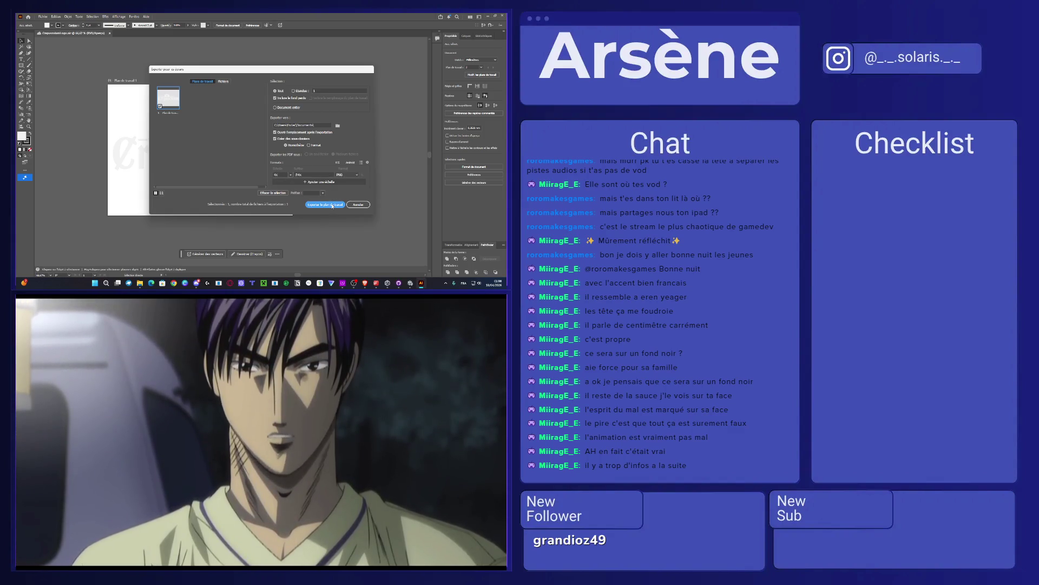
click(332, 205)
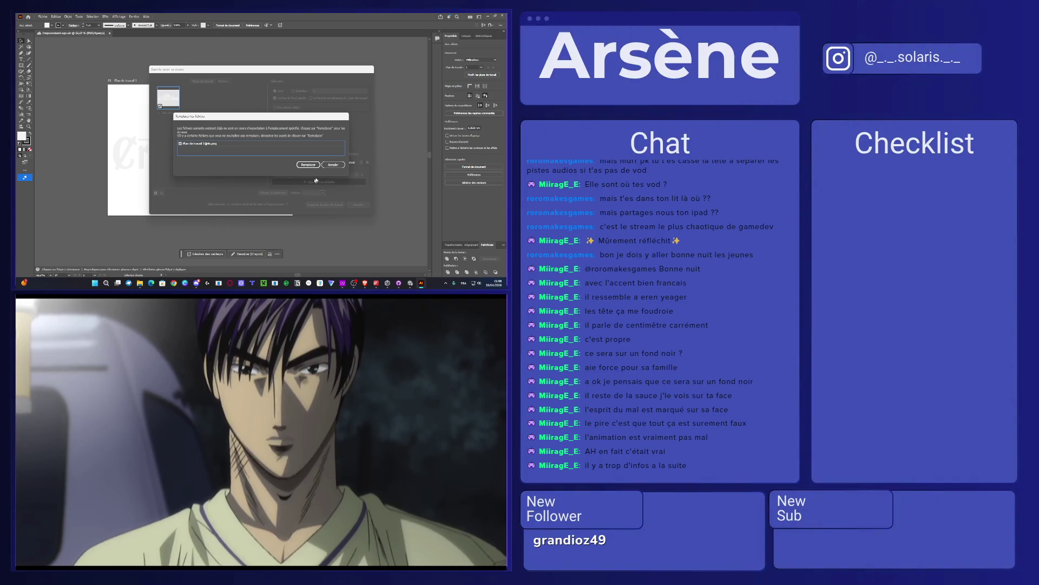
click(213, 147)
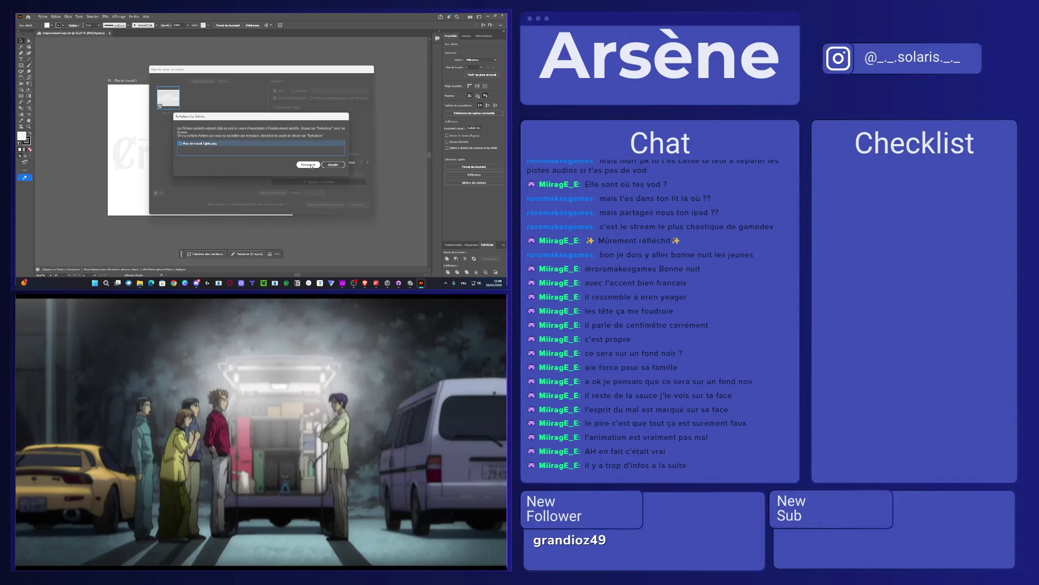
click(310, 166)
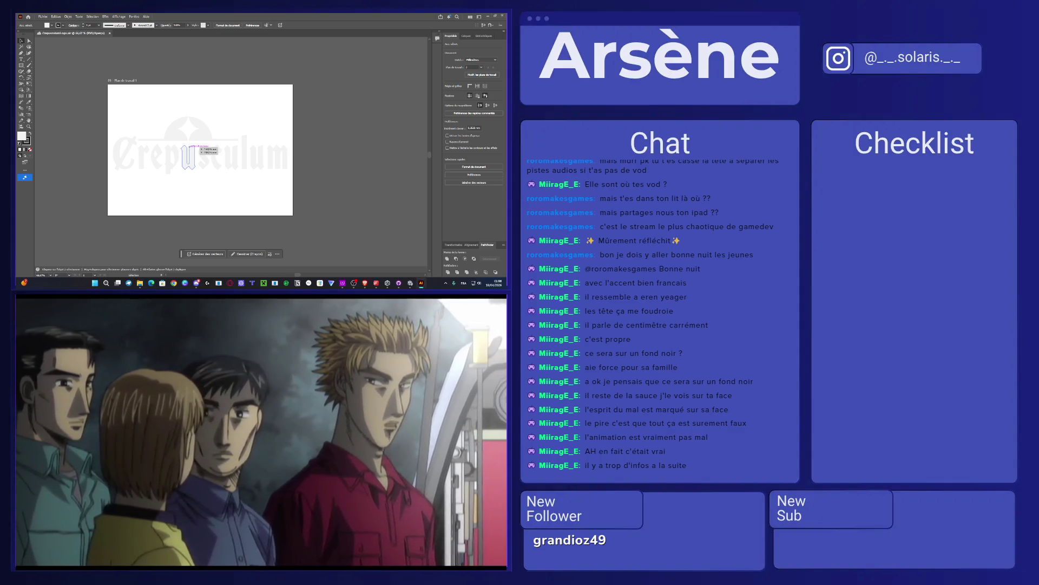
Step: Re-export the logo artboard for screens into the D:\Crépusculum folder
click(46, 17)
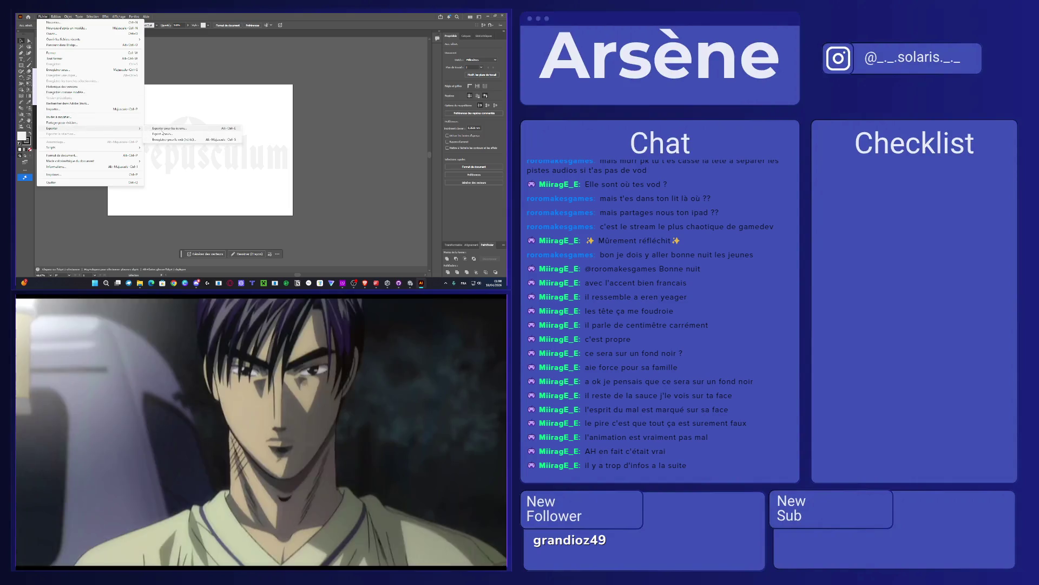
click(168, 129)
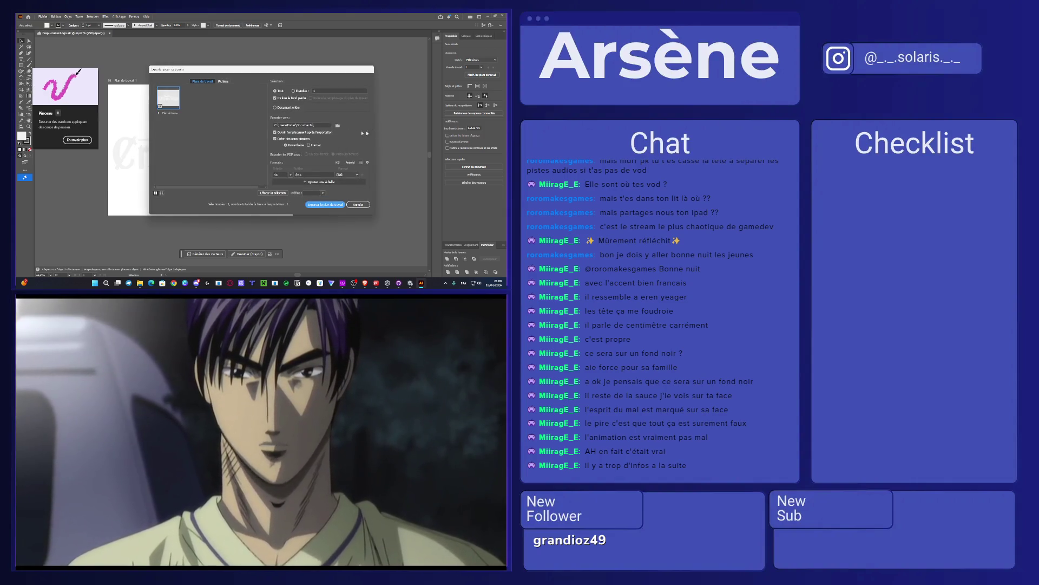
click(338, 125)
scroll(173, 142, down, 3)
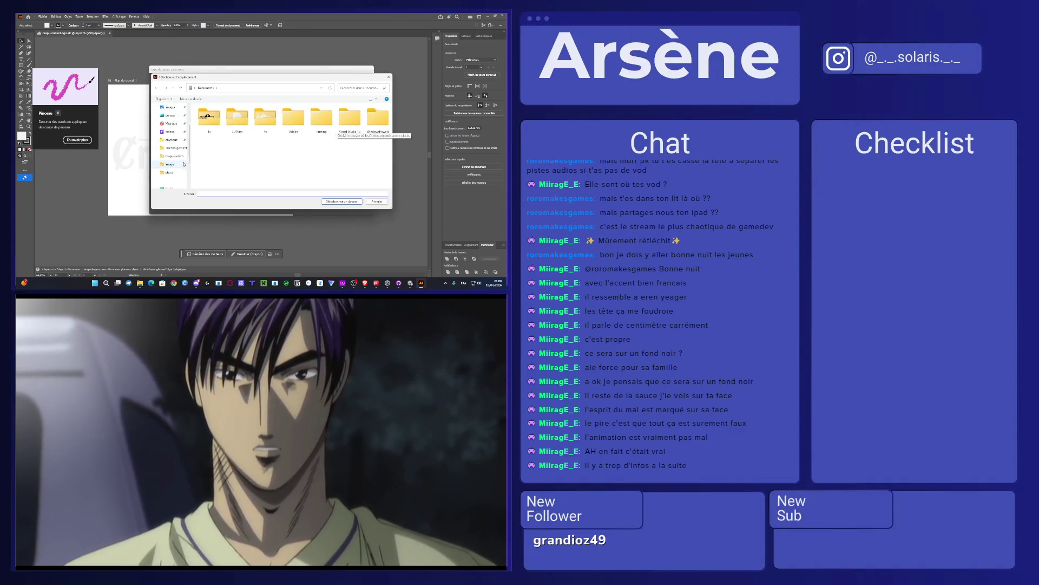
click(176, 139)
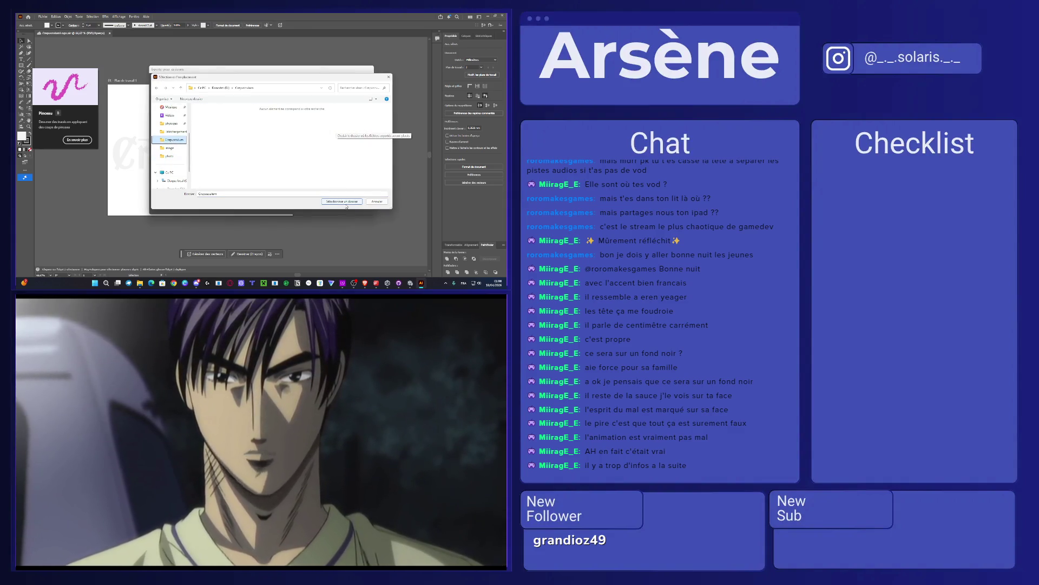
click(342, 201)
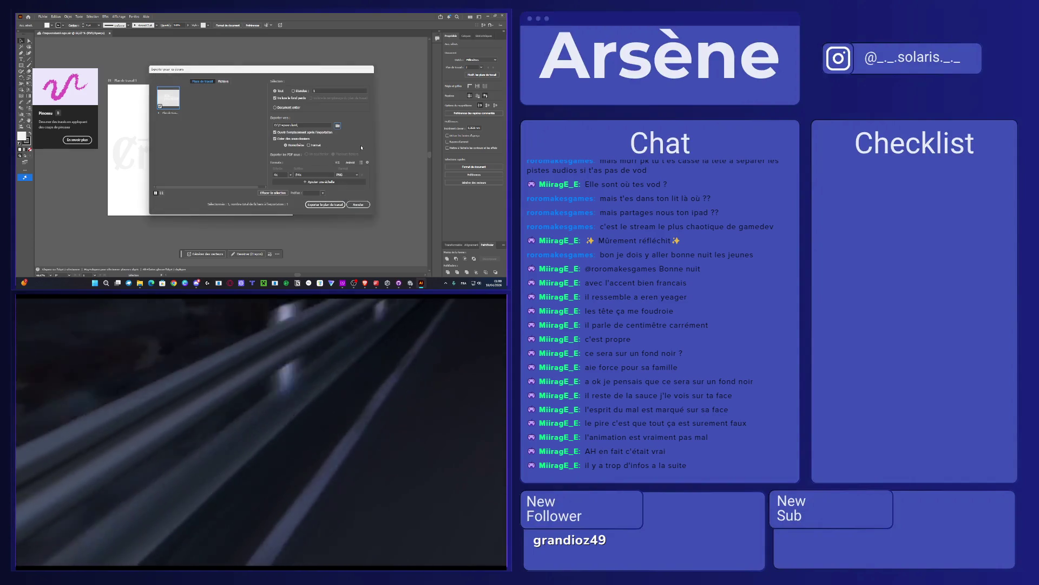
click(332, 205)
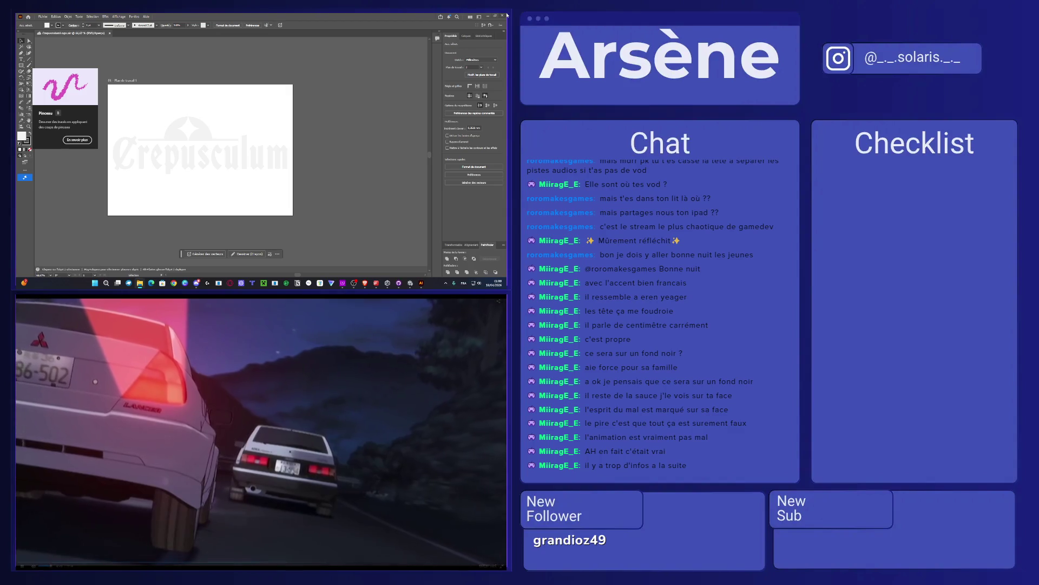
key(Tab)
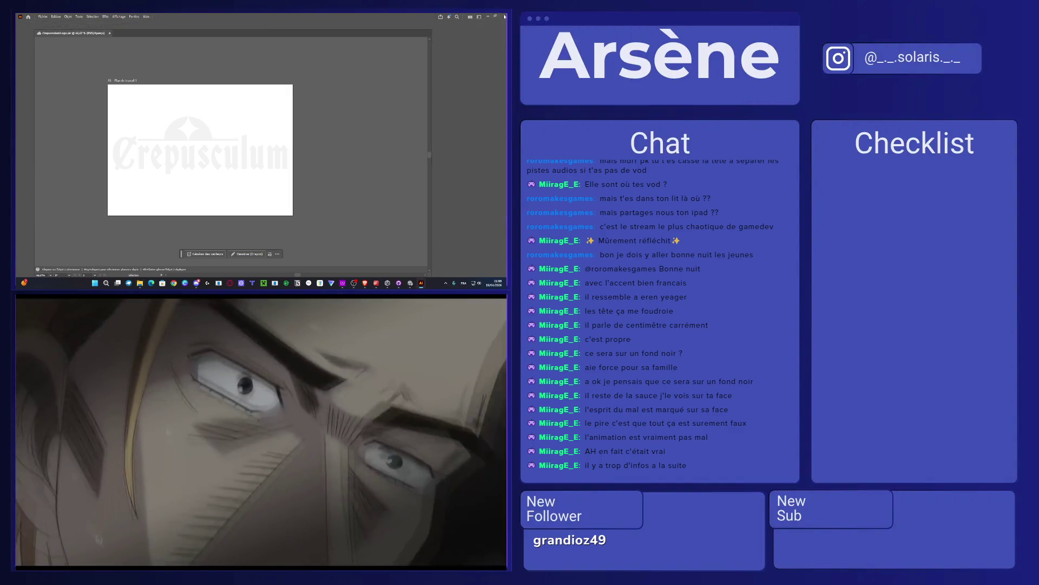
Step: Close Illustrator and assign the Crepusculum logo sprite to the Logo object's Image Source Image
click(504, 16)
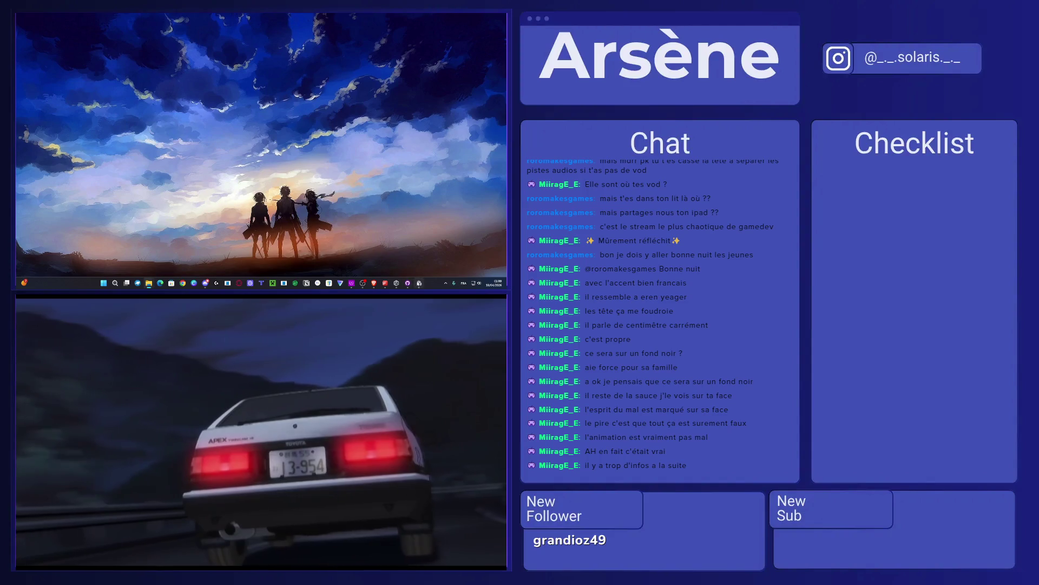
click(419, 283)
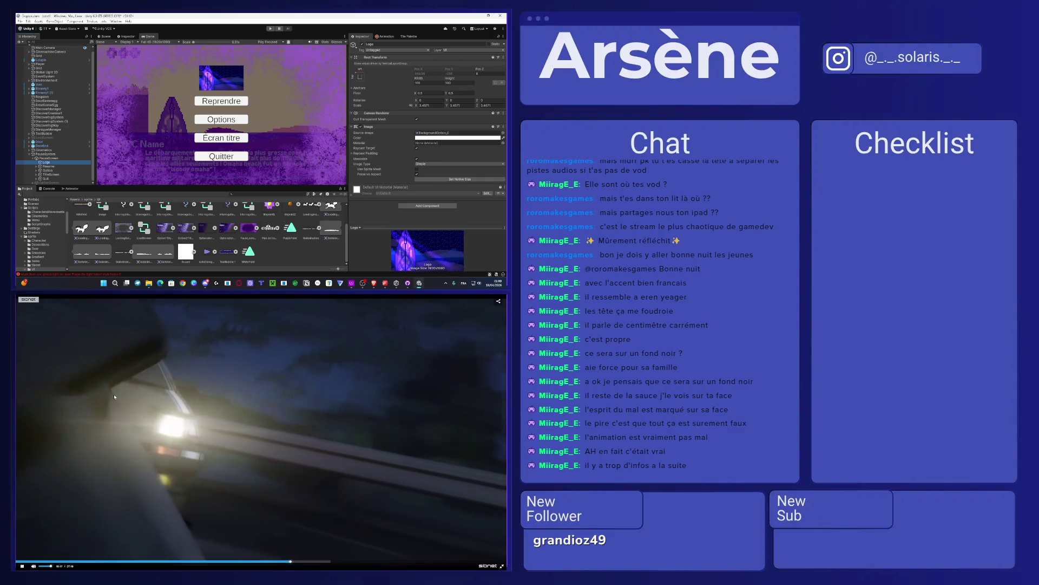
scroll(183, 252, up, 2)
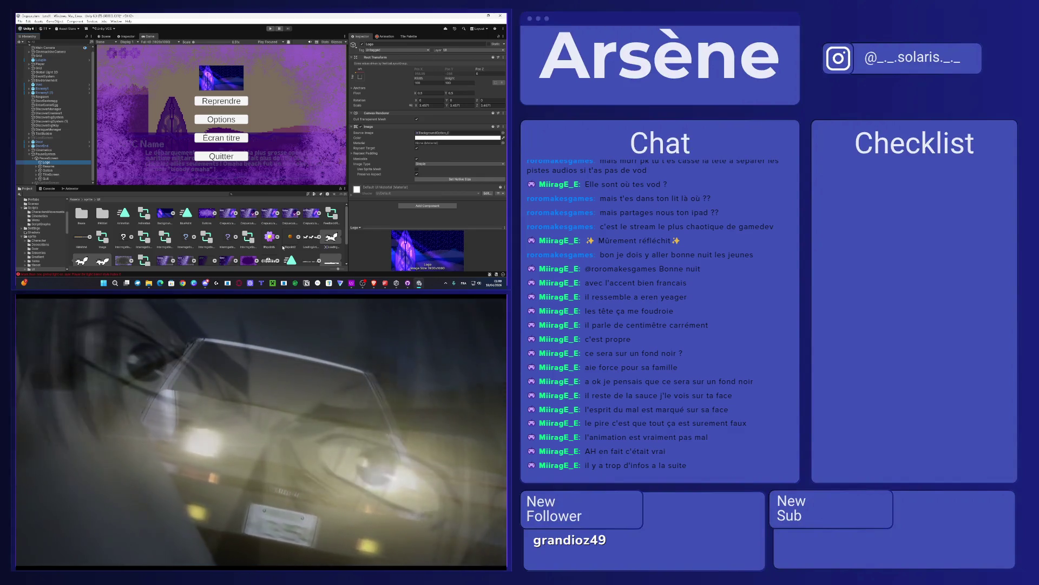
scroll(283, 247, down, 2)
click(283, 256)
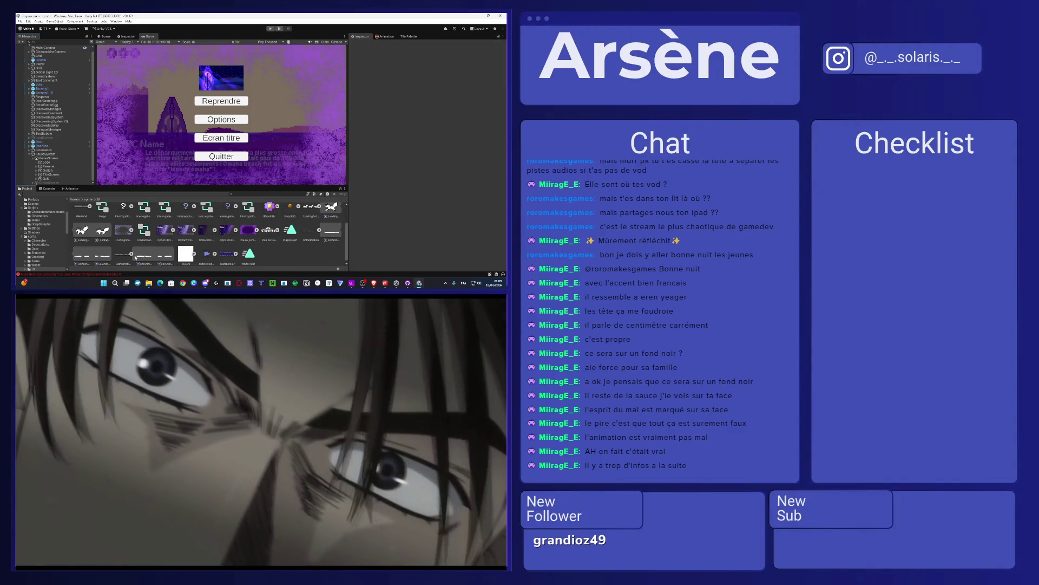
click(131, 254)
click(319, 231)
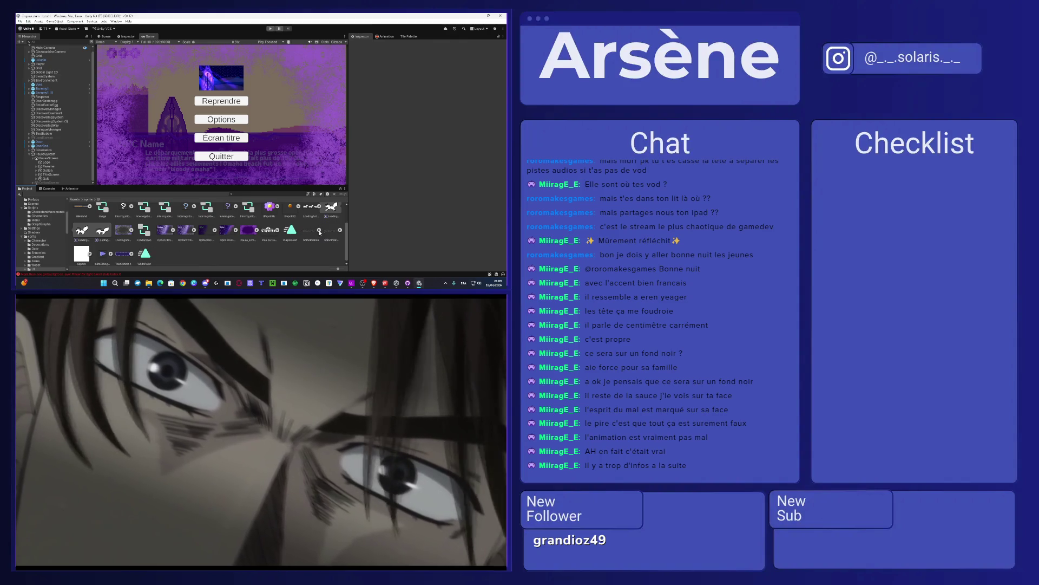
click(56, 163)
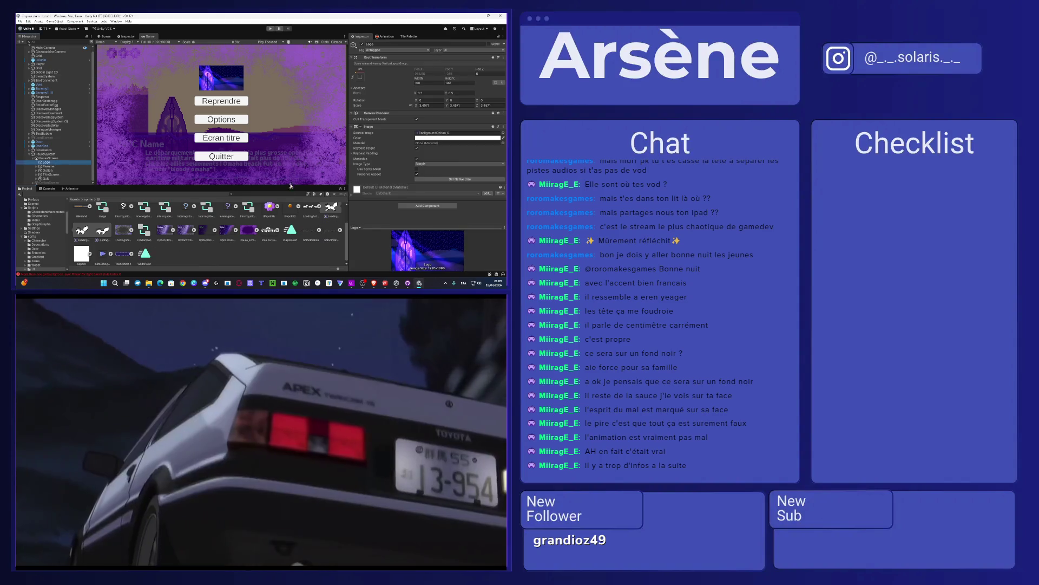
mouse_move(331, 209)
mouse_down()
mouse_move(435, 136)
mouse_move(418, 136)
mouse_up()
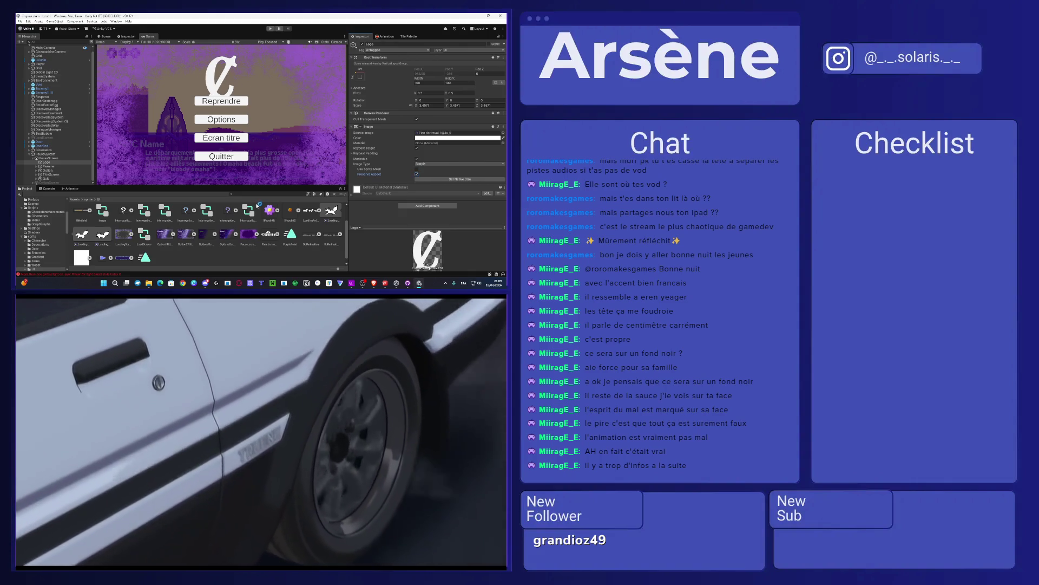
Step: Set the logo texture's Filter Mode to Point (no filter) and open it for sprite editing
click(276, 235)
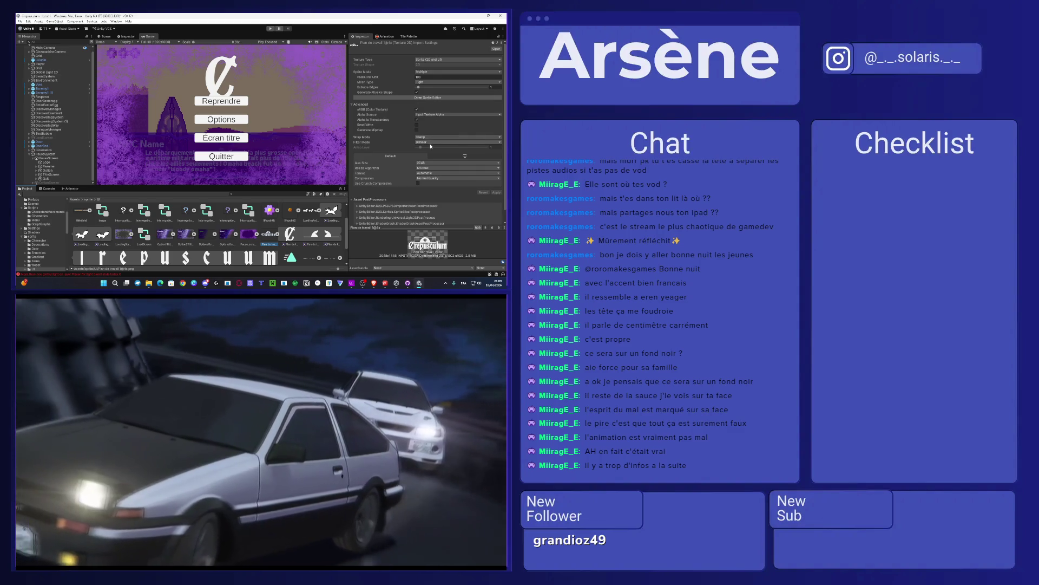
click(433, 142)
click(433, 148)
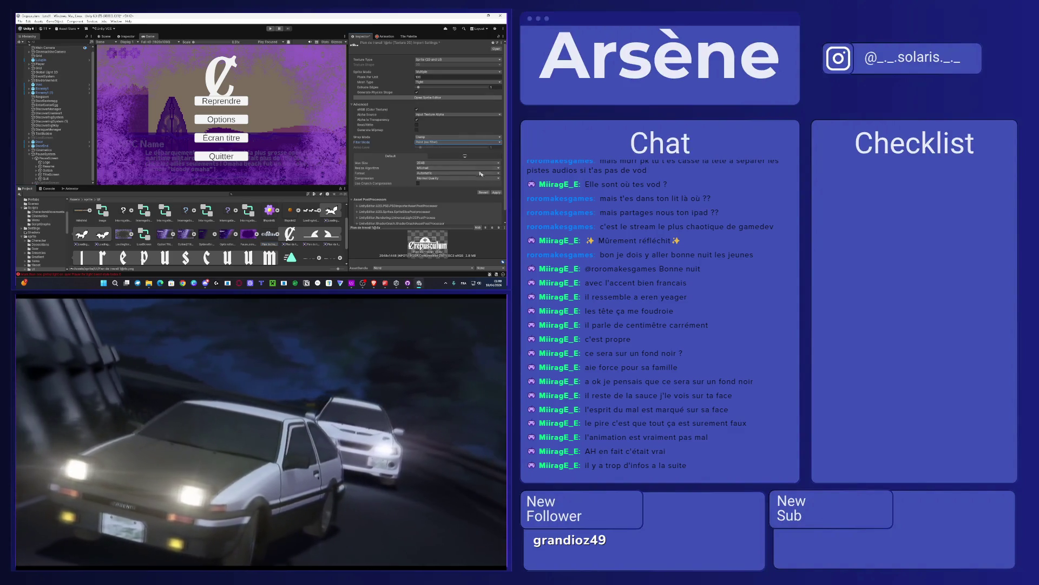
click(427, 98)
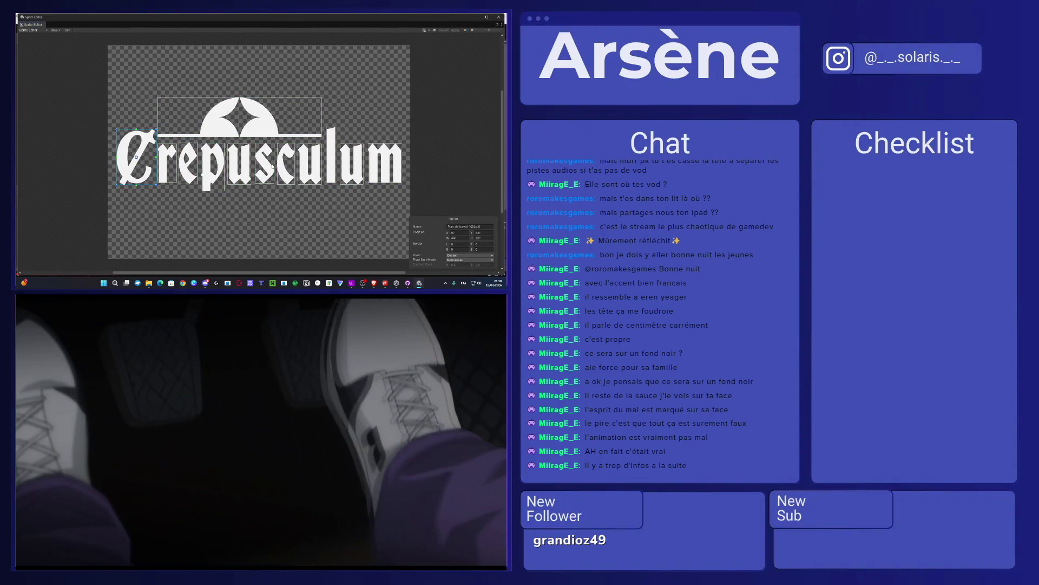
Step: Set the Sprite Editor slicing to Grid By Cell Size with one large cell, about 3388 × 1379
click(56, 30)
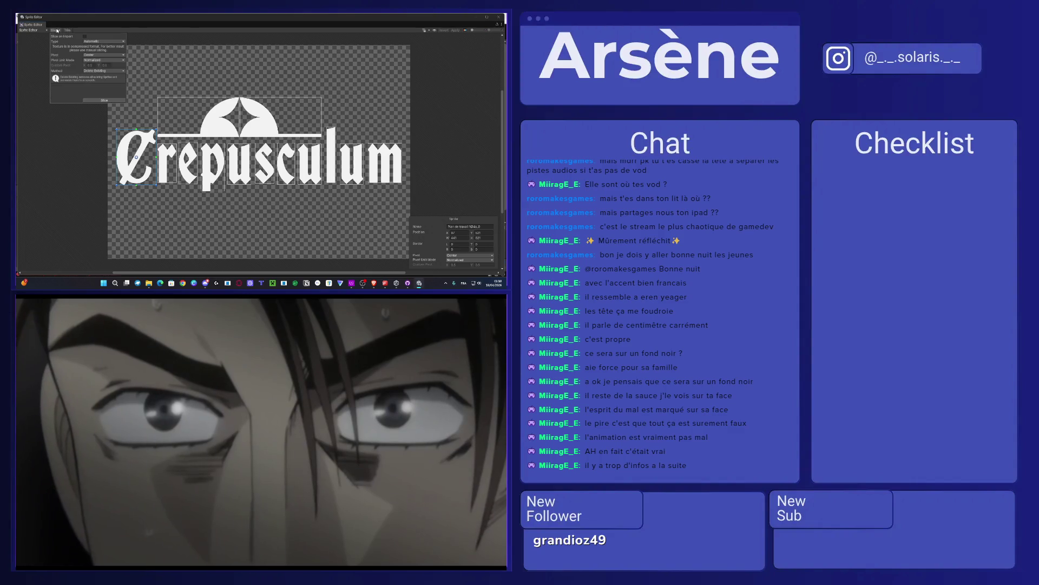
click(104, 42)
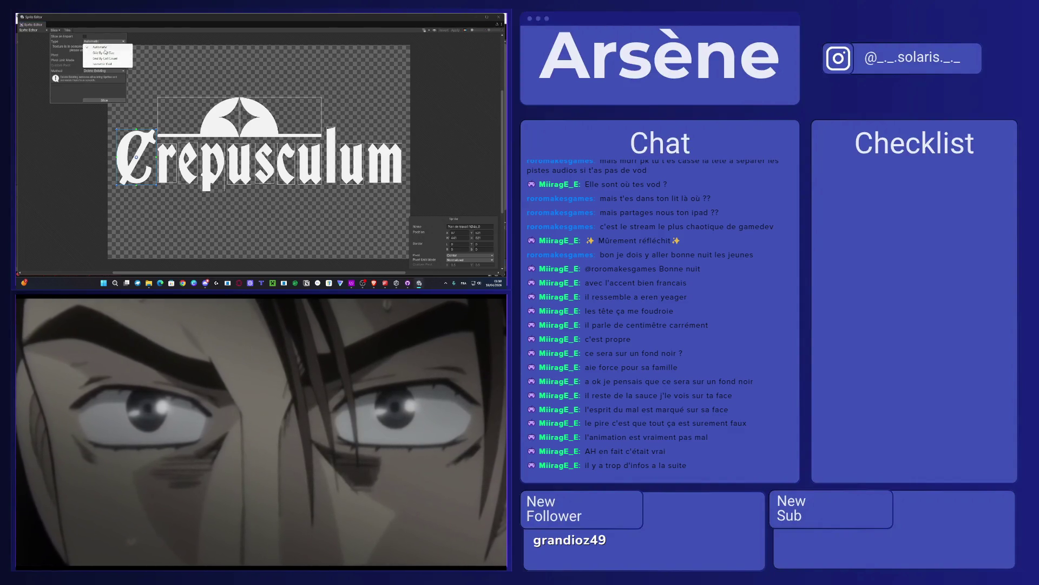
click(105, 52)
click(93, 47)
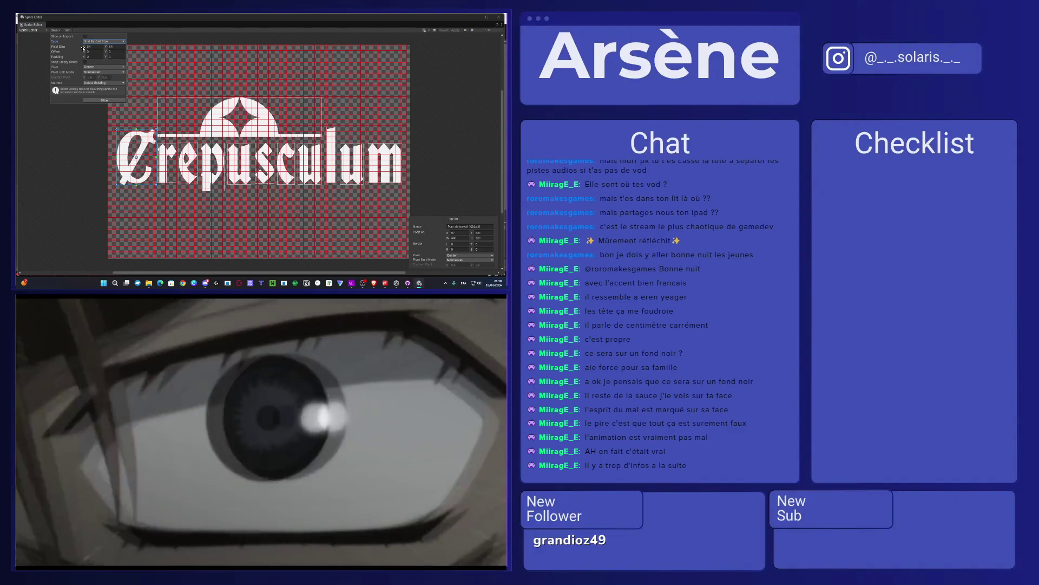
text(1497)
key(BackSpace)
key(BackSpace)
key(BackSpace)
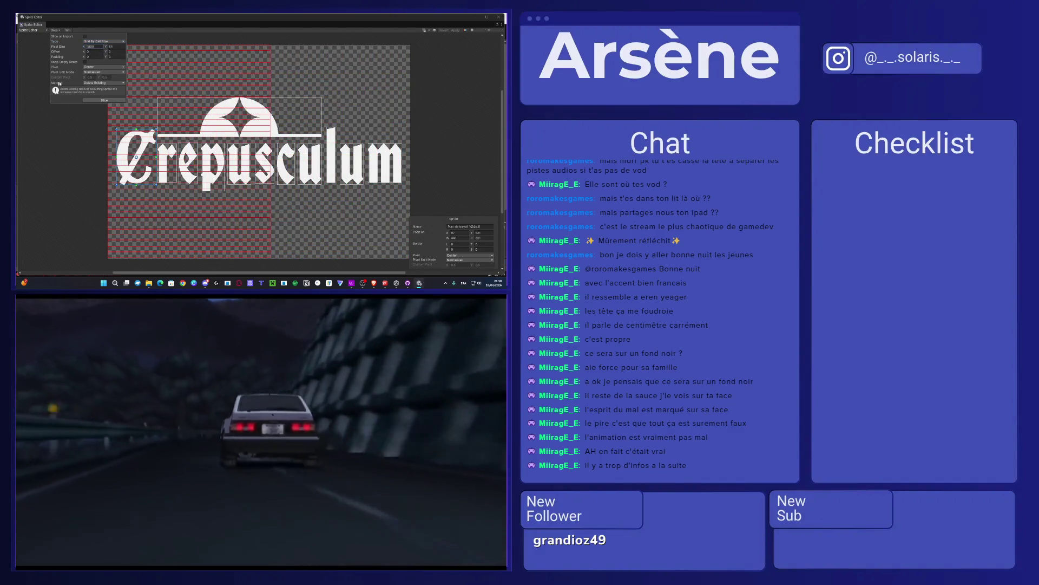
text(1215)
key(BackSpace)
key(BackSpace)
key(BackSpace)
text(3388)
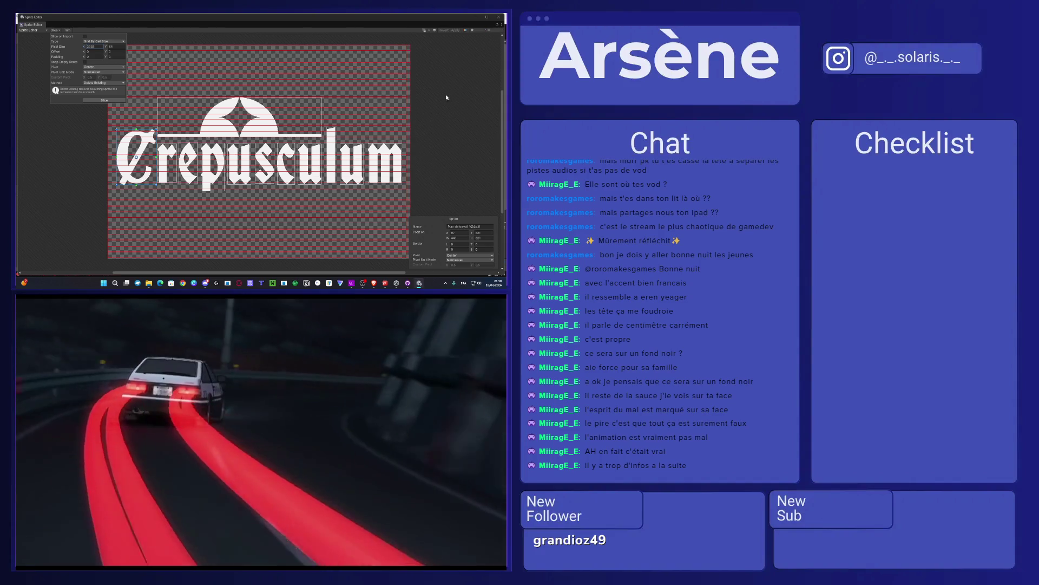
key(BackSpace)
key(BackSpace)
text(143)
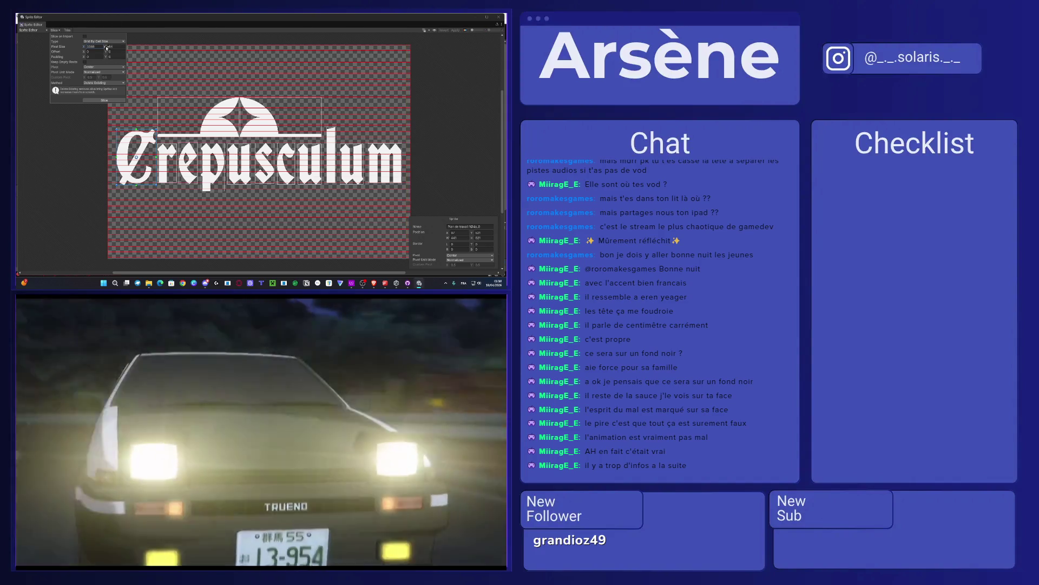
key(BackSpace)
key(BackSpace)
key(BackSpace)
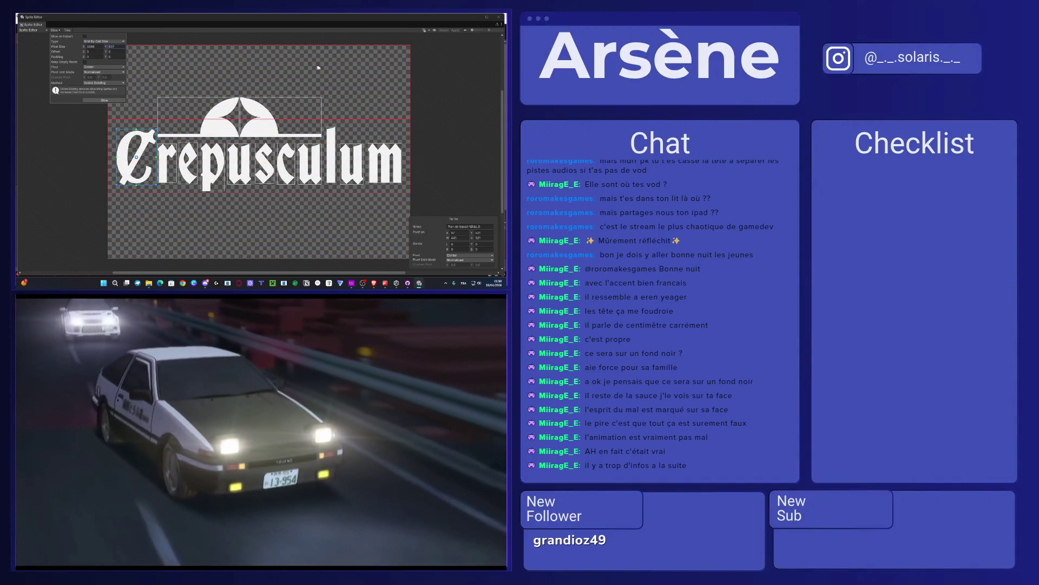
text(1379)
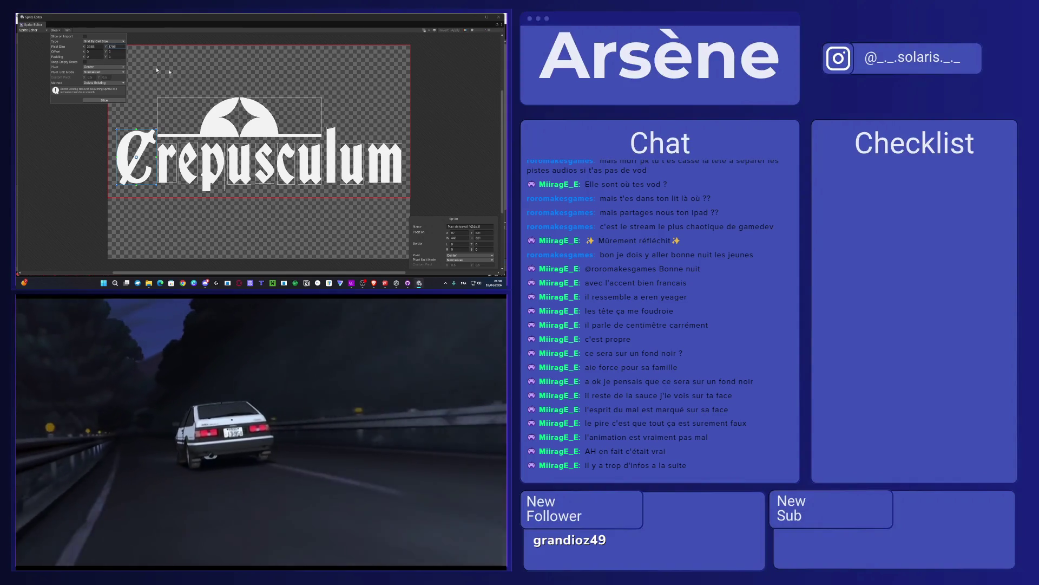
click(243, 77)
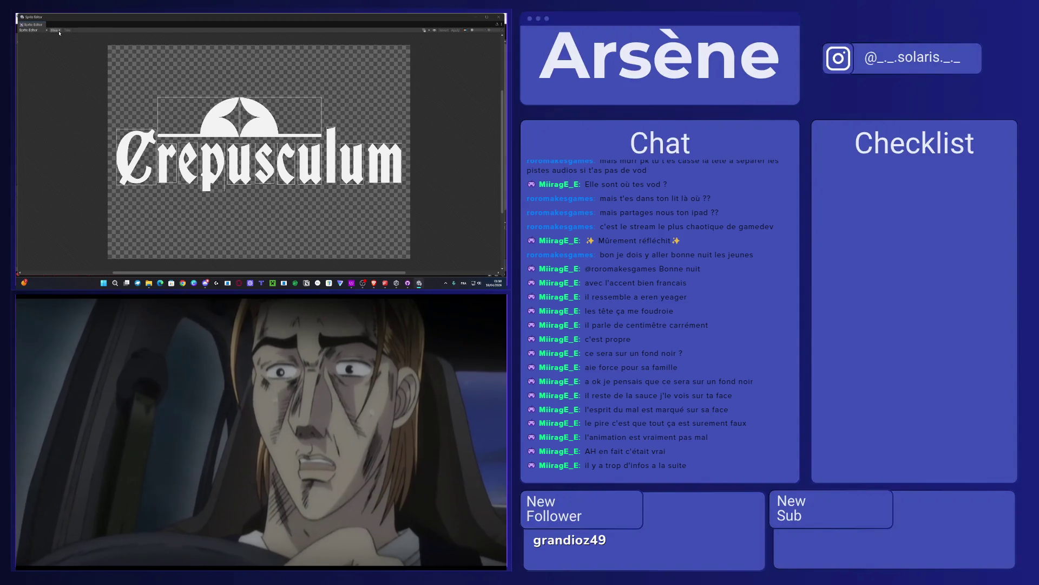
Step: Set Padding Y to 0, raise Offset Y to about 210, and slice out the logo sprite
click(57, 30)
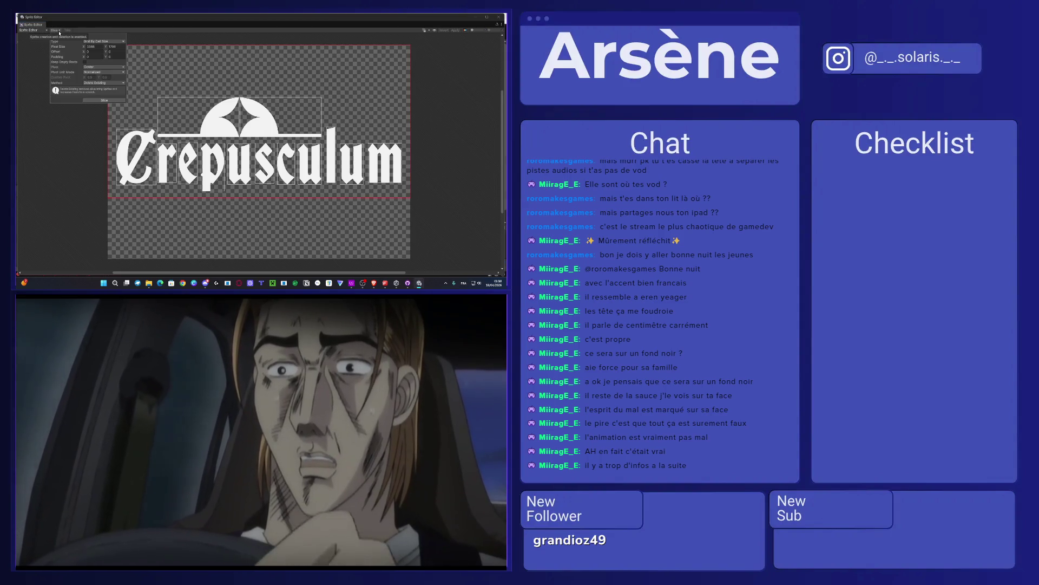
click(105, 101)
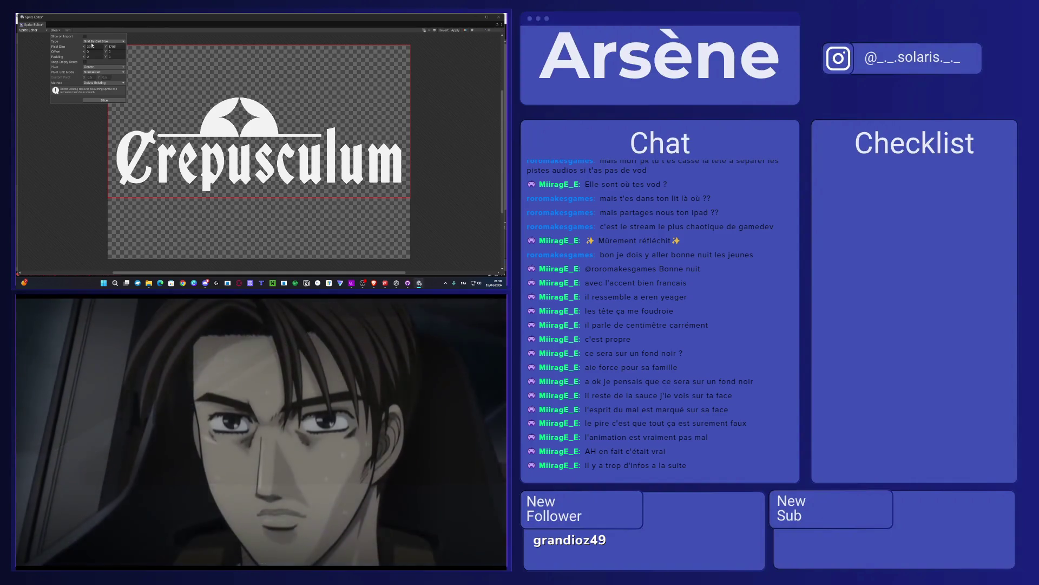
click(87, 52)
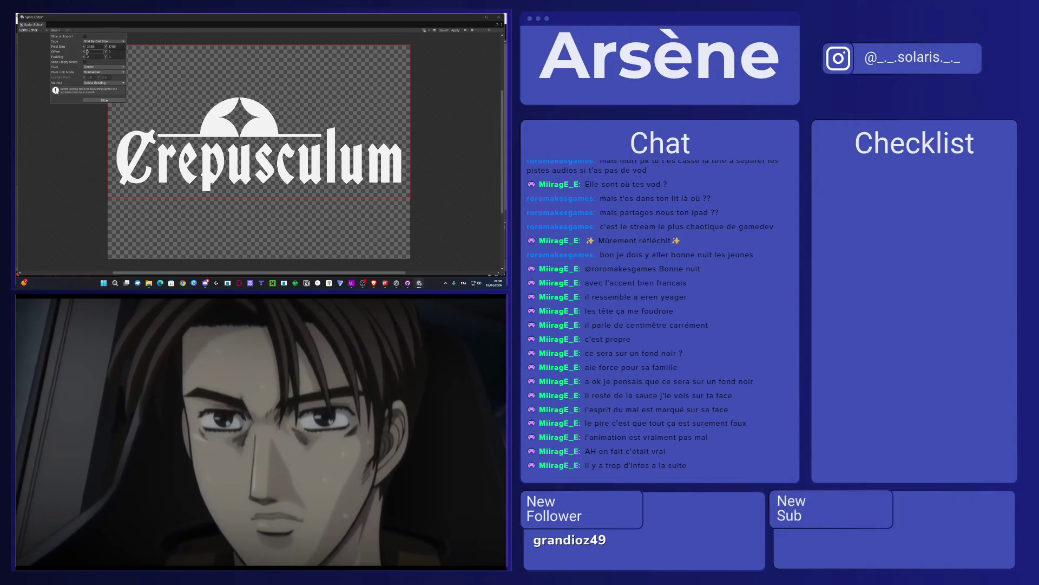
click(107, 52)
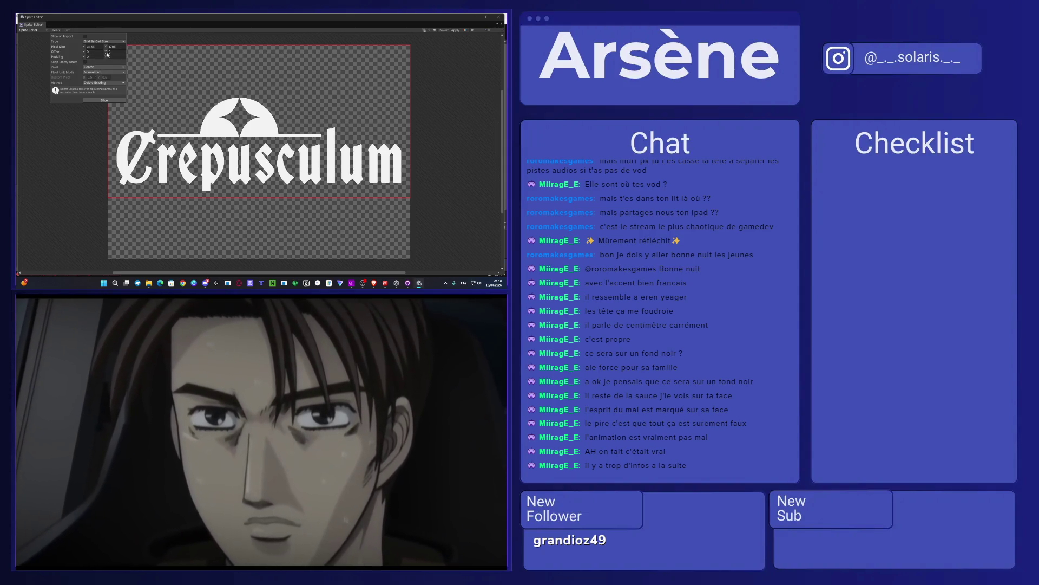
click(112, 56)
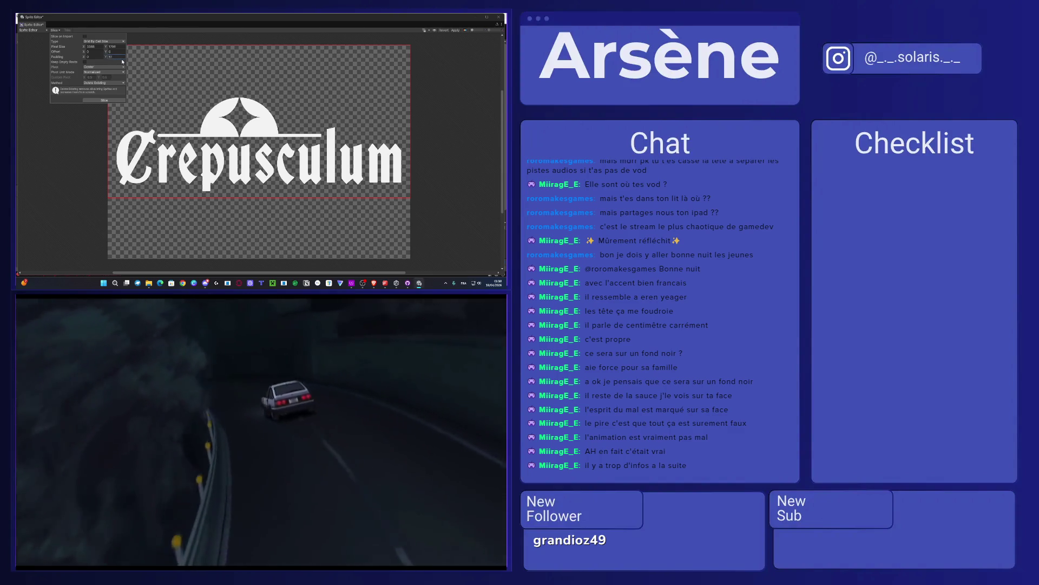
text(117)
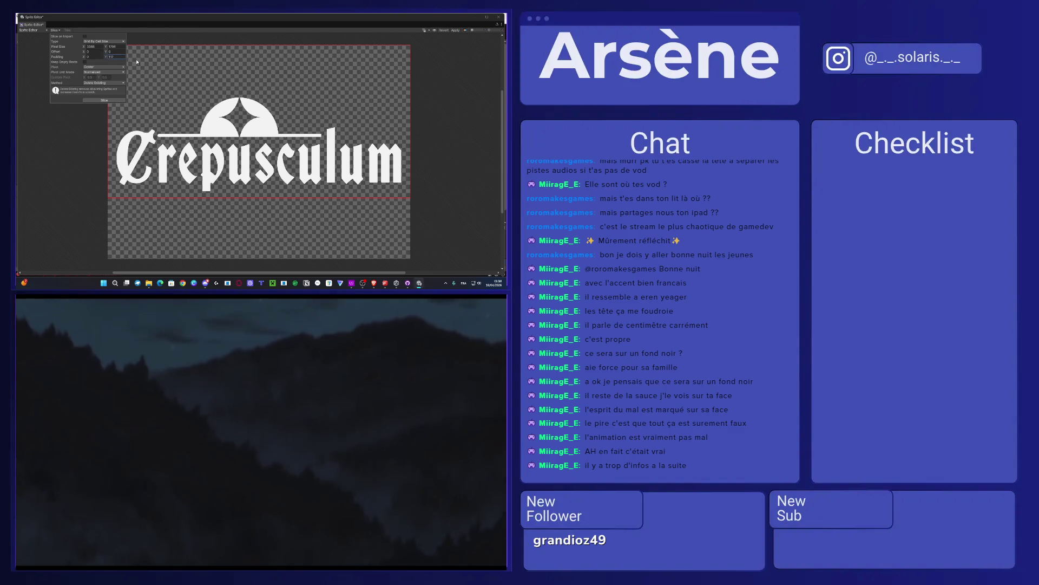
key(BackSpace)
key(BackSpace)
key(BackSpace)
text(0)
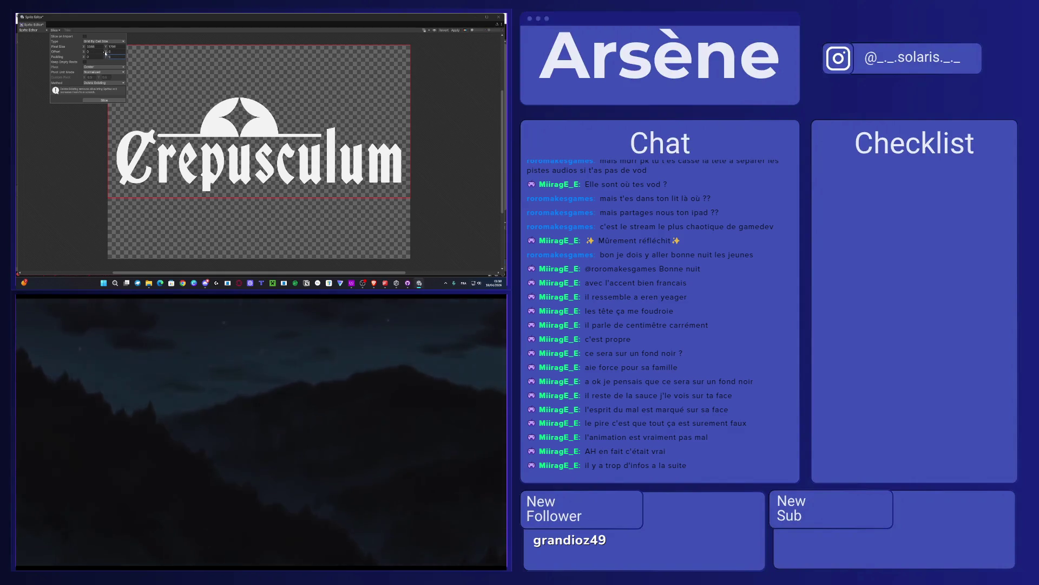
drag(106, 52, 192, 61)
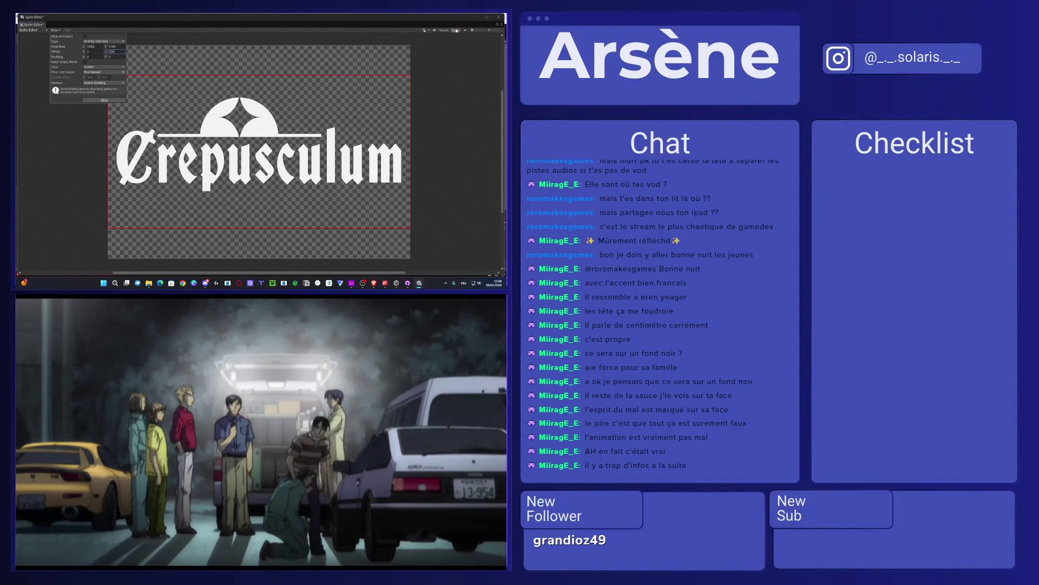
click(456, 30)
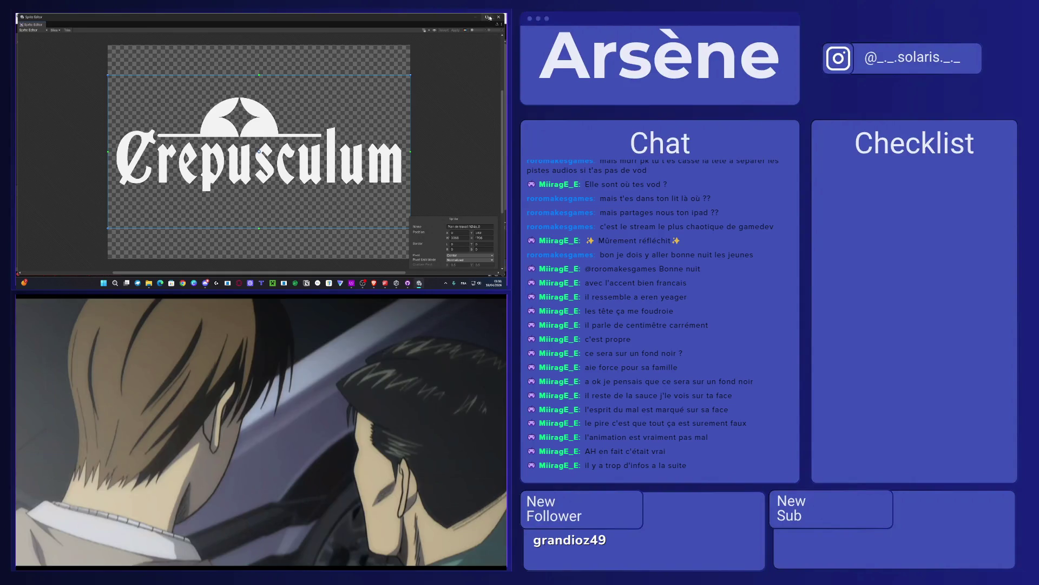
click(499, 17)
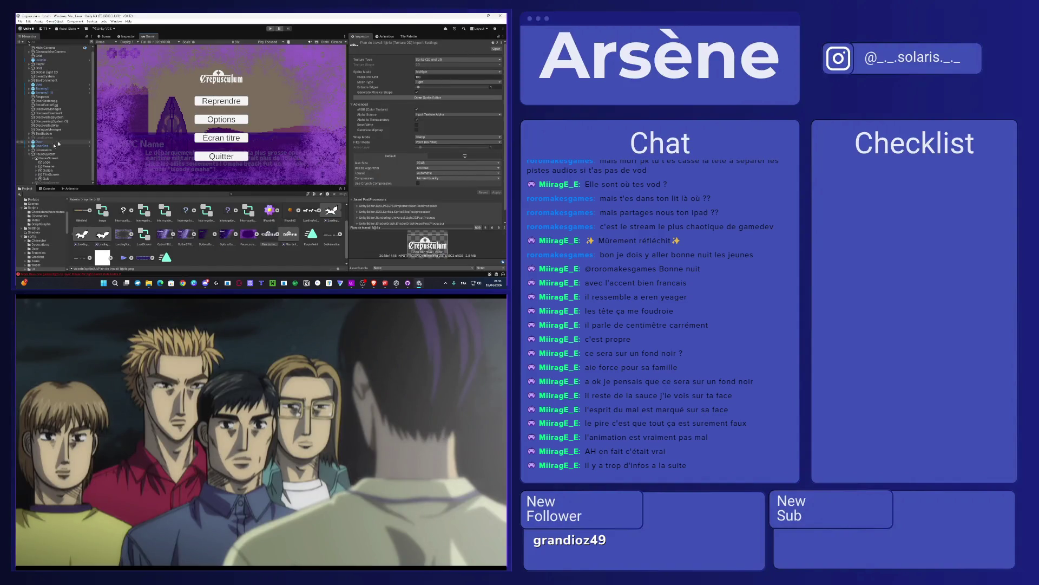
Step: Scale the Logo object's Rect Transform up to about 8.13
click(47, 162)
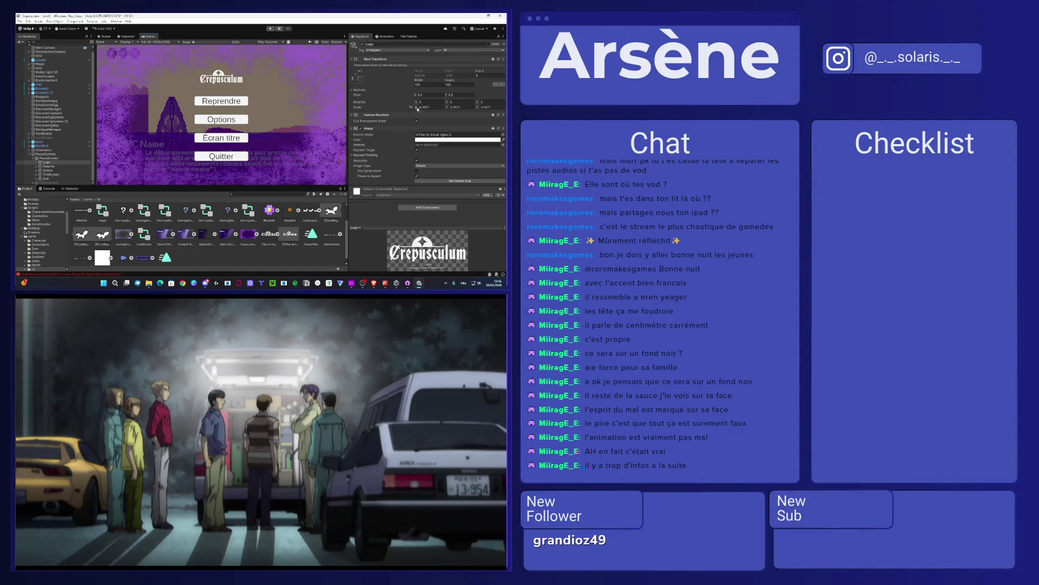
mouse_move(412, 110)
mouse_down()
mouse_move(477, 109)
mouse_move(468, 113)
mouse_up()
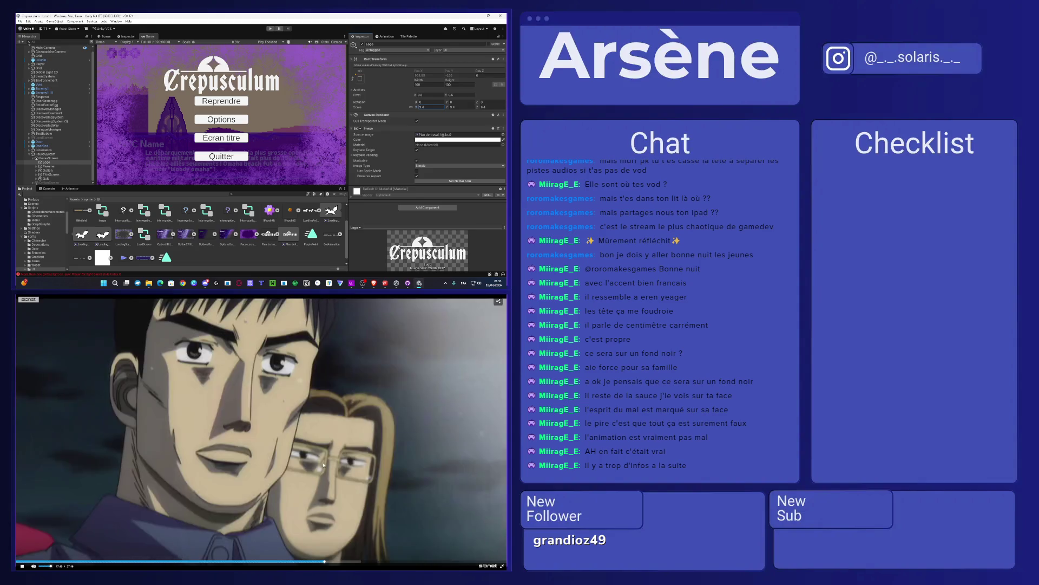
click(324, 464)
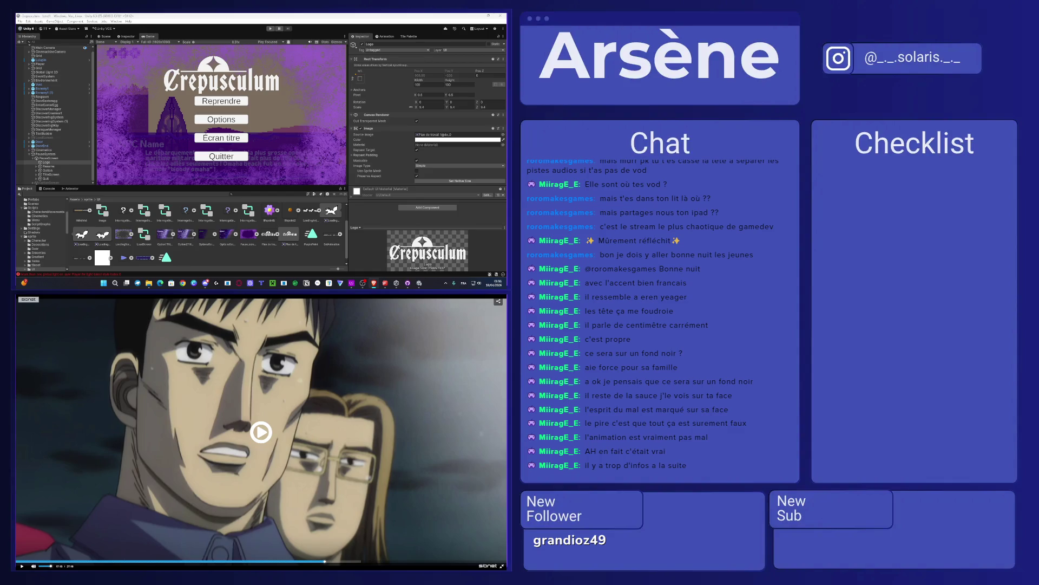
Step: Create an empty child named 'Buttons' under PauseScreen, then select the Resume through Quit buttons
click(360, 413)
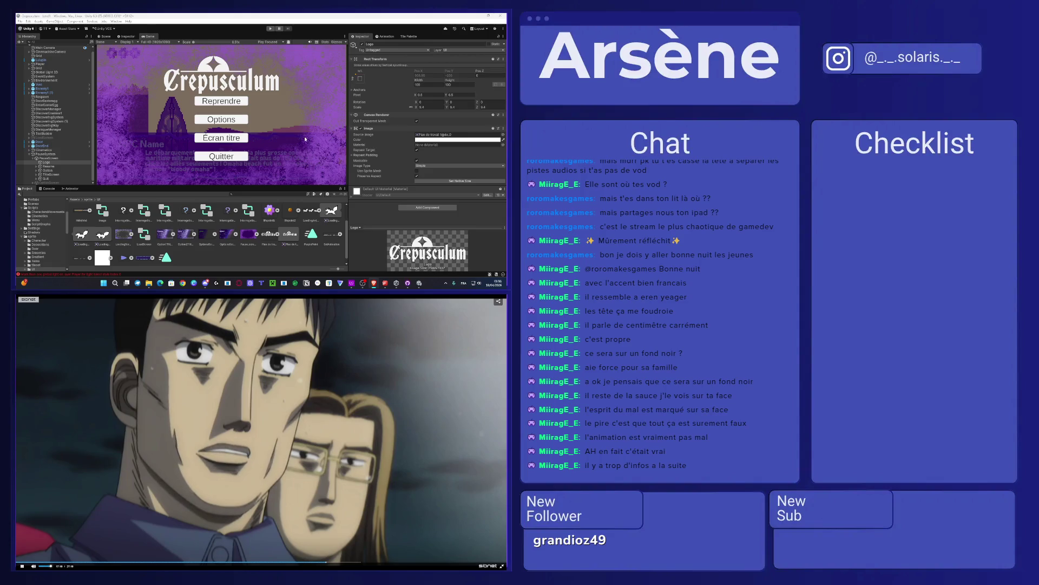
click(58, 166)
shift+click(52, 178)
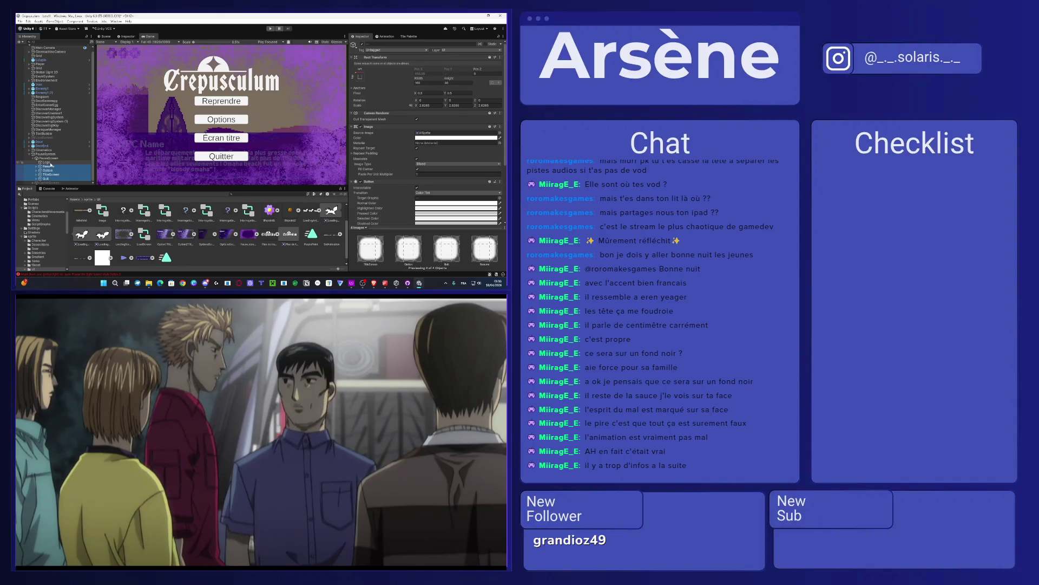
right_click(49, 158)
click(75, 148)
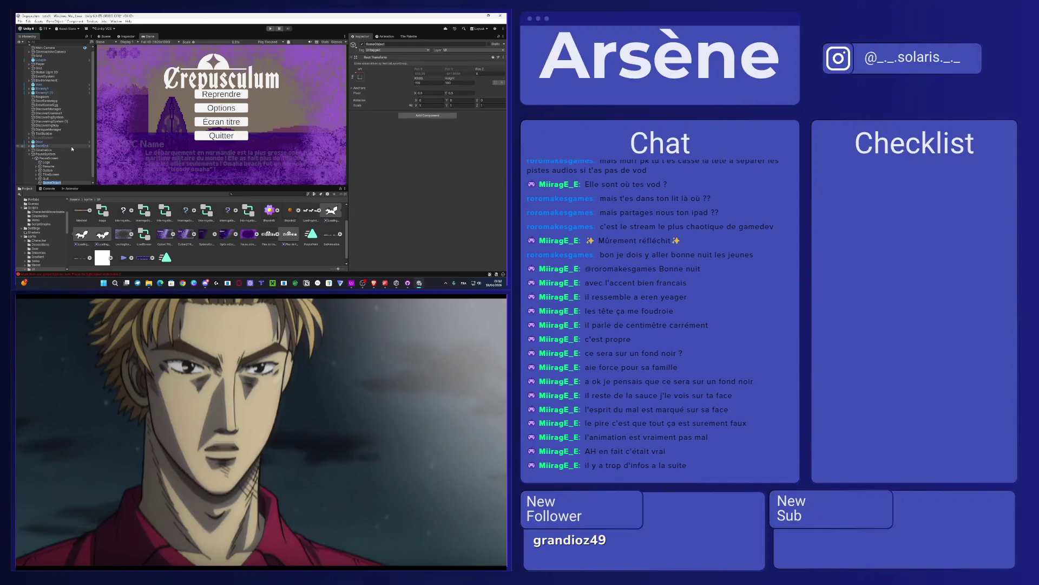
text(ttons)
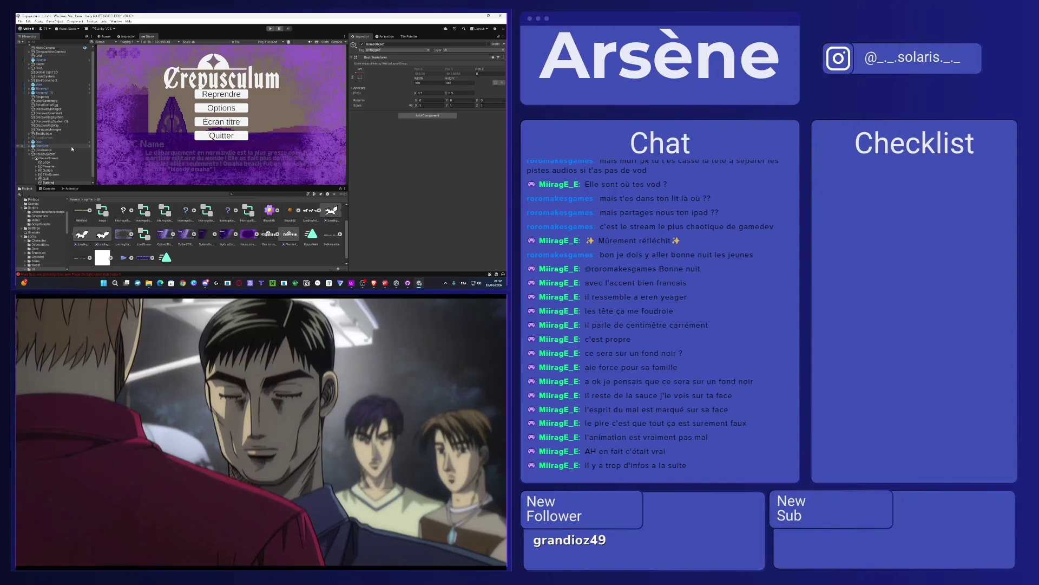
key(Up)
key(Up)
key(Up)
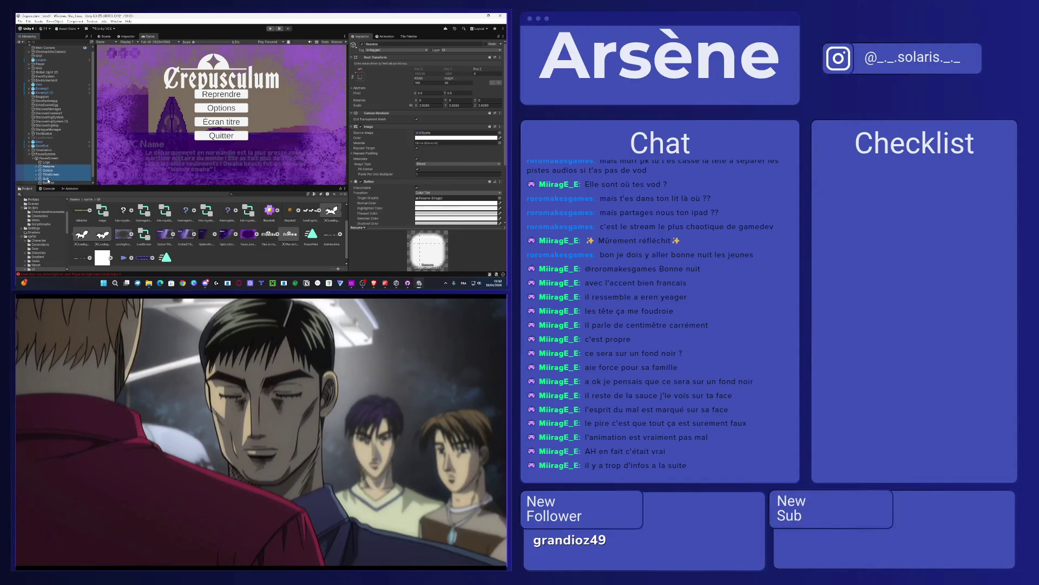
shift+click(48, 178)
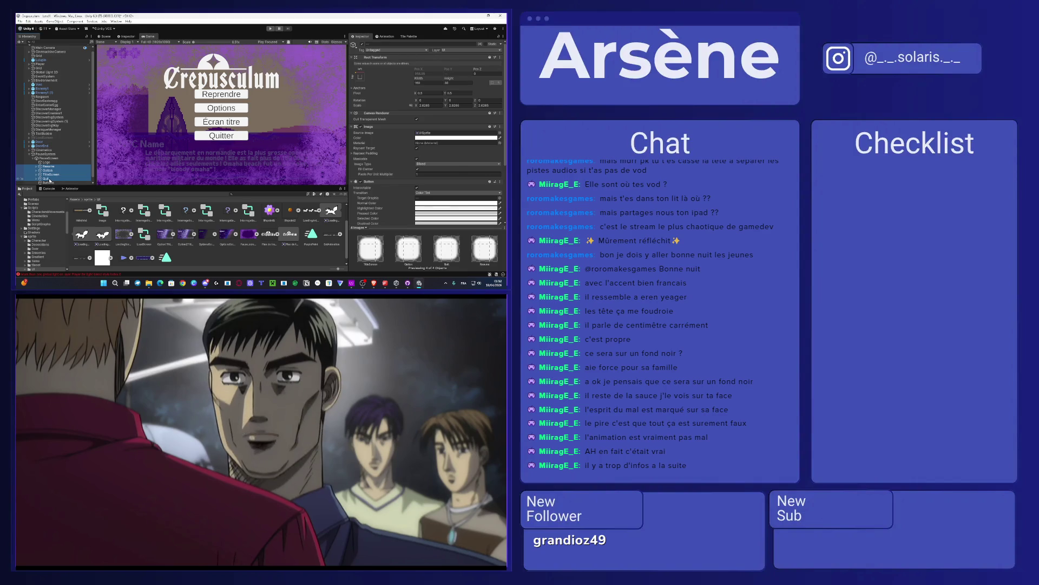
Step: Parent the four buttons under Buttons and add a Vertical Layout Group to it
drag(52, 185, 51, 185)
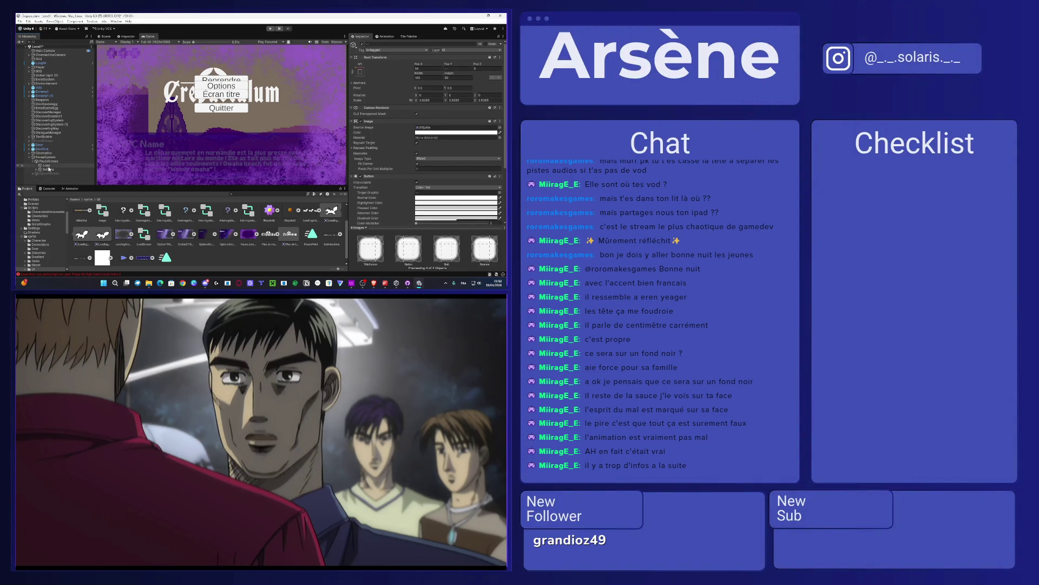
click(49, 169)
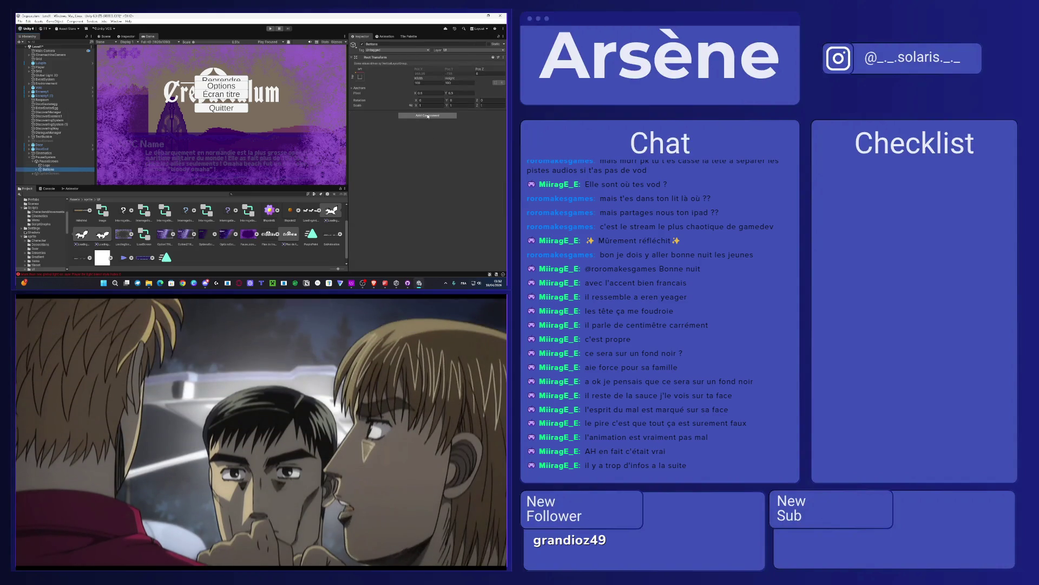
click(428, 116)
text(play)
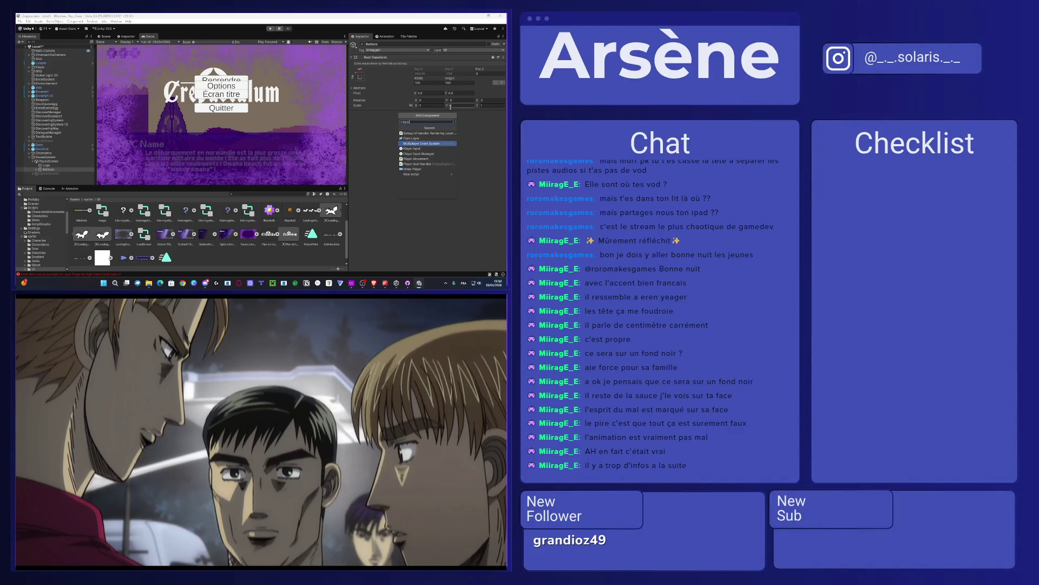
text(out)
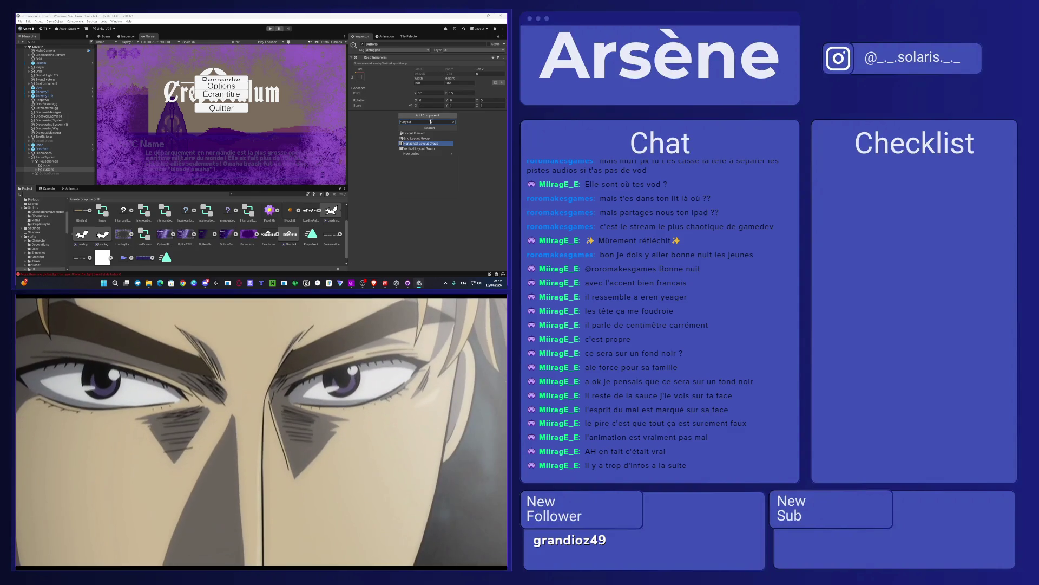
click(418, 149)
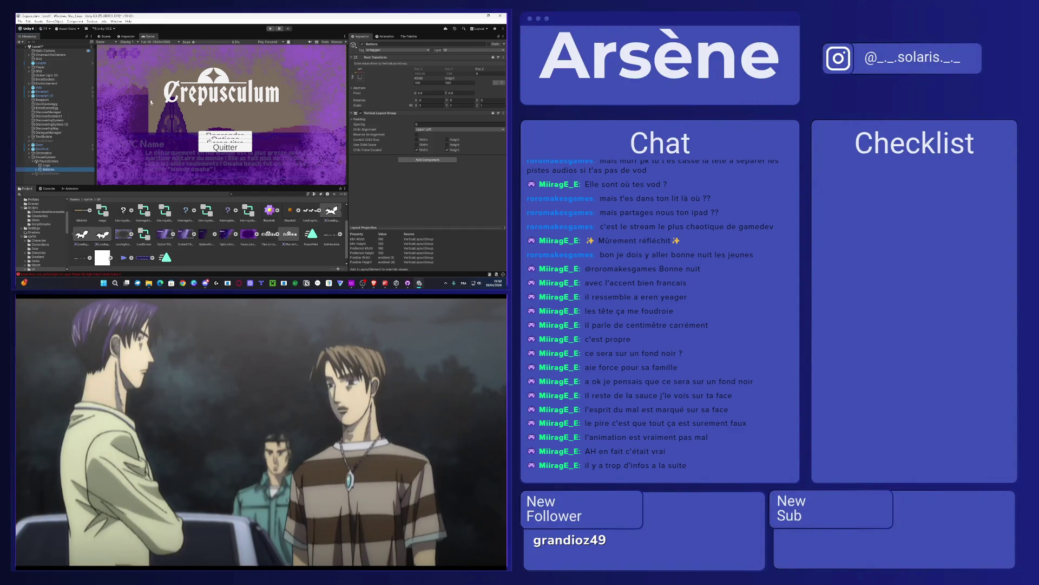
Step: Resize the Buttons rect into a tall column in the Scene view
click(103, 36)
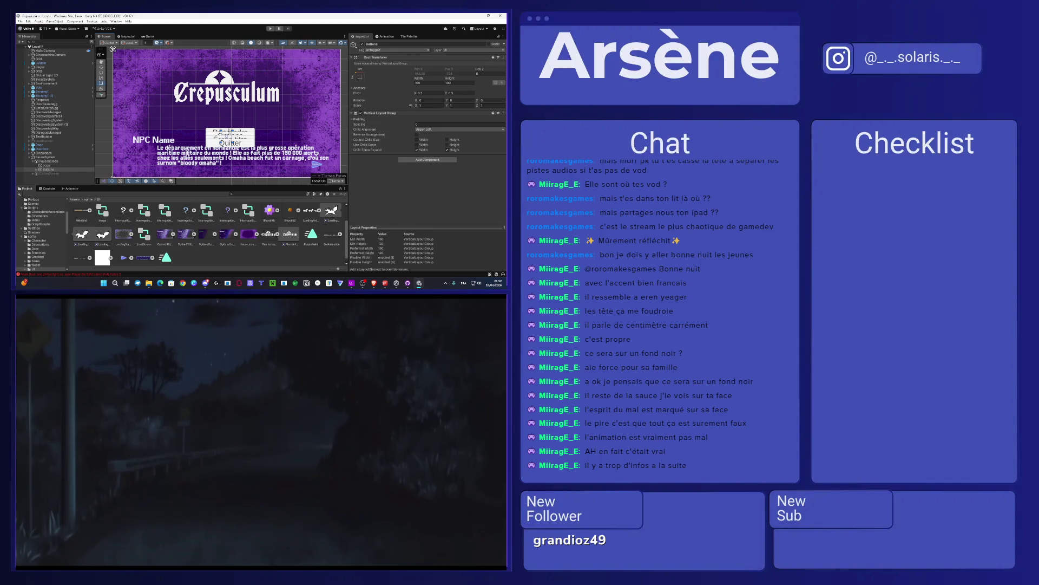
drag(450, 78, 471, 78)
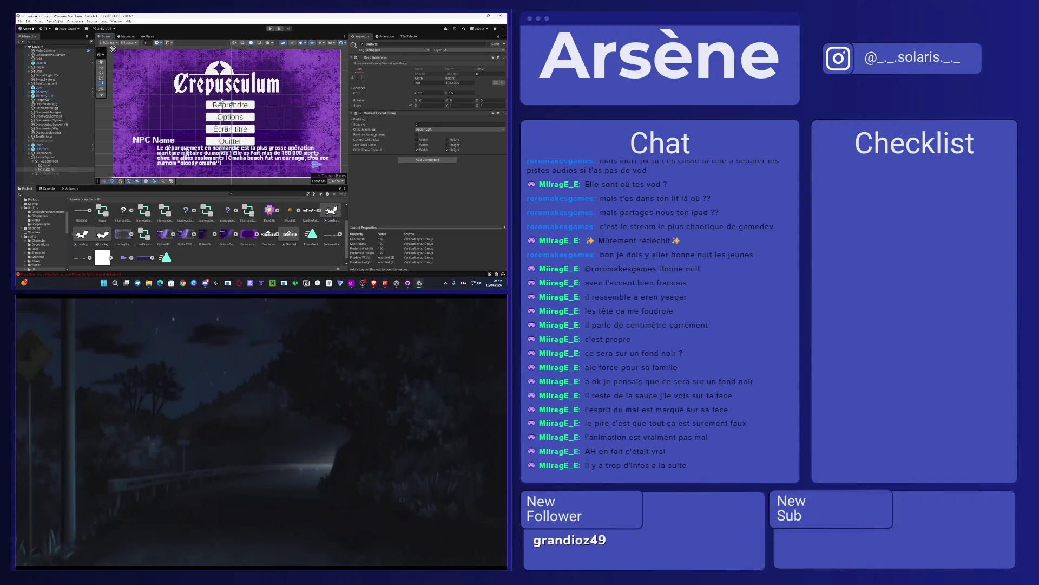
click(54, 170)
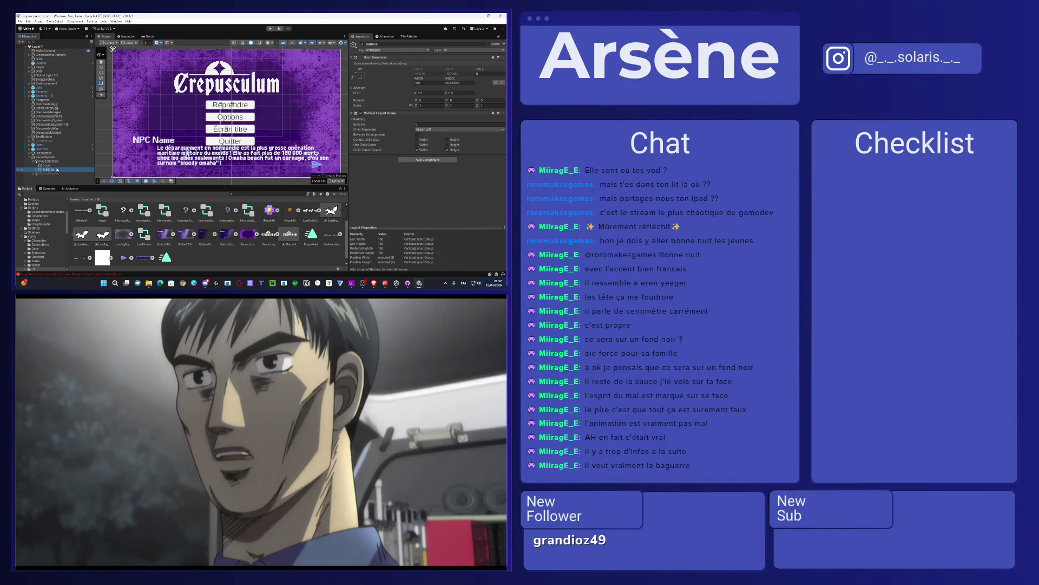
key(ctrl+z)
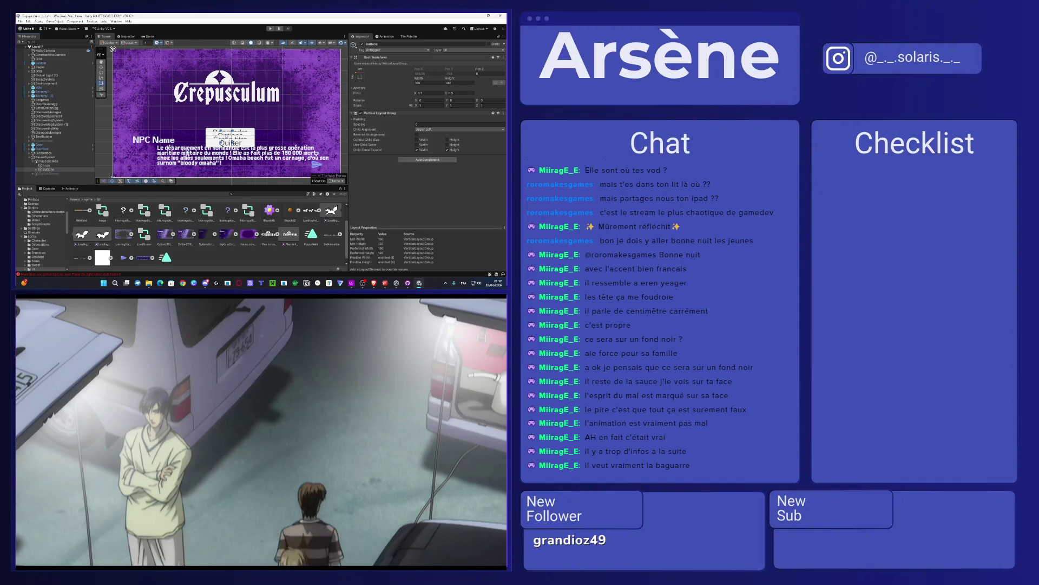
mouse_move(233, 142)
mouse_down()
mouse_move(181, 128)
mouse_move(157, 93)
mouse_up()
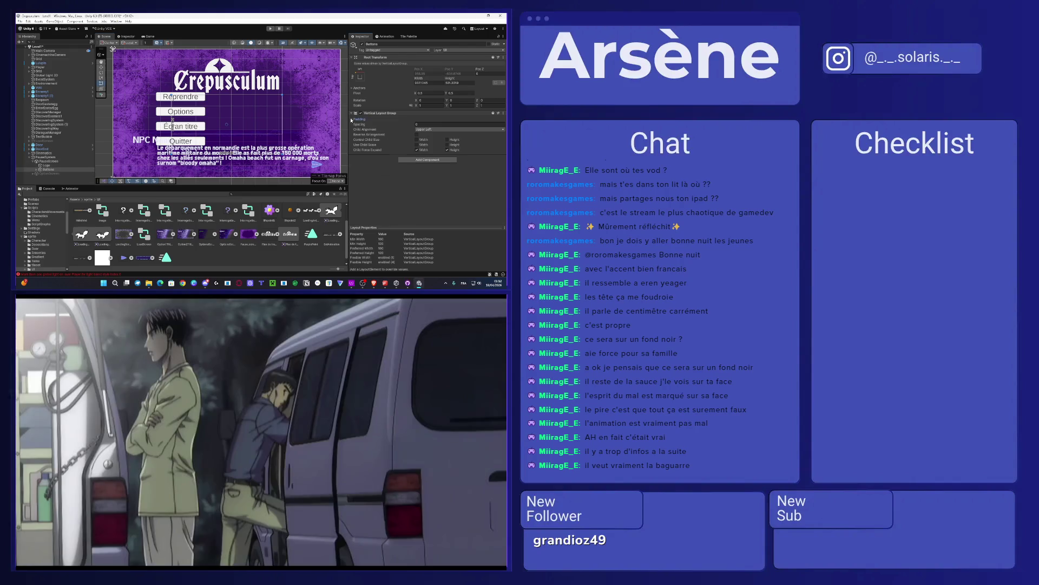
Step: Set the layout's Child Alignment to Middle Center and move the Buttons group lower
click(352, 119)
click(454, 150)
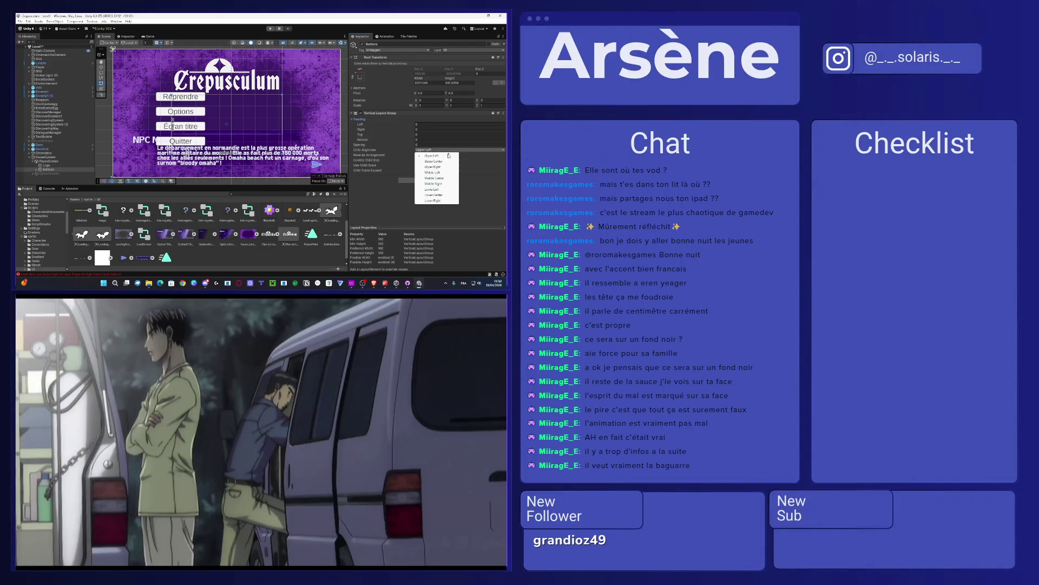
click(435, 178)
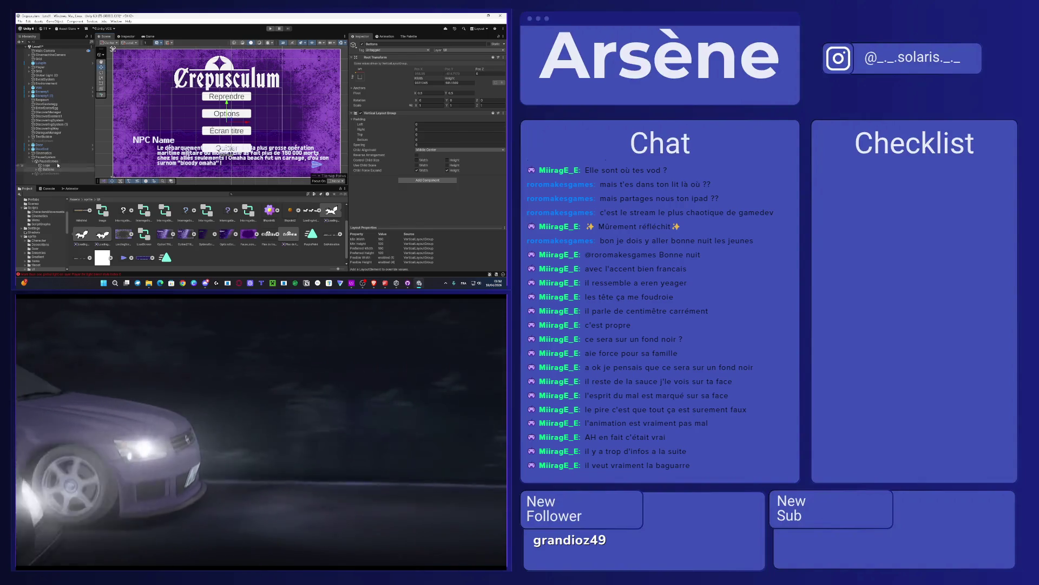
click(56, 161)
scroll(395, 160, down, 5)
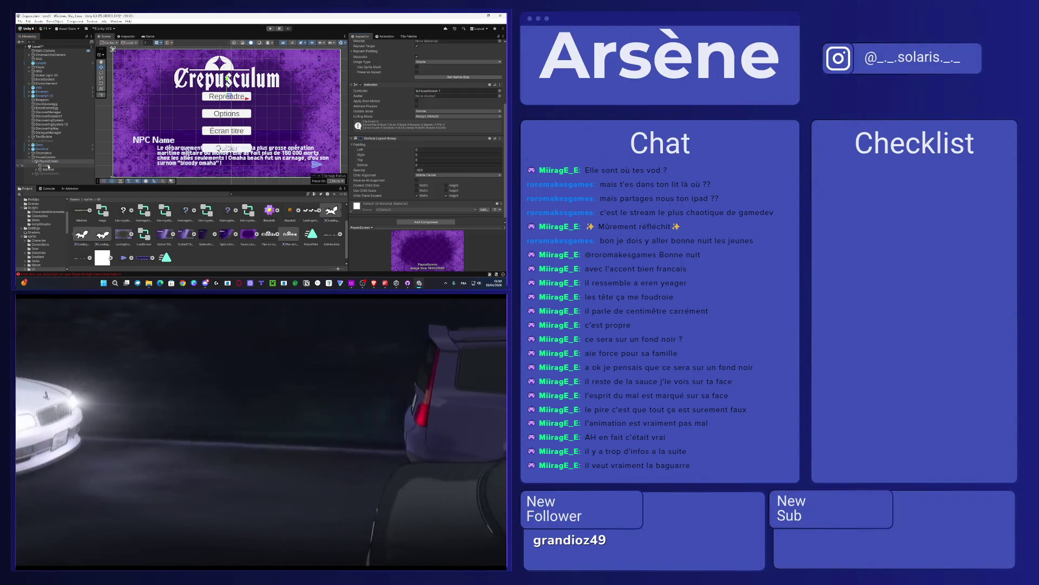
click(46, 169)
drag(226, 109, 226, 118)
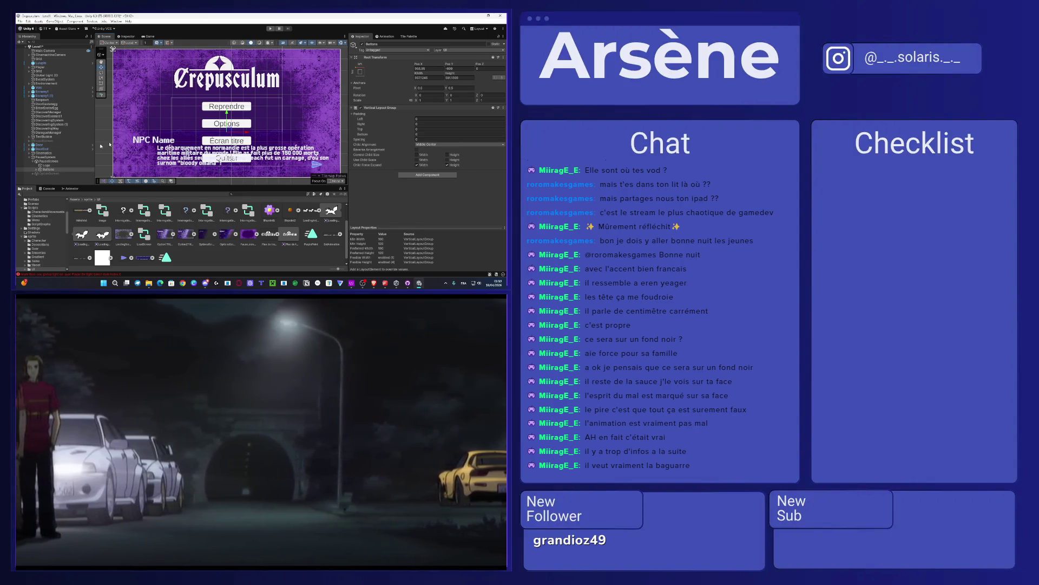
Step: Scale the four buttons to about 4.81 and fade their background colour to zero alpha
scroll(55, 164, down, 1)
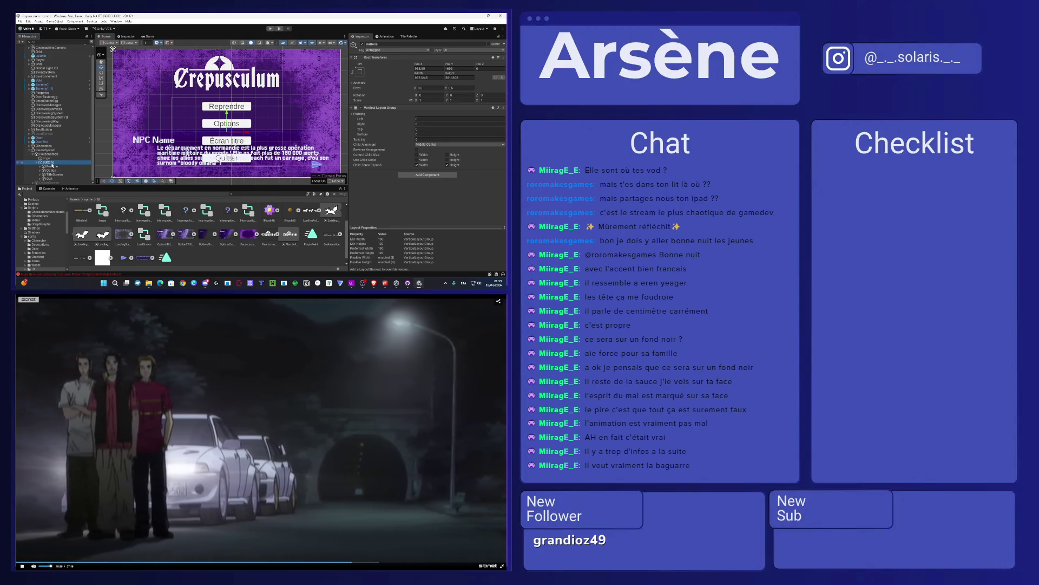
click(51, 166)
shift+click(50, 179)
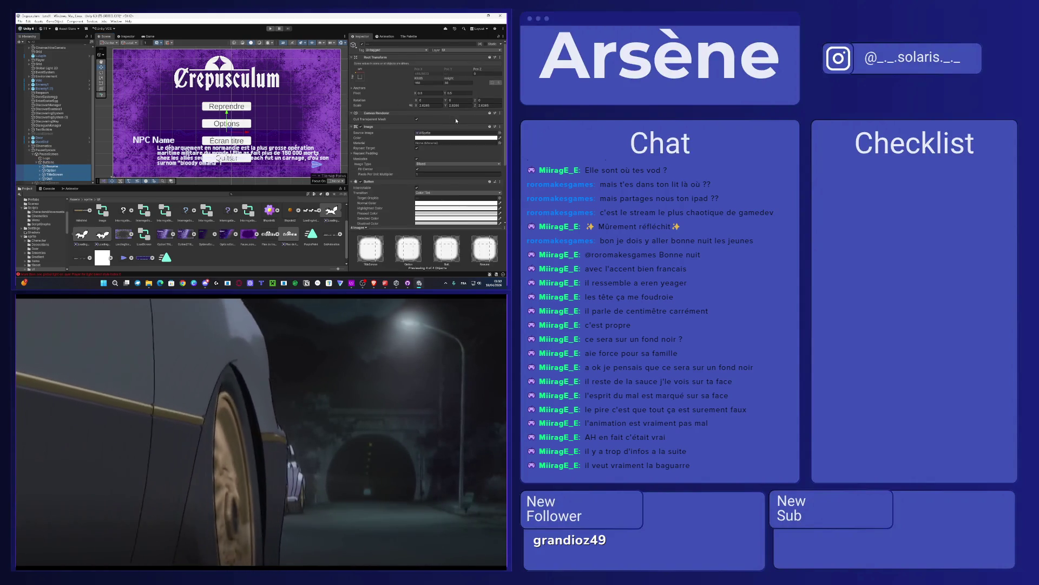
drag(410, 107, 429, 106)
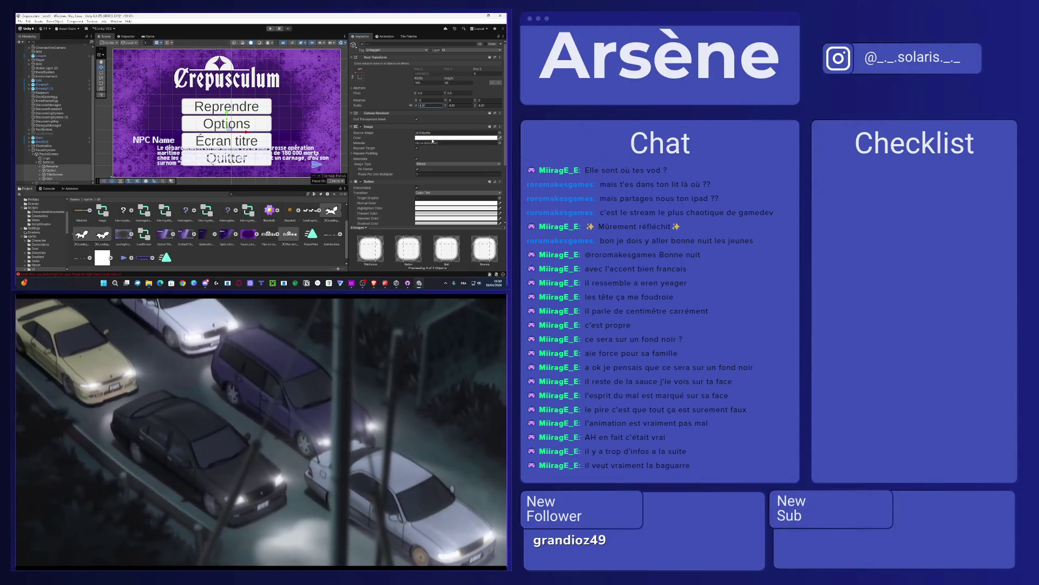
click(432, 141)
drag(475, 211, 423, 215)
key(Escape)
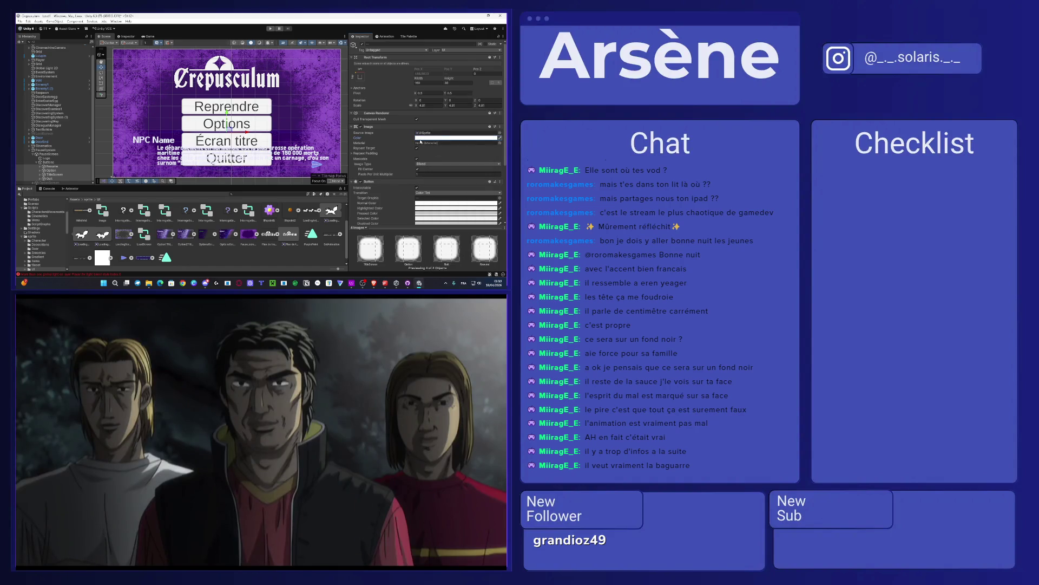
click(420, 142)
drag(452, 214, 379, 216)
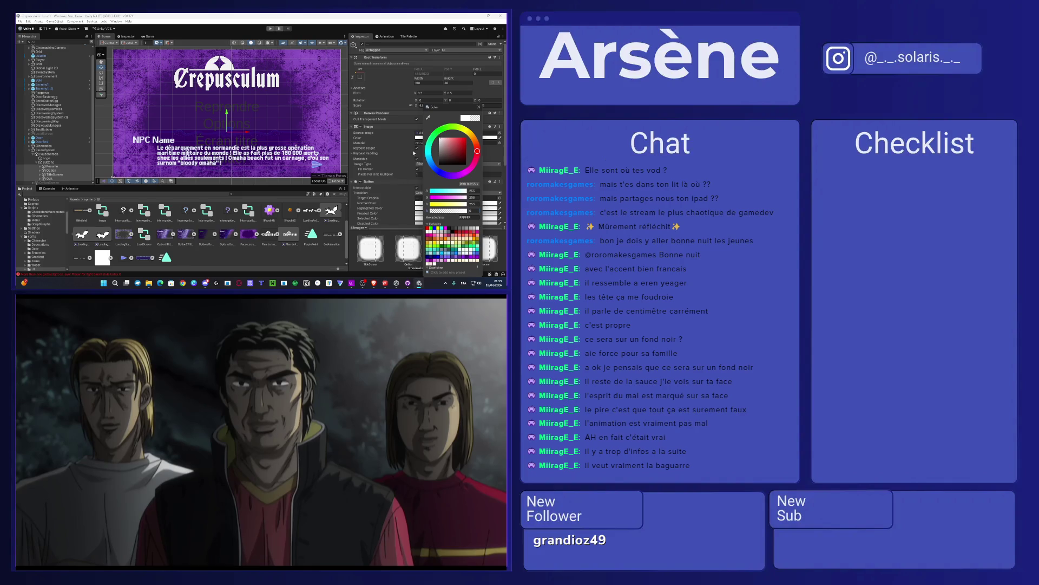
click(414, 153)
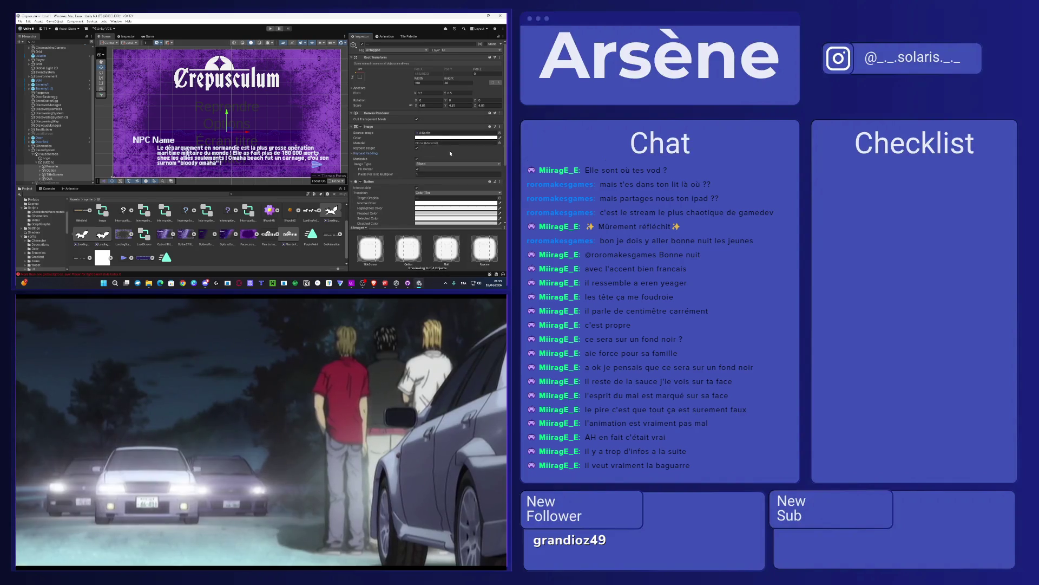
scroll(450, 153, down, 1)
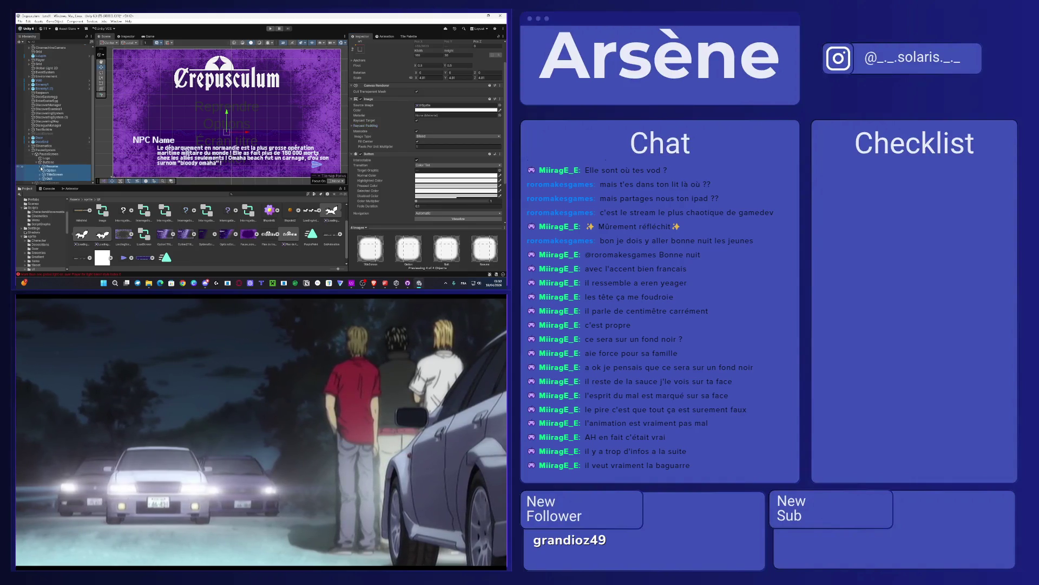
click(37, 163)
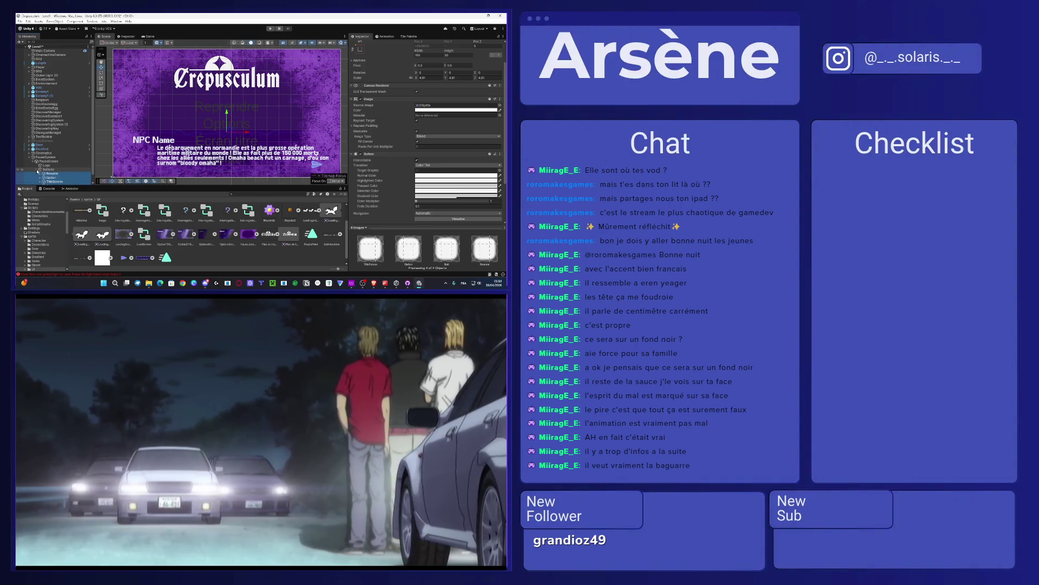
scroll(52, 158, down, 2)
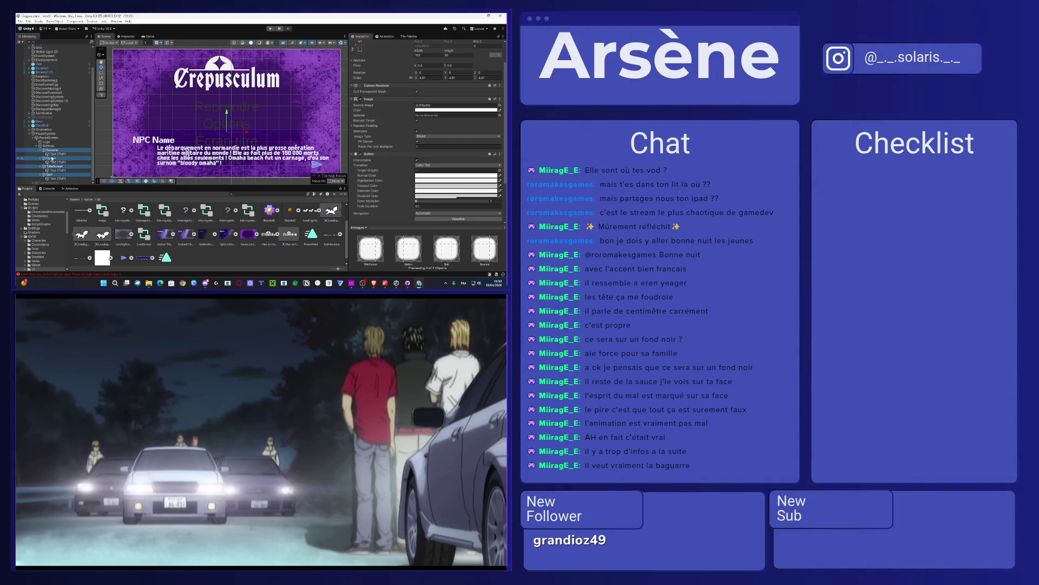
Step: Set the Vertex Color of all four button Text (TMP) labels to white
click(55, 155)
ctrl+click(59, 162)
ctrl+click(59, 170)
ctrl+click(58, 178)
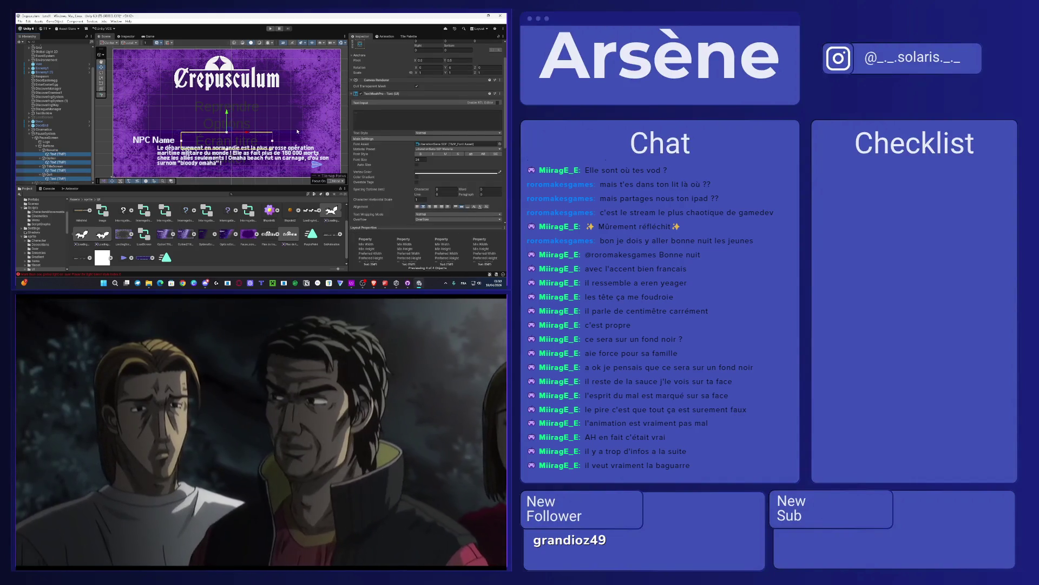
scroll(417, 139, down, 2)
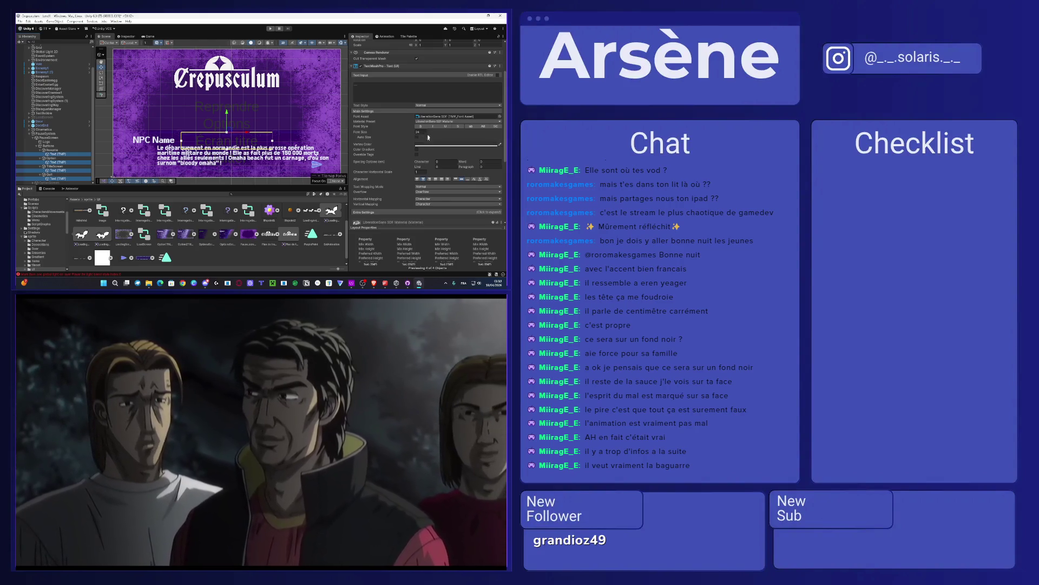
click(437, 117)
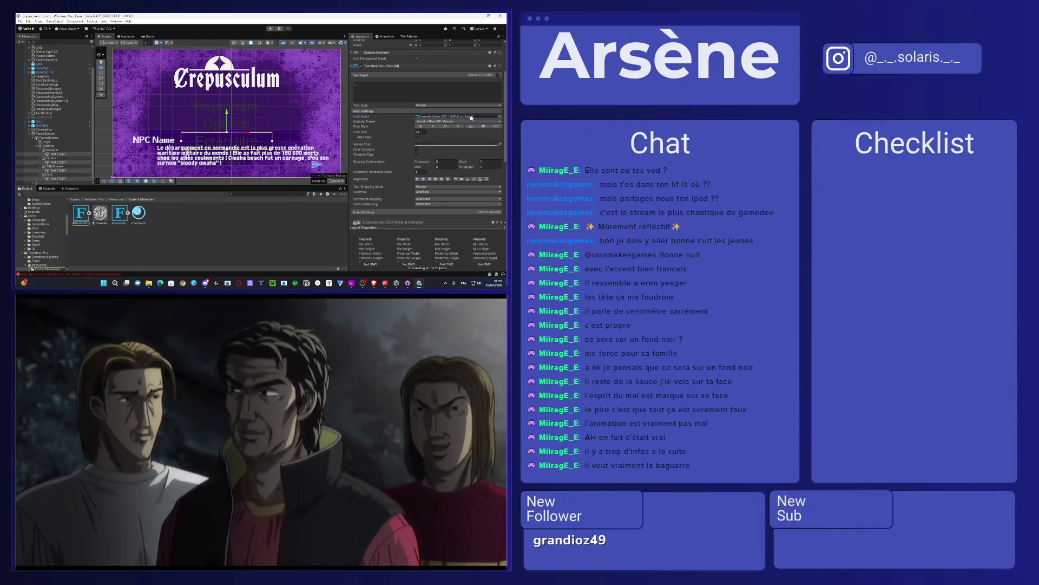
click(491, 122)
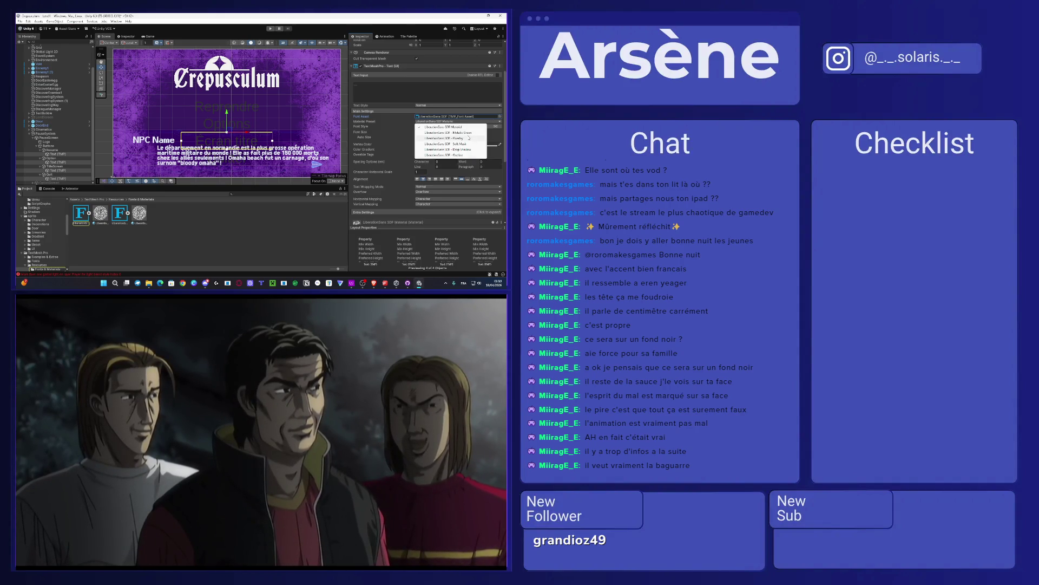
click(446, 139)
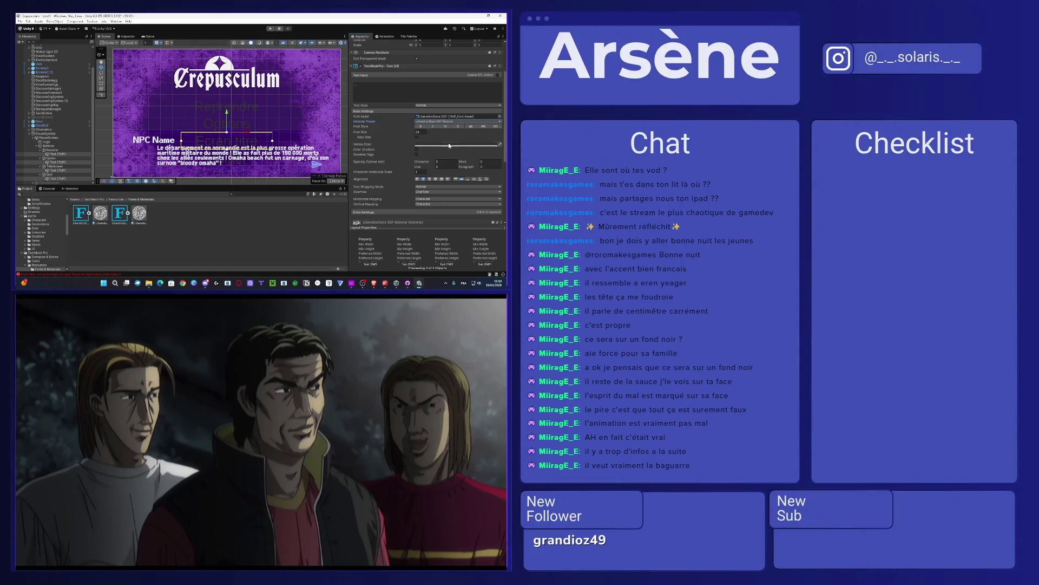
click(447, 144)
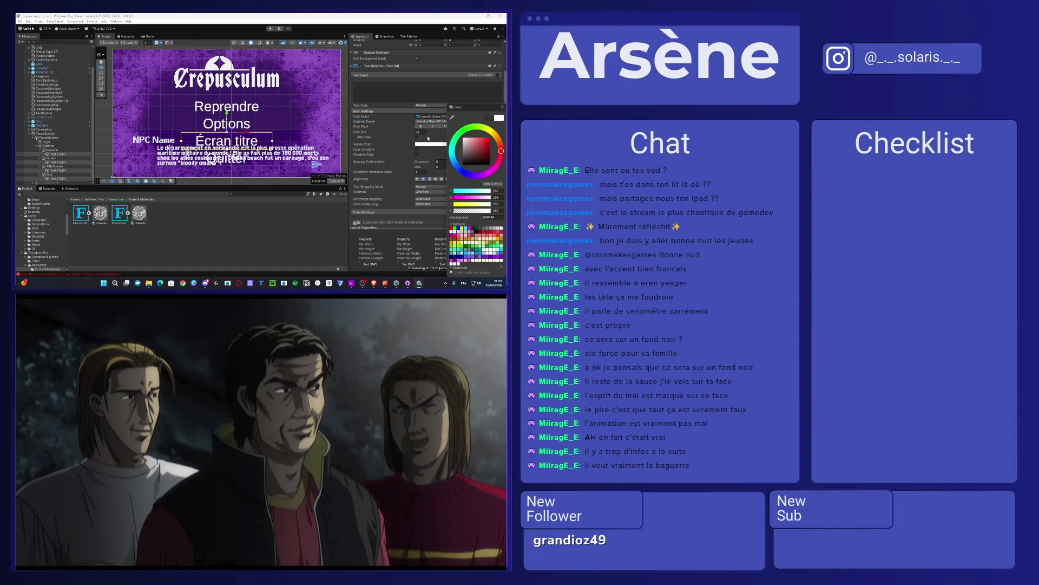
click(434, 142)
click(462, 121)
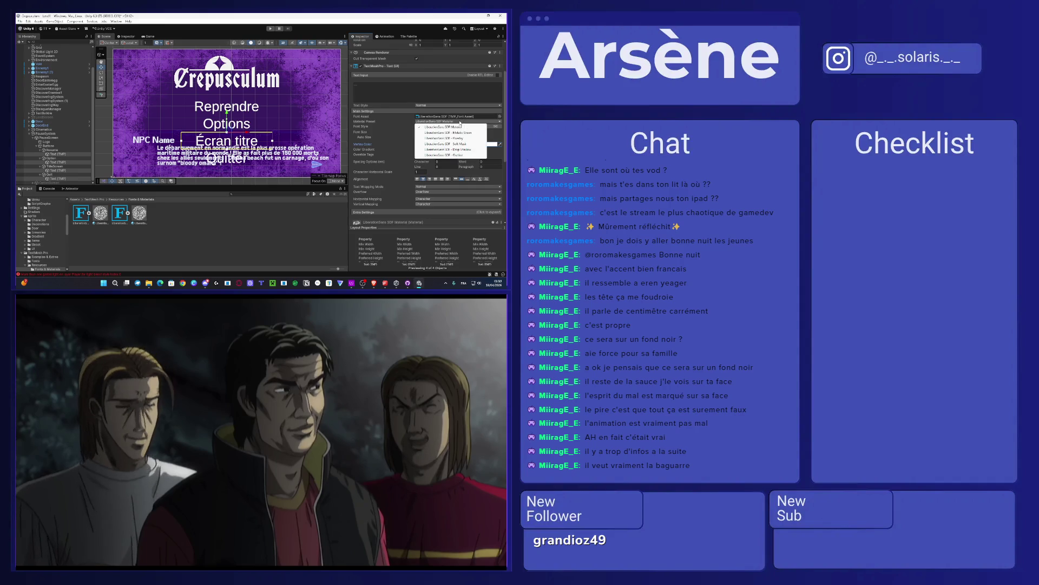
click(447, 116)
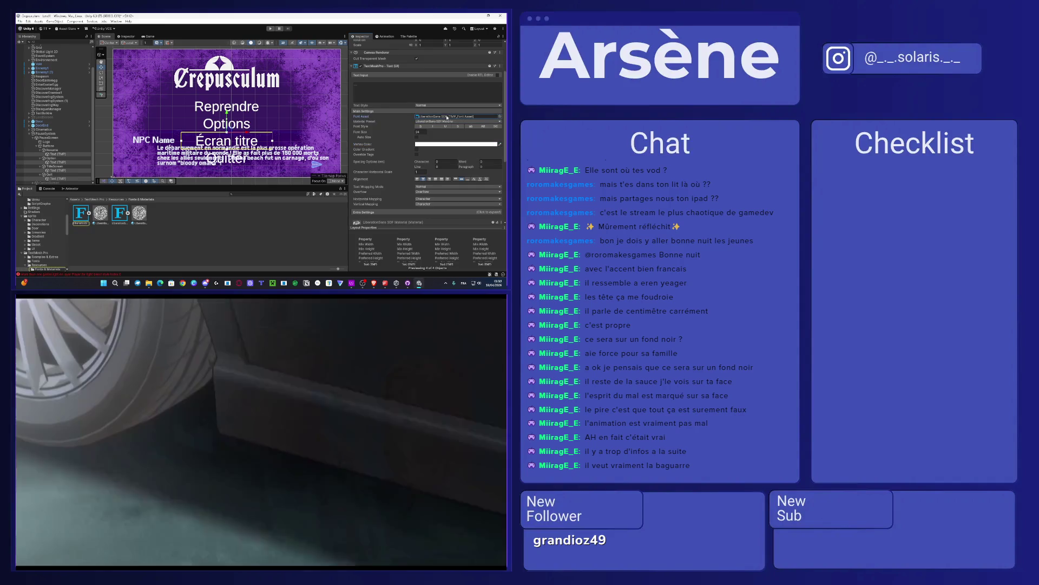
scroll(447, 115, up, 1)
scroll(447, 116, down, 5)
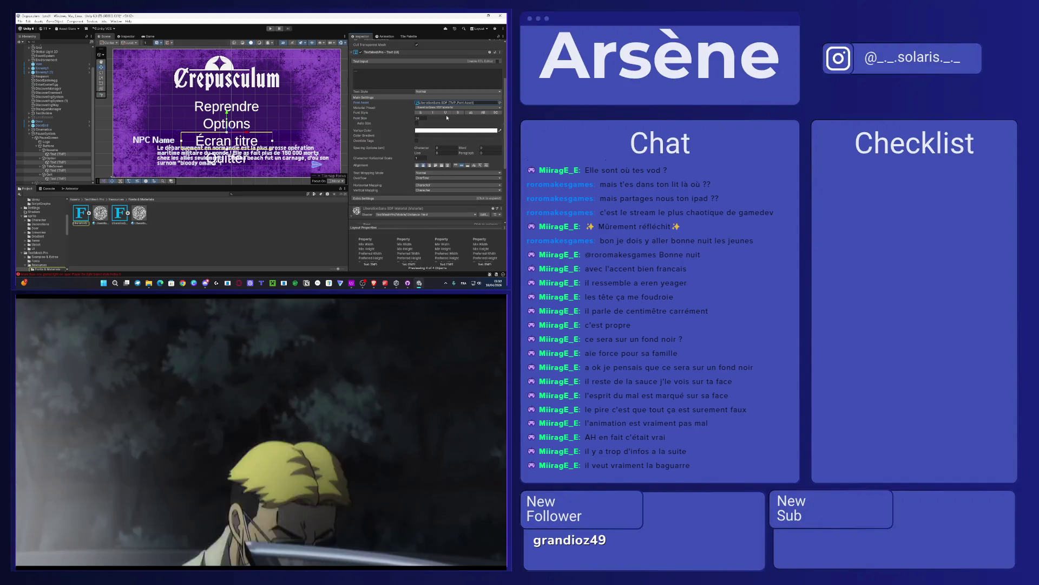
scroll(447, 118, up, 2)
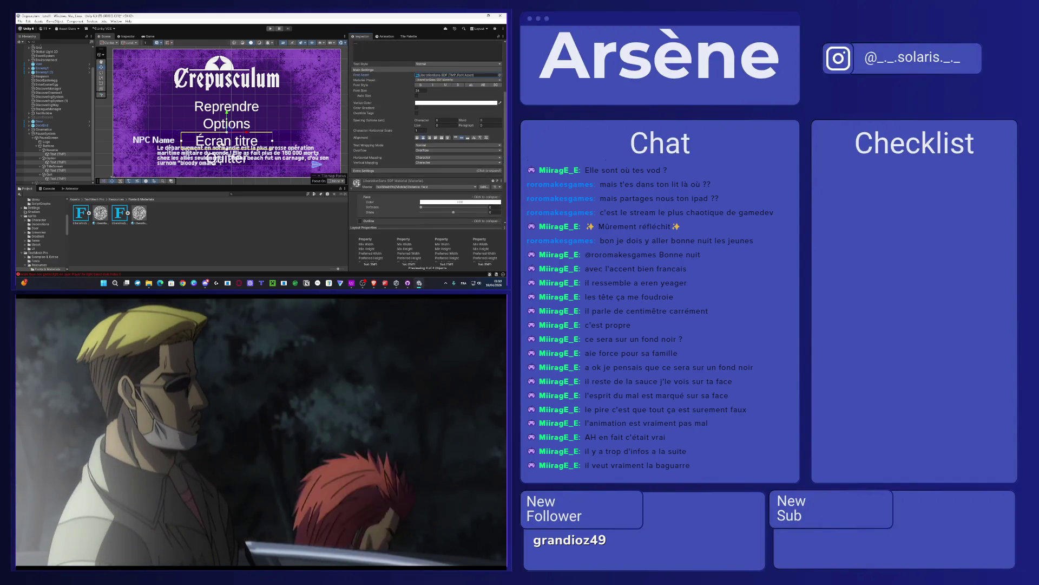
Step: Select only the Reprendre label and open its Font Asset picker
click(74, 154)
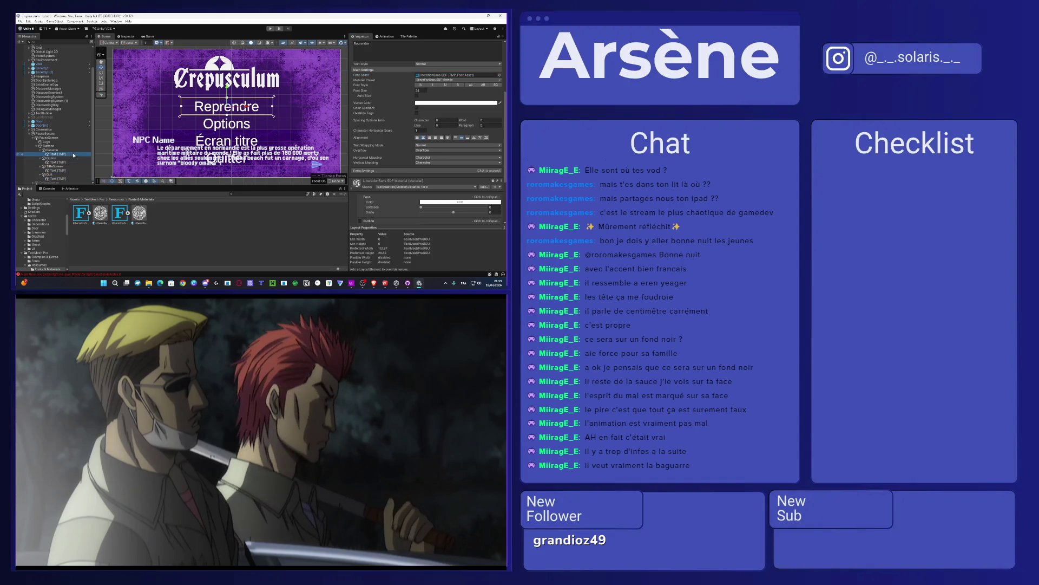
click(436, 75)
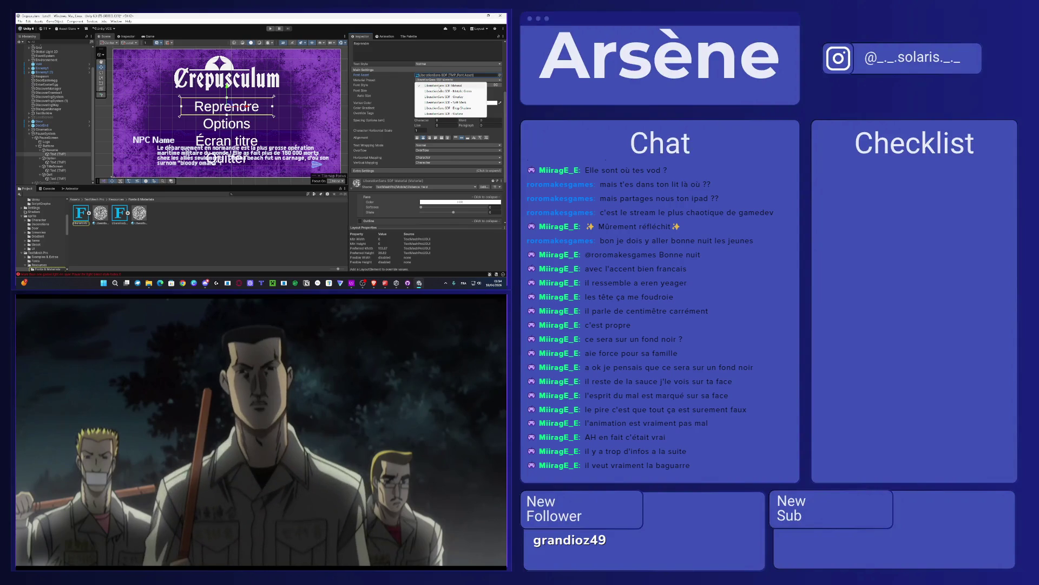
click(448, 80)
click(500, 75)
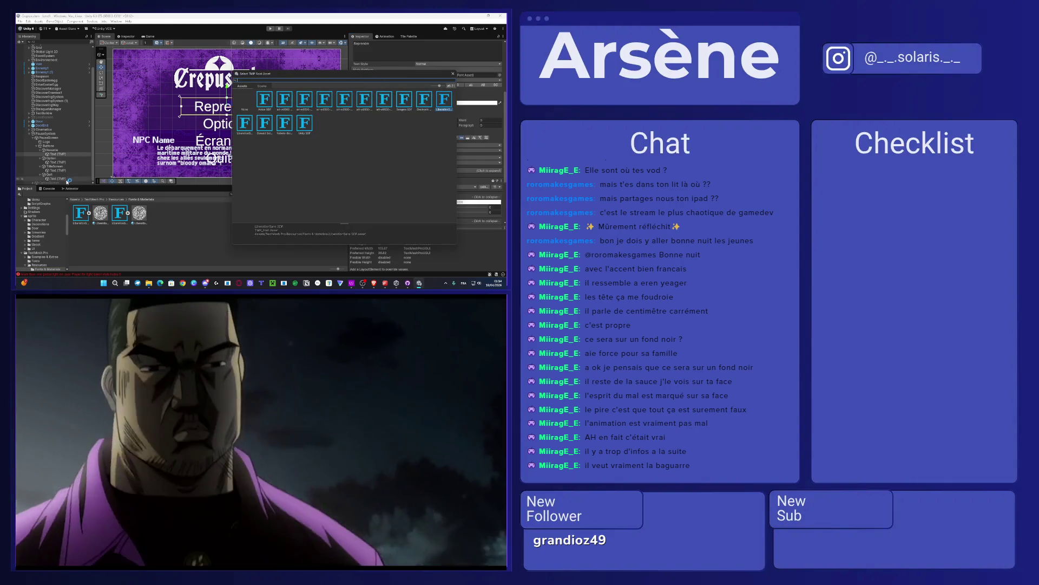
Step: Multi-select the Text (TMP) labels of all four pause-menu buttons
click(453, 73)
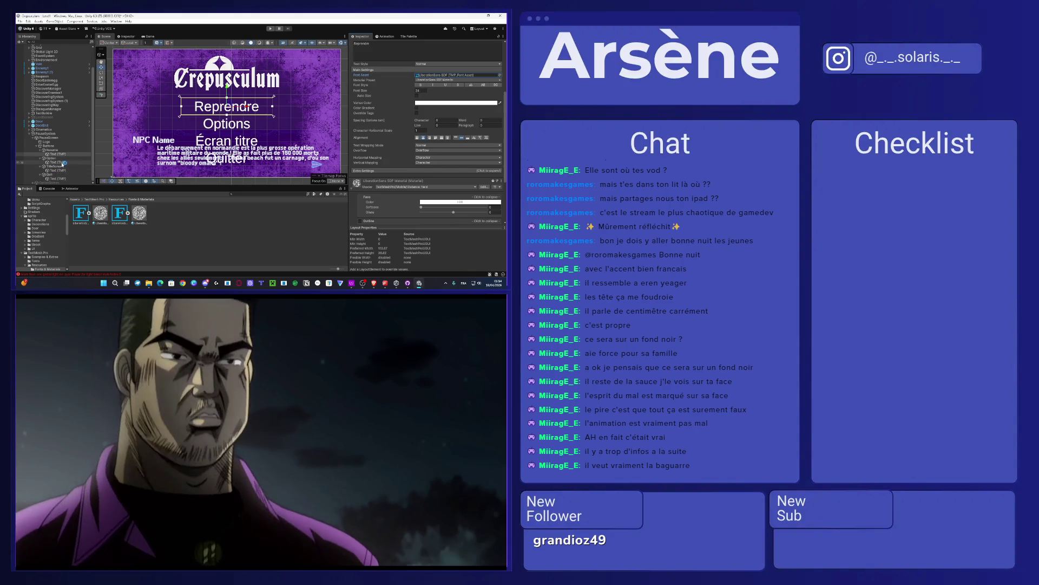
ctrl+click(62, 158)
ctrl+click(61, 158)
ctrl+click(60, 162)
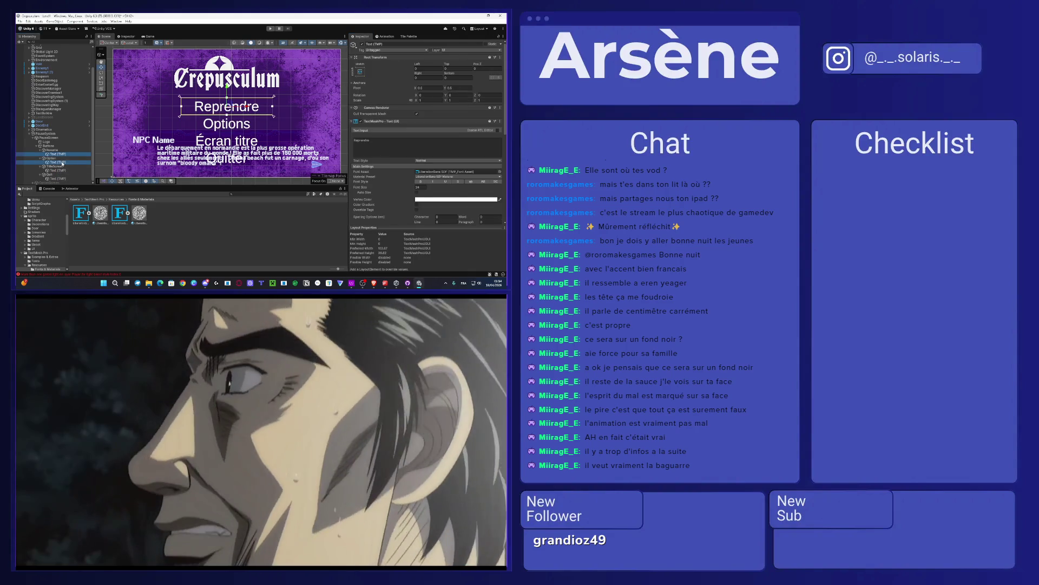
ctrl+click(60, 170)
ctrl+click(61, 178)
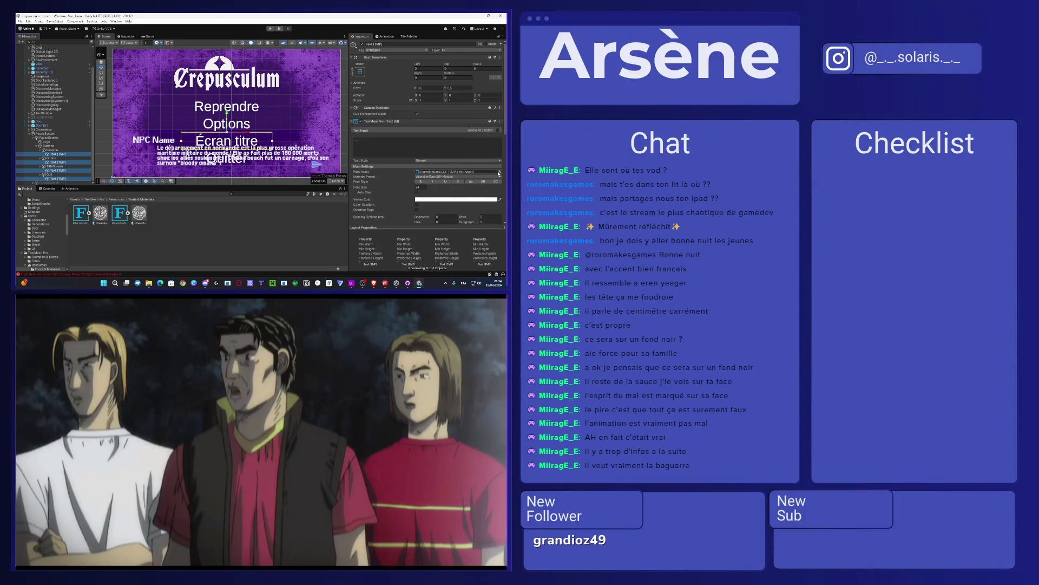
Step: Assign the ari-w9500-bordered-bold SDF font asset to all four labels
click(499, 171)
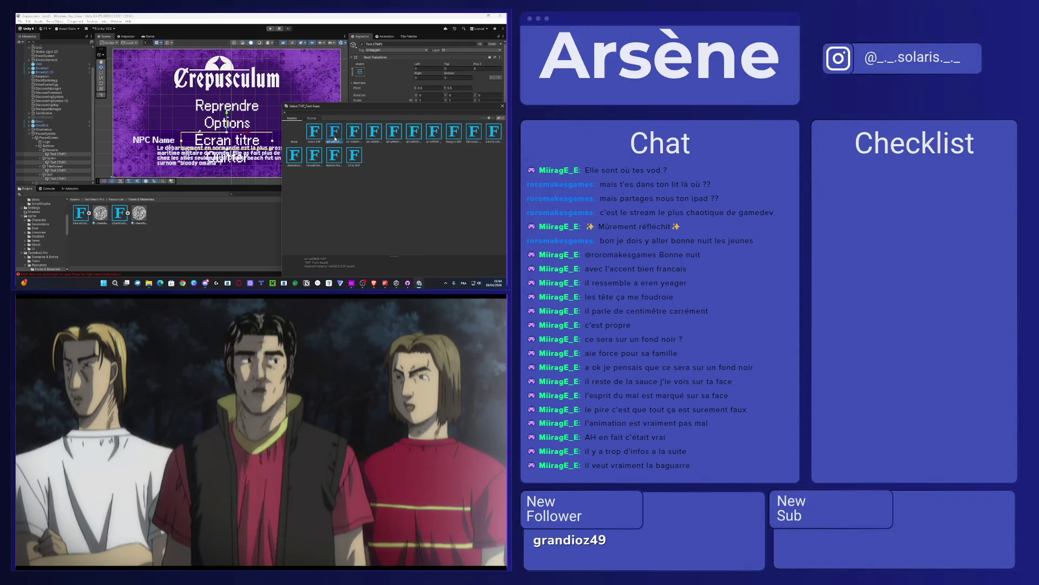
click(354, 139)
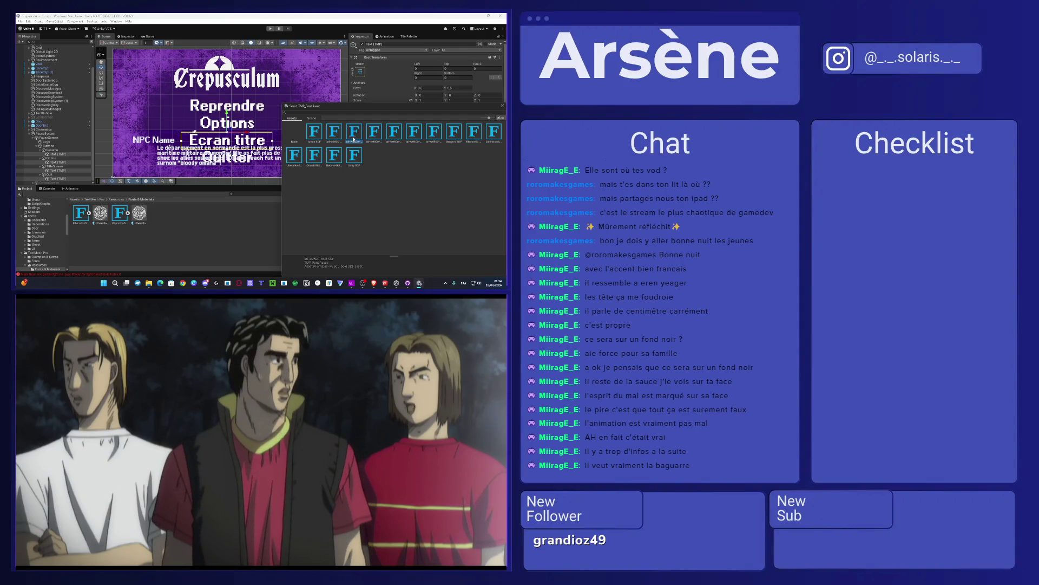
click(377, 139)
click(397, 138)
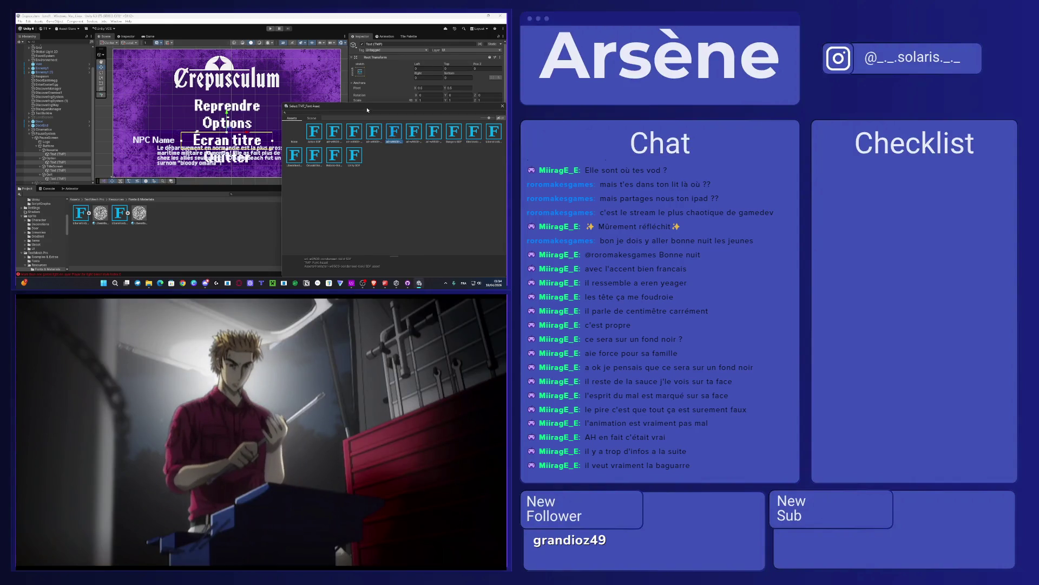
drag(375, 117, 326, 104)
click(453, 94)
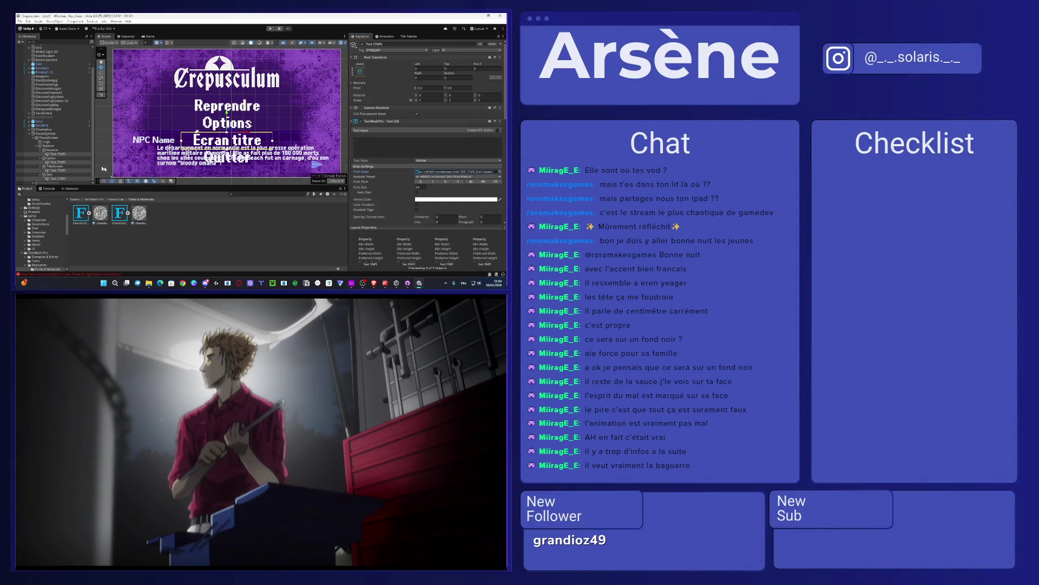
click(36, 146)
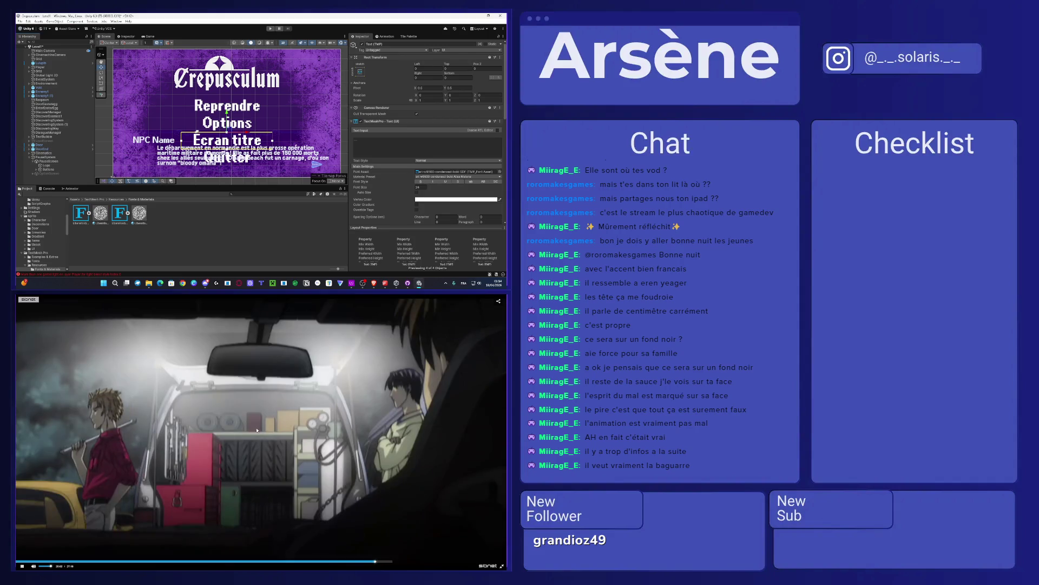
right_click(257, 431)
click(228, 418)
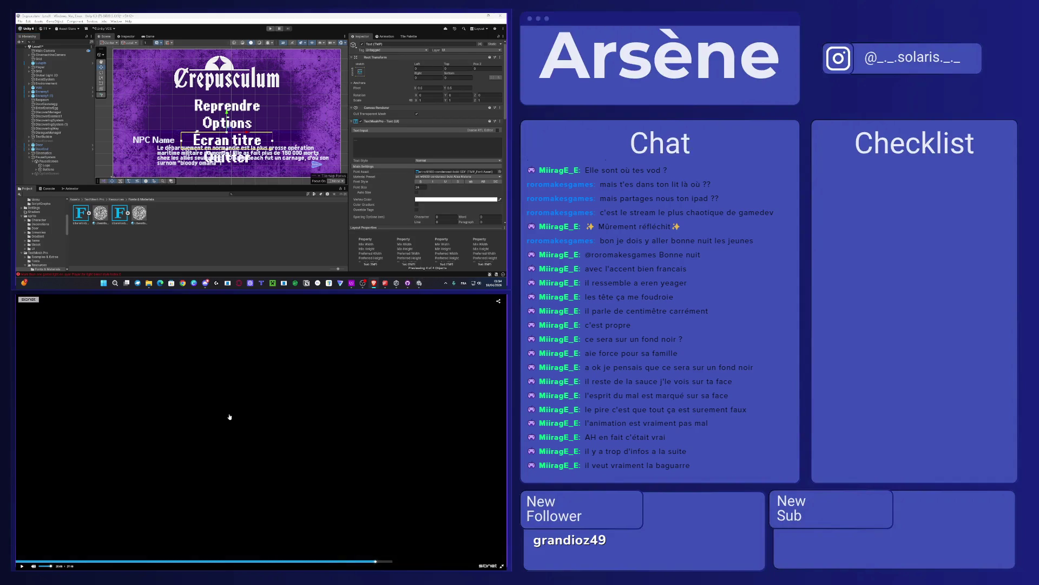
click(229, 415)
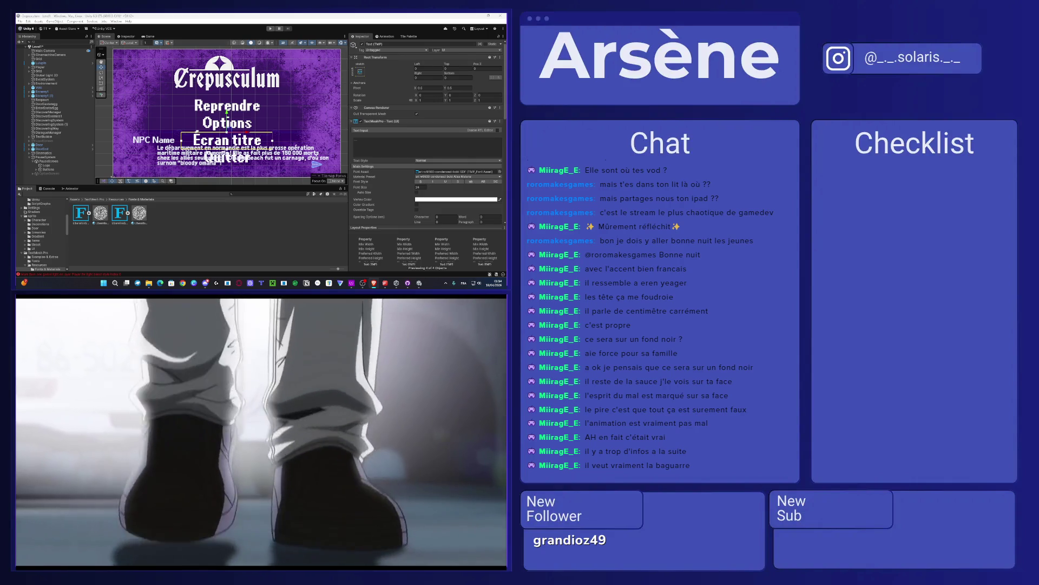
mouse_move(240, 423)
click(247, 476)
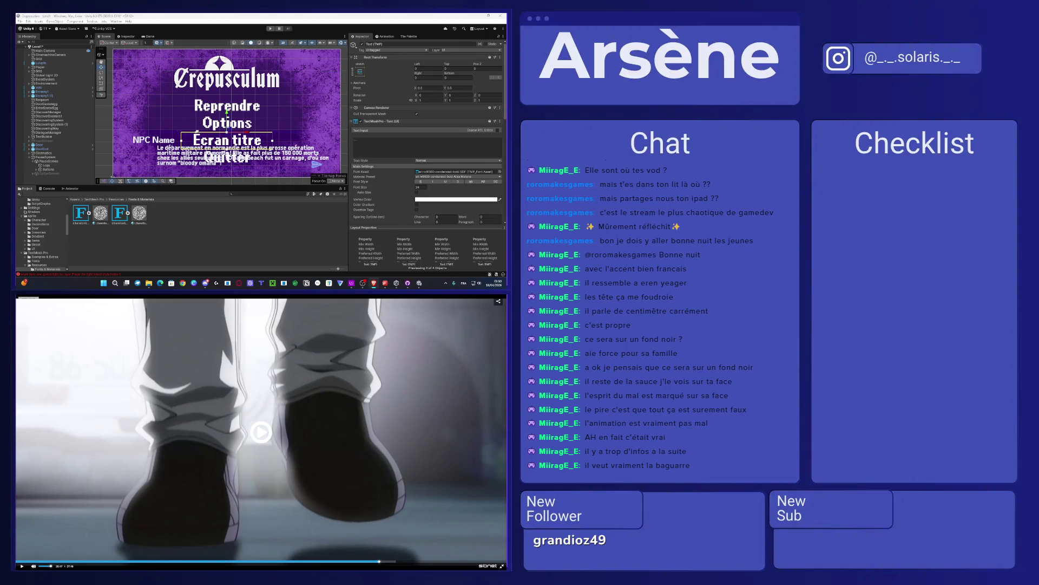
click(275, 477)
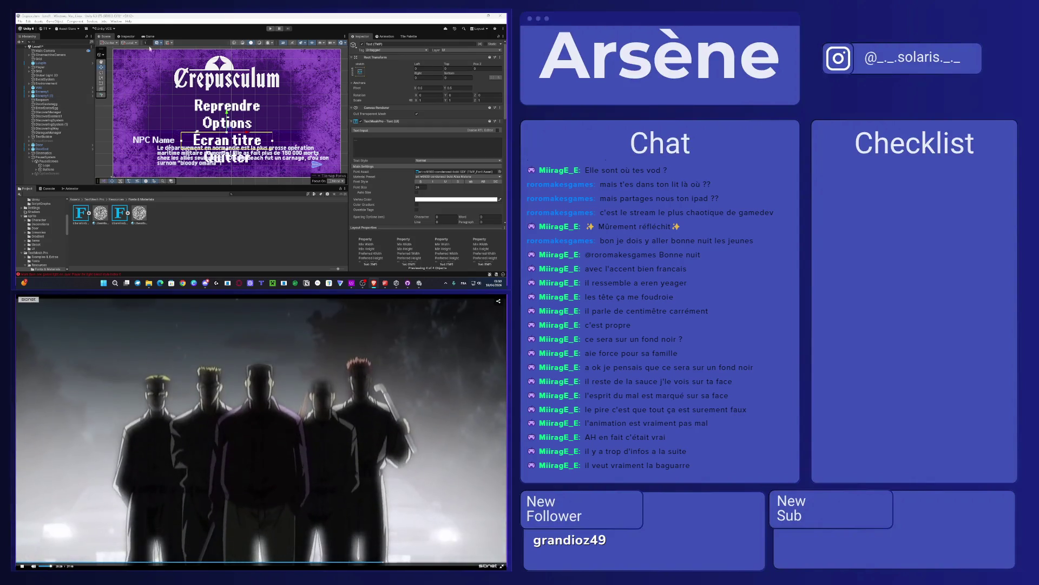
click(146, 37)
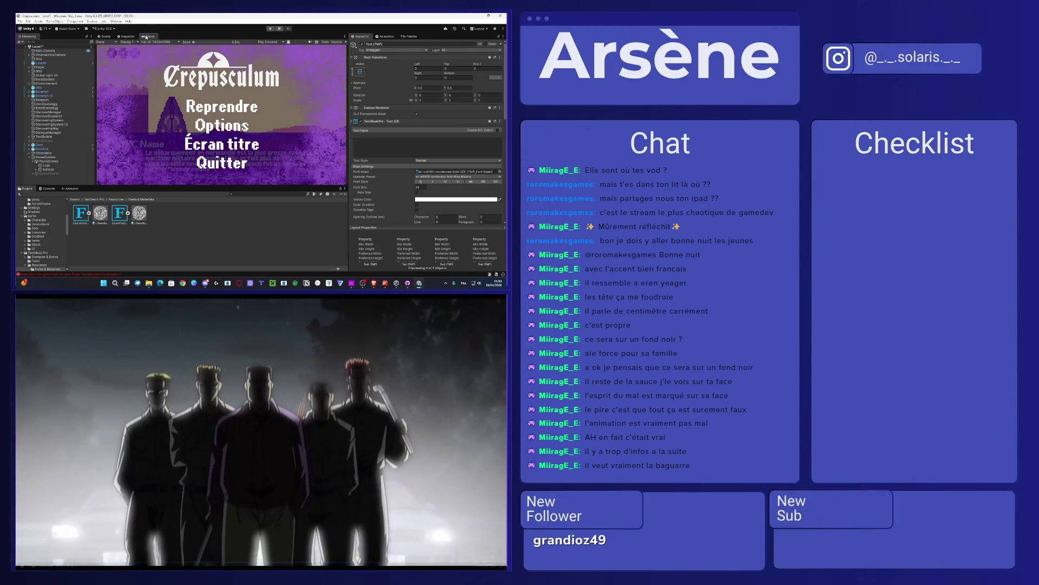
click(105, 37)
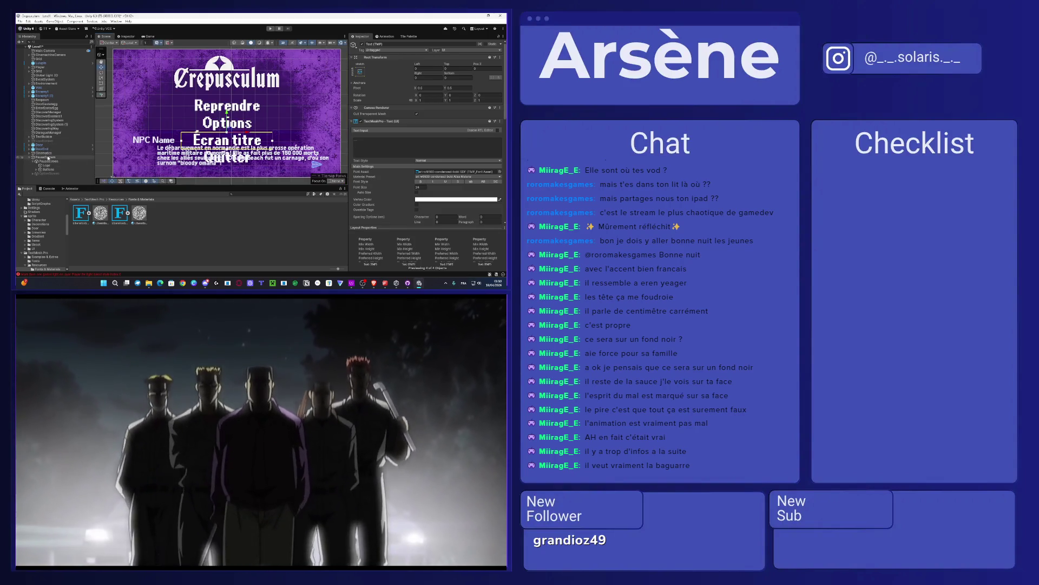
click(47, 157)
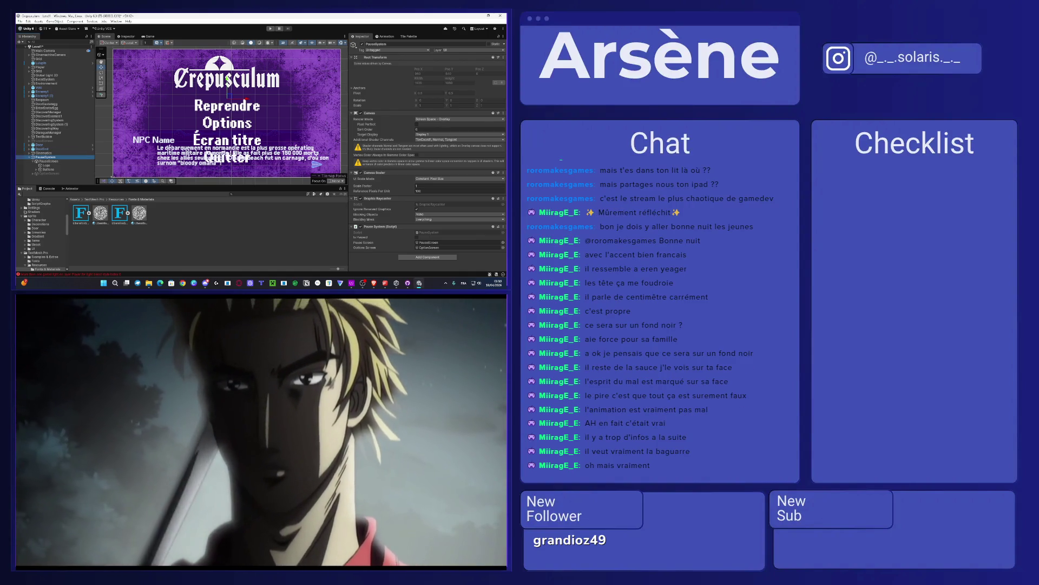
Step: Tint the PauseScreen Image colour orange and preview it in the Game view
click(84, 161)
click(455, 132)
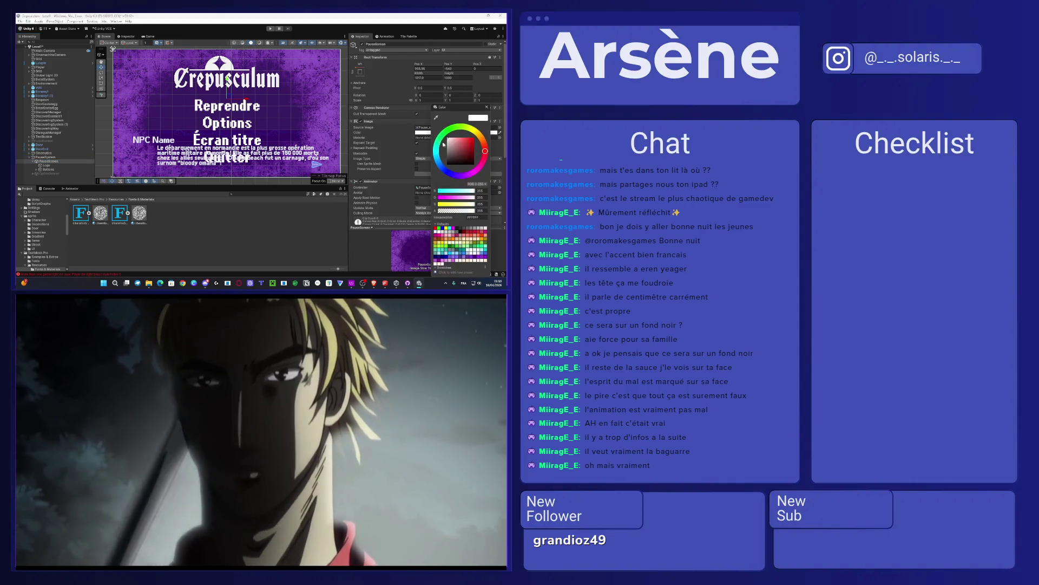
click(469, 139)
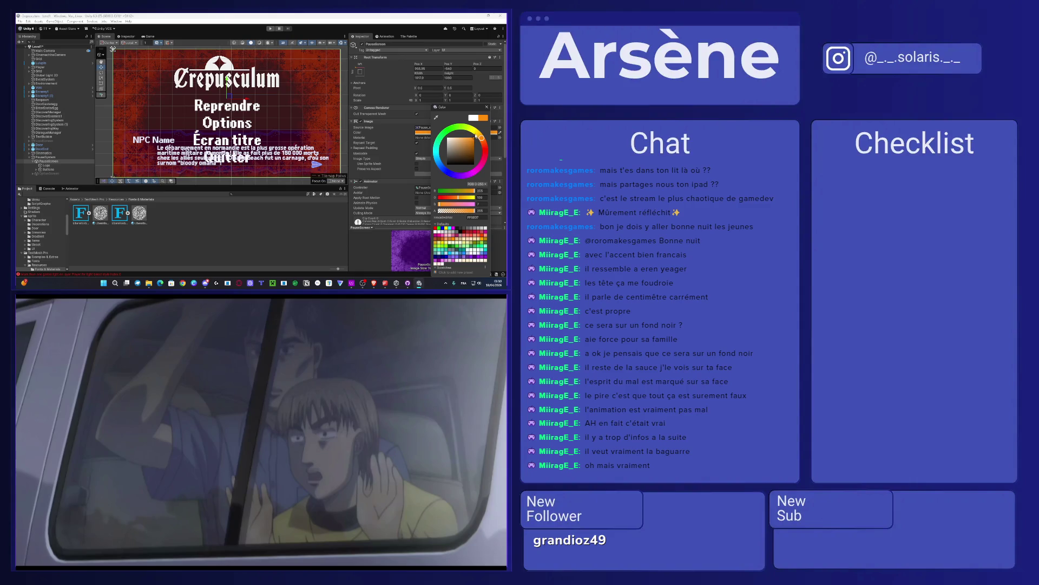
drag(476, 136, 478, 133)
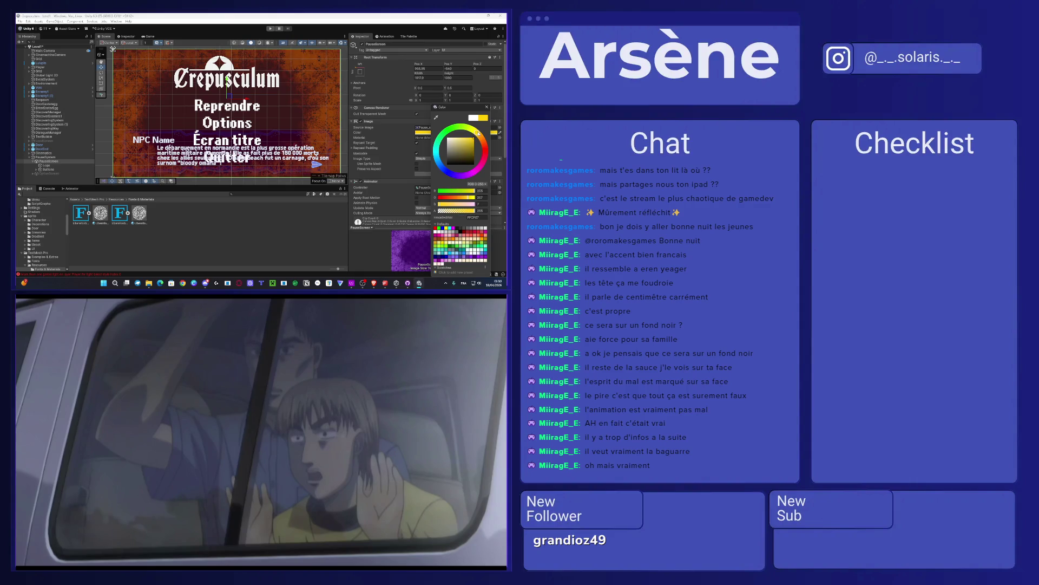
click(150, 37)
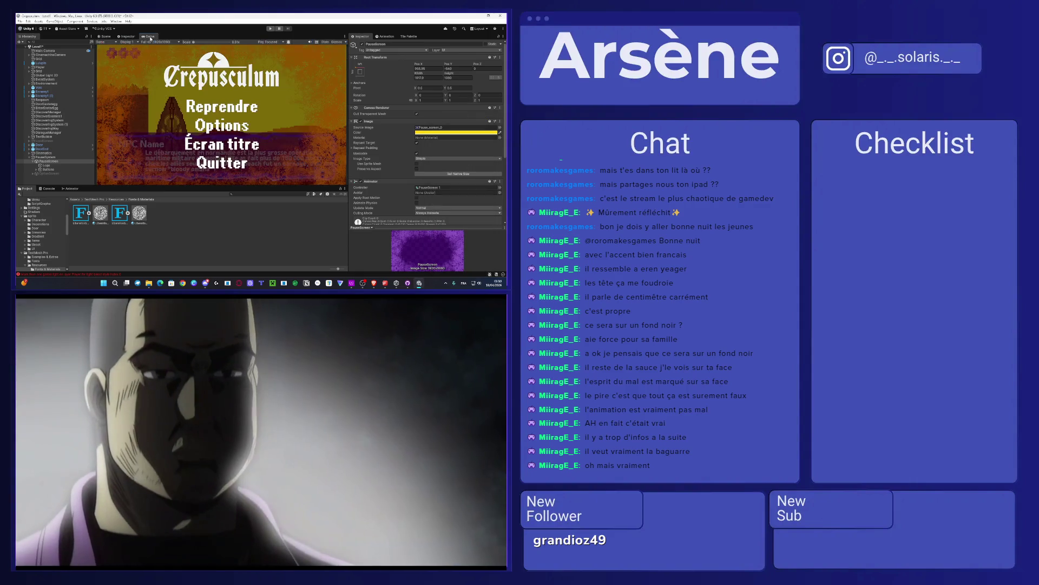
Step: Fine-tune the pause background hue to orange while previewing the game view
click(456, 133)
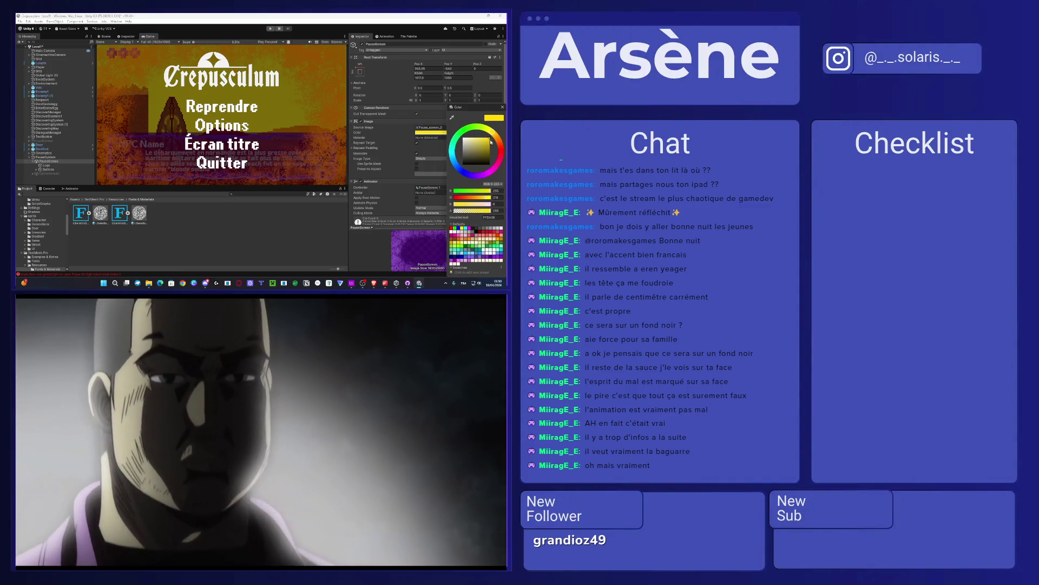
drag(499, 136, 502, 140)
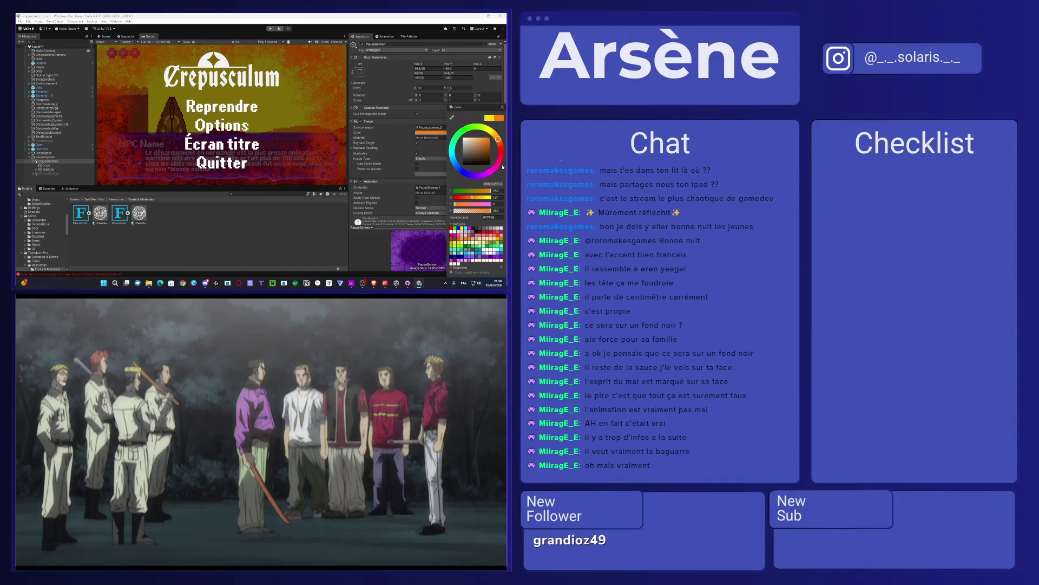
click(332, 417)
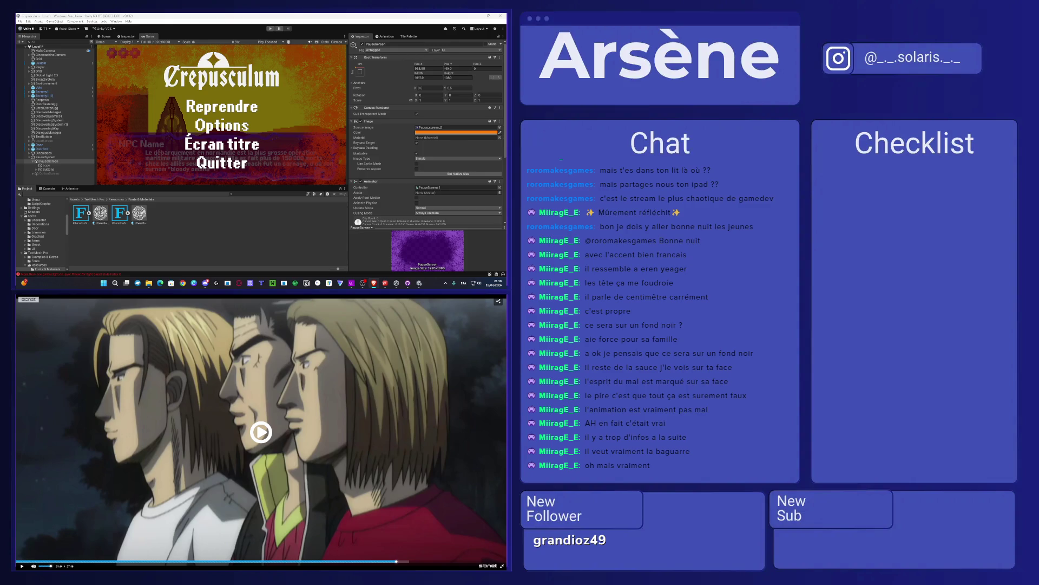
click(328, 413)
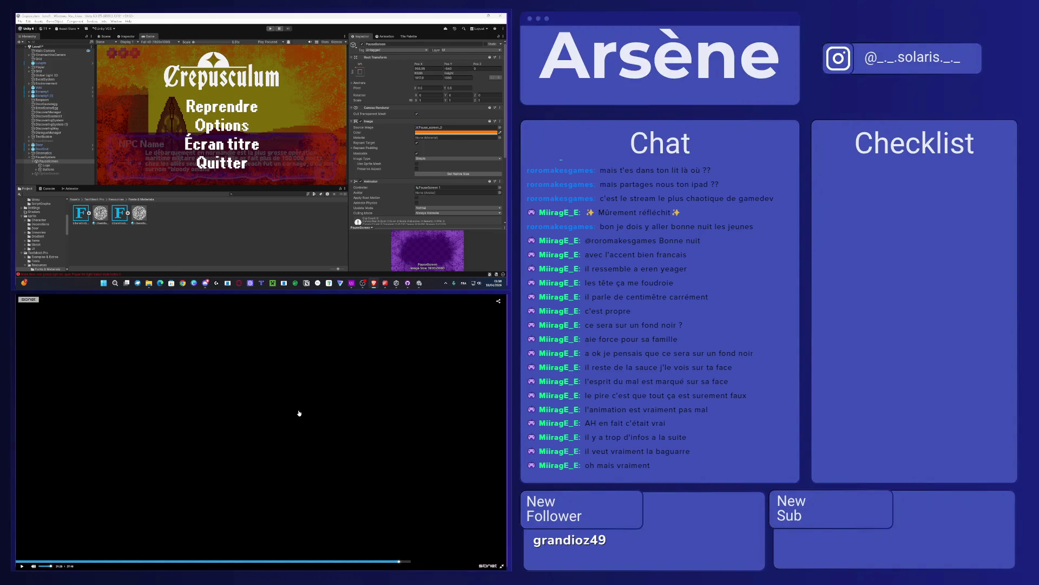
click(298, 413)
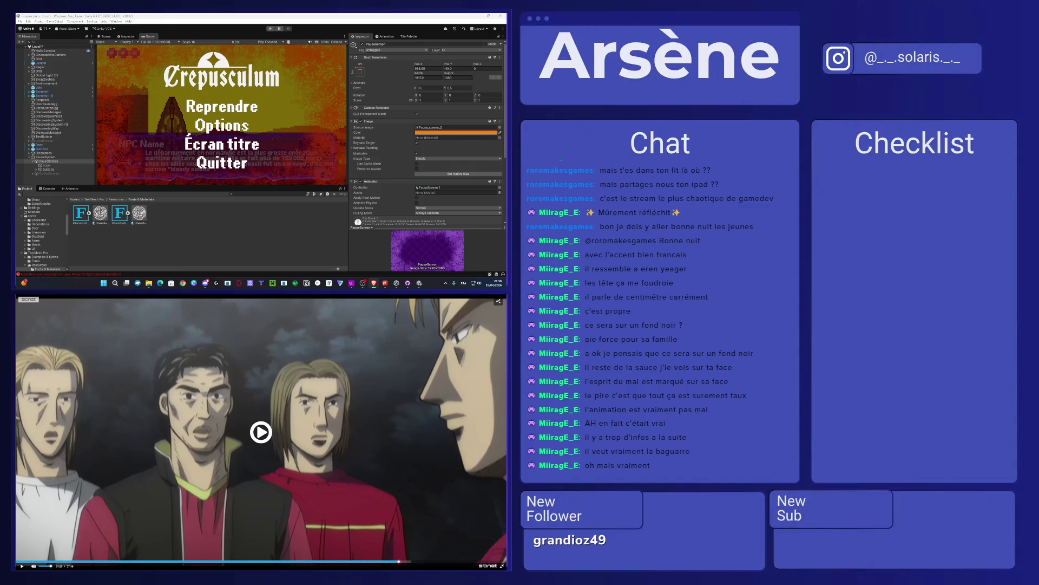
click(299, 412)
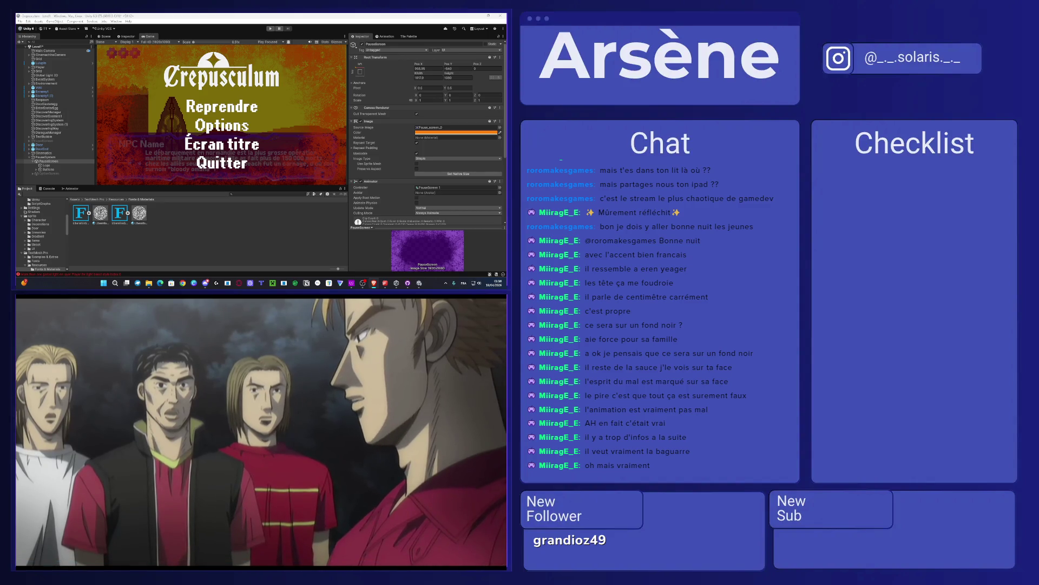
mouse_move(299, 412)
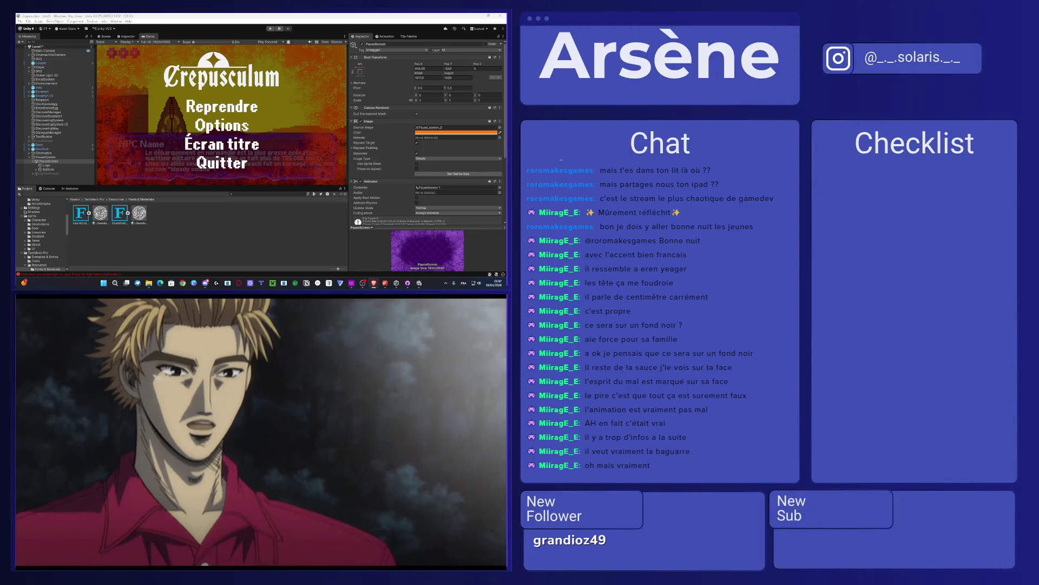
Step: Change the PauseScreen Image colour to yellow (FFED09), then select PauseScreen, Logo and Buttons
click(442, 130)
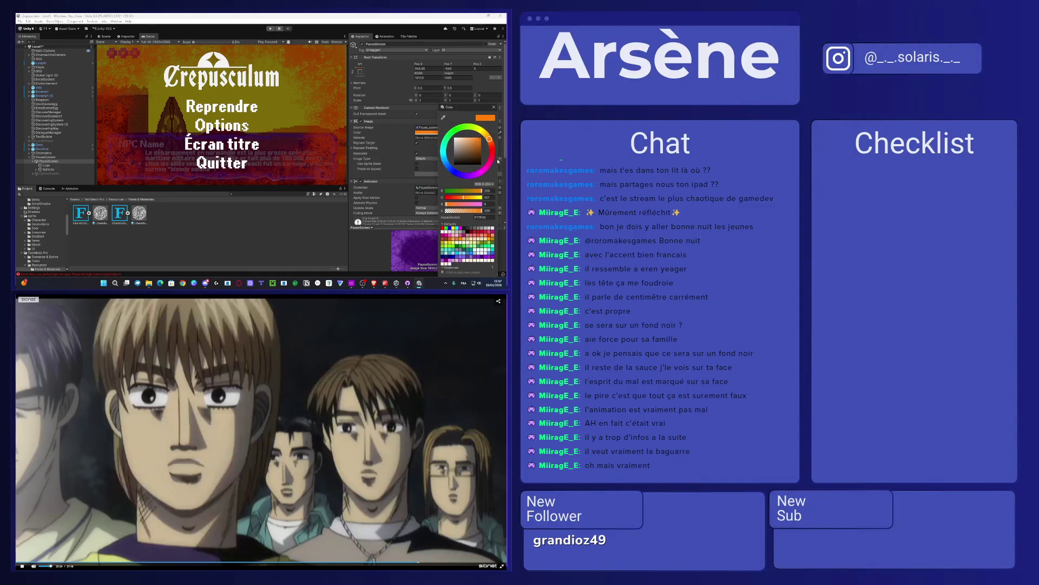
drag(489, 137, 486, 131)
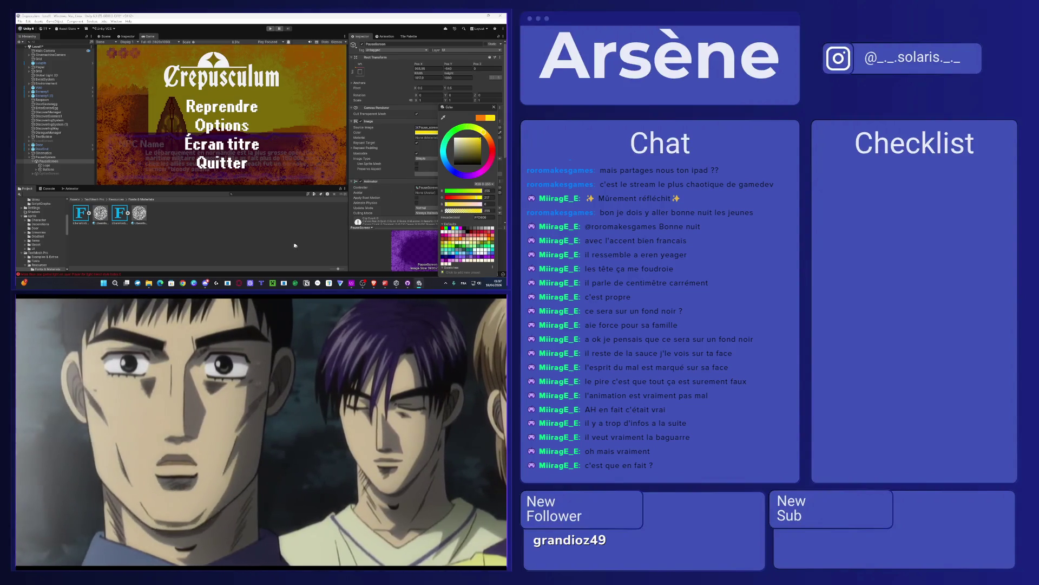
click(292, 245)
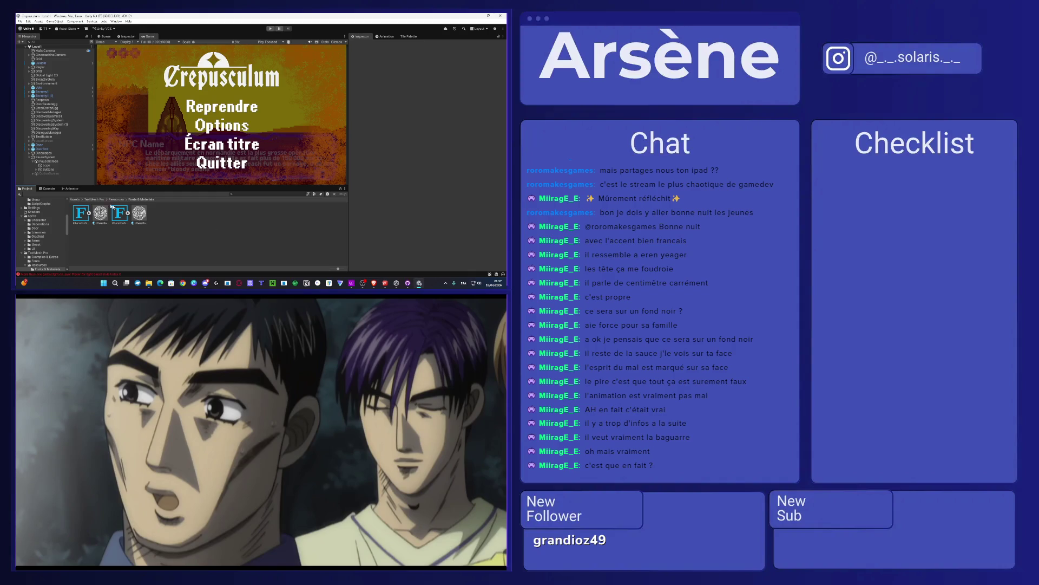
click(52, 162)
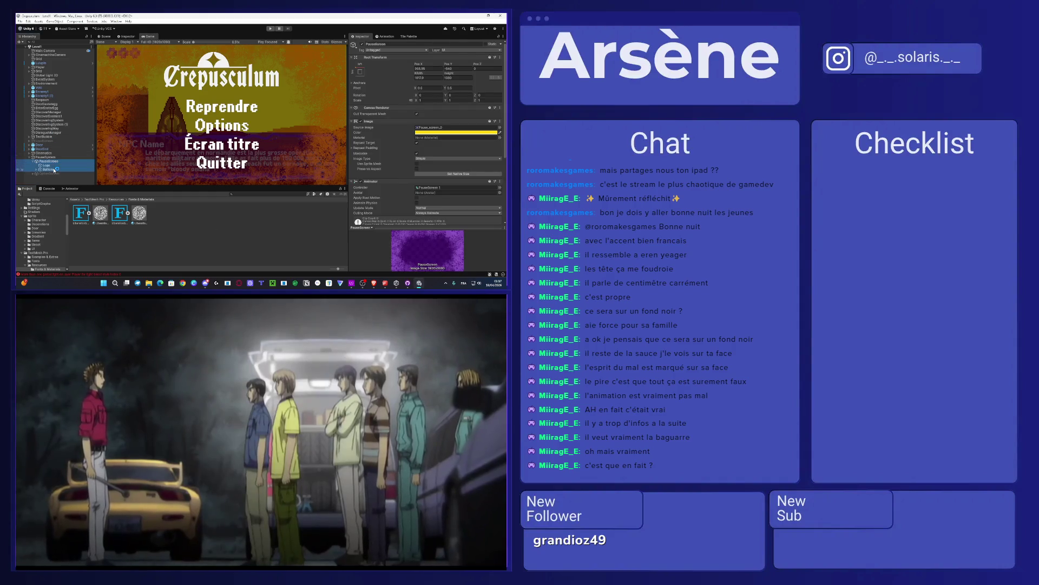
shift+click(54, 170)
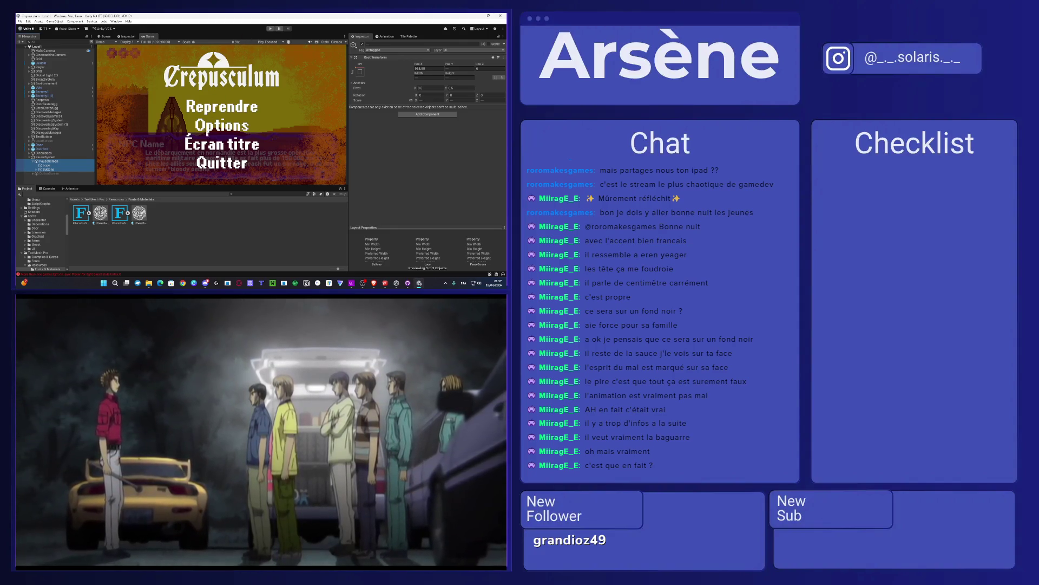
Step: Expand the Buttons group and select Resume to view its OnClick event
click(193, 241)
click(37, 170)
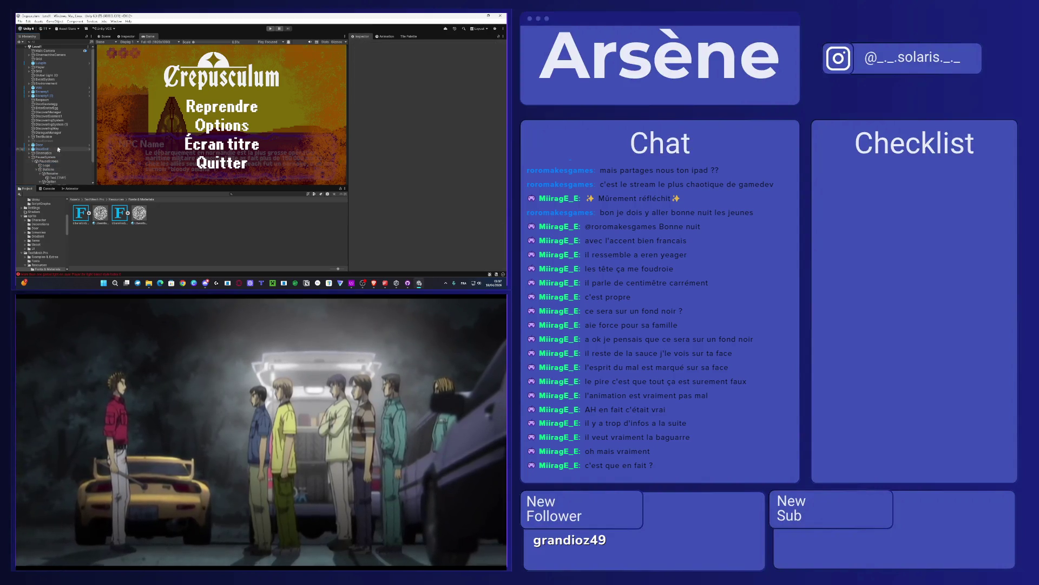
scroll(38, 162, down, 2)
click(40, 152)
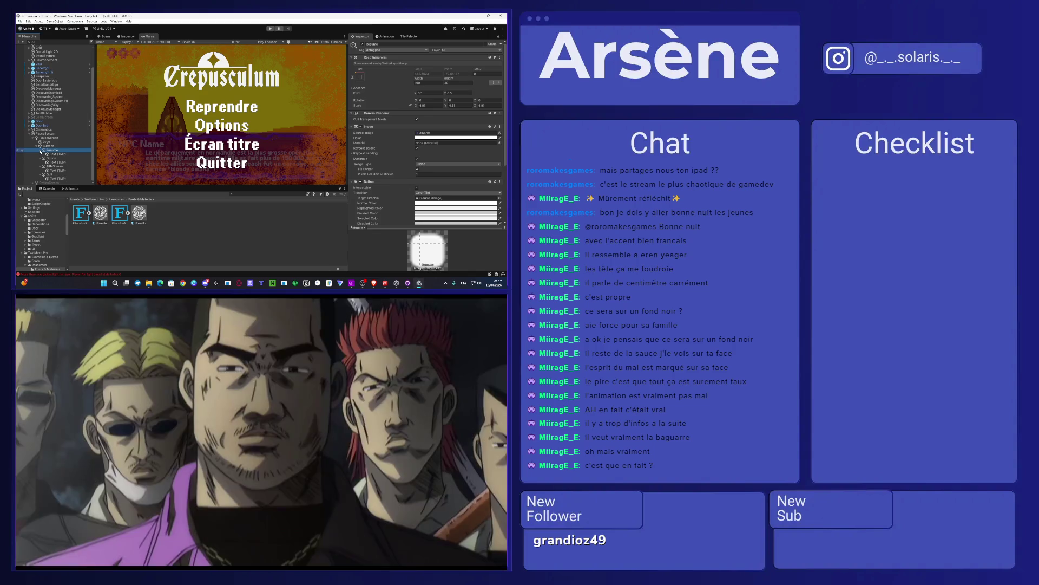
scroll(41, 162, up, 1)
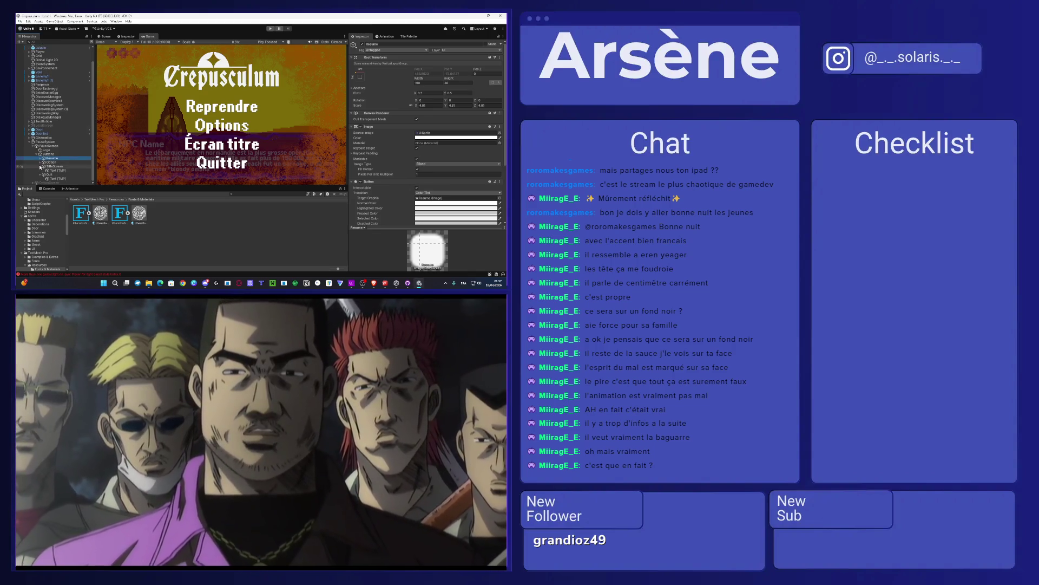
scroll(41, 162, up, 2)
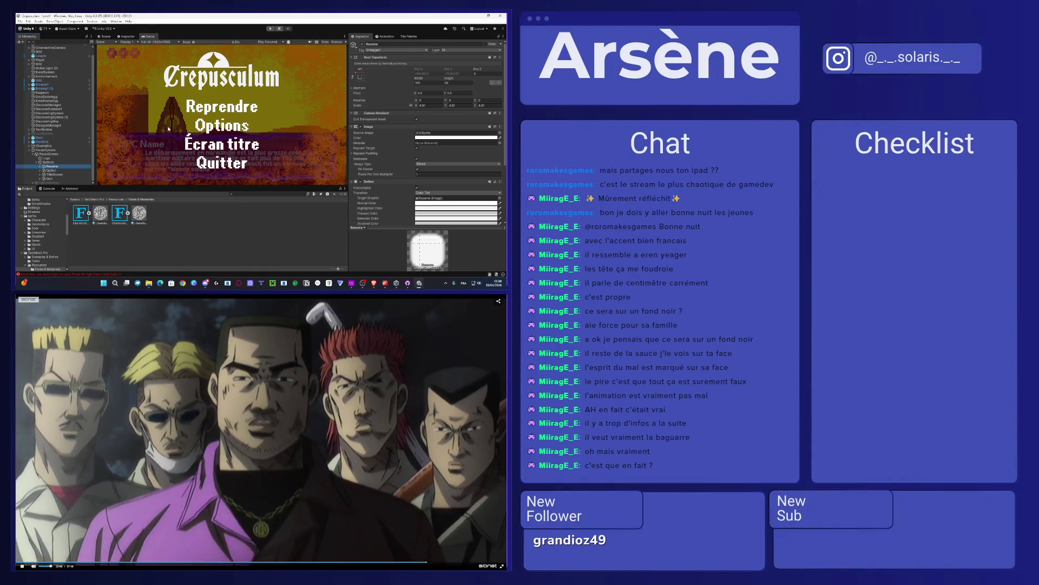
click(239, 426)
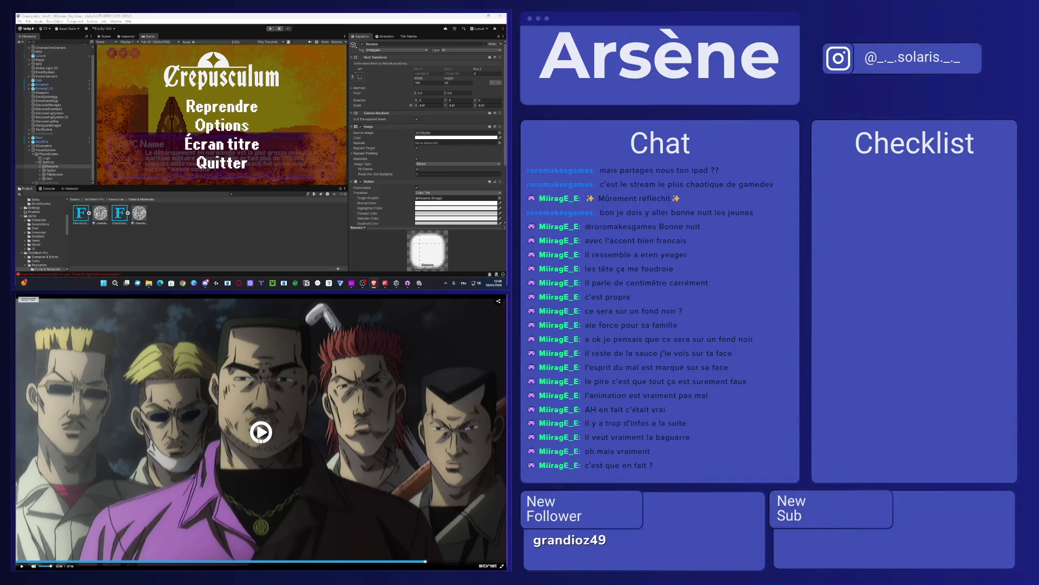
click(352, 437)
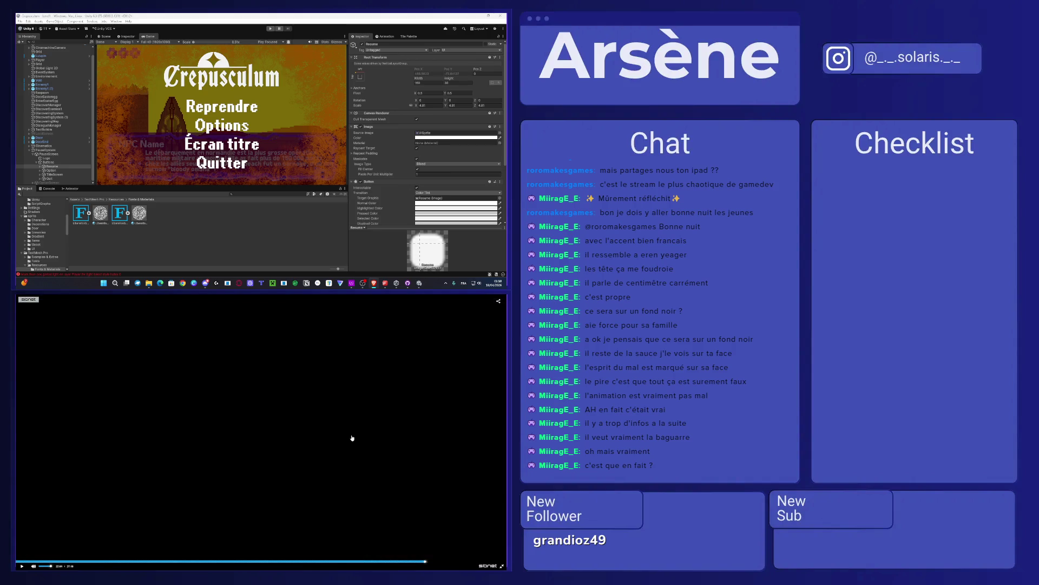
Step: Review the Resume, Option and TitleScreen click actions, then return to the root Assets folder
click(261, 254)
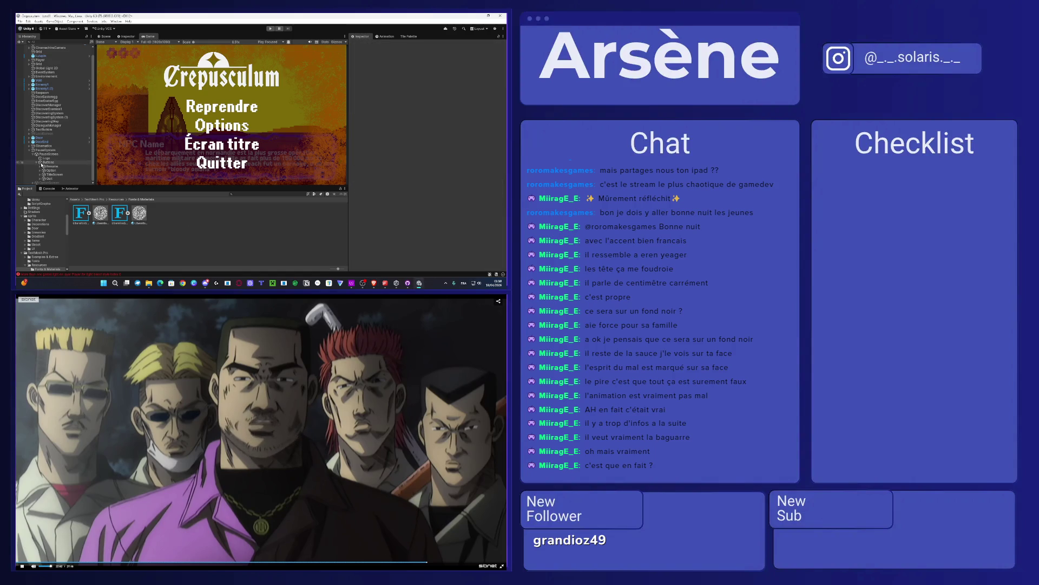
click(49, 166)
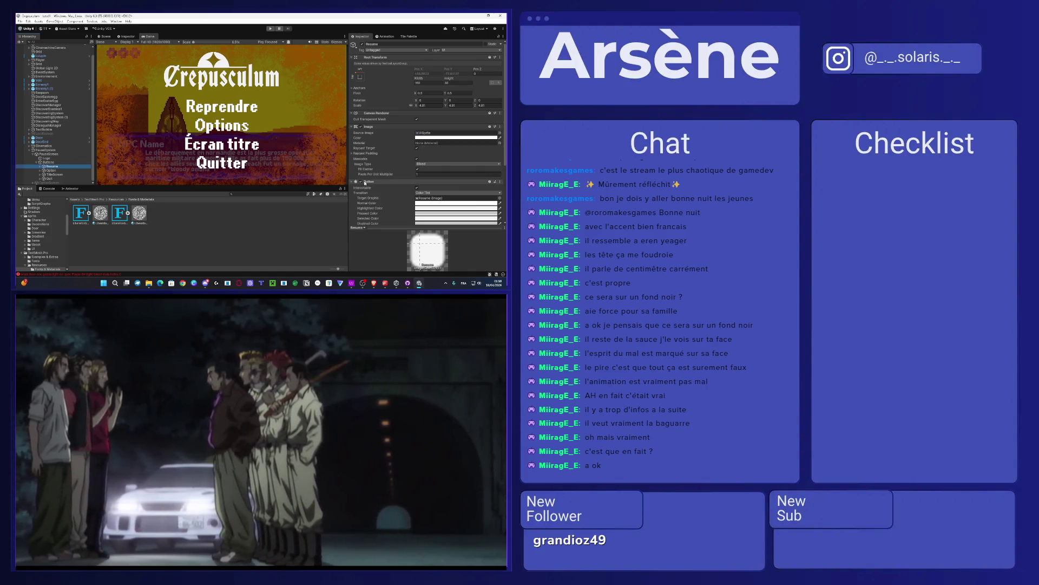
scroll(365, 183, down, 3)
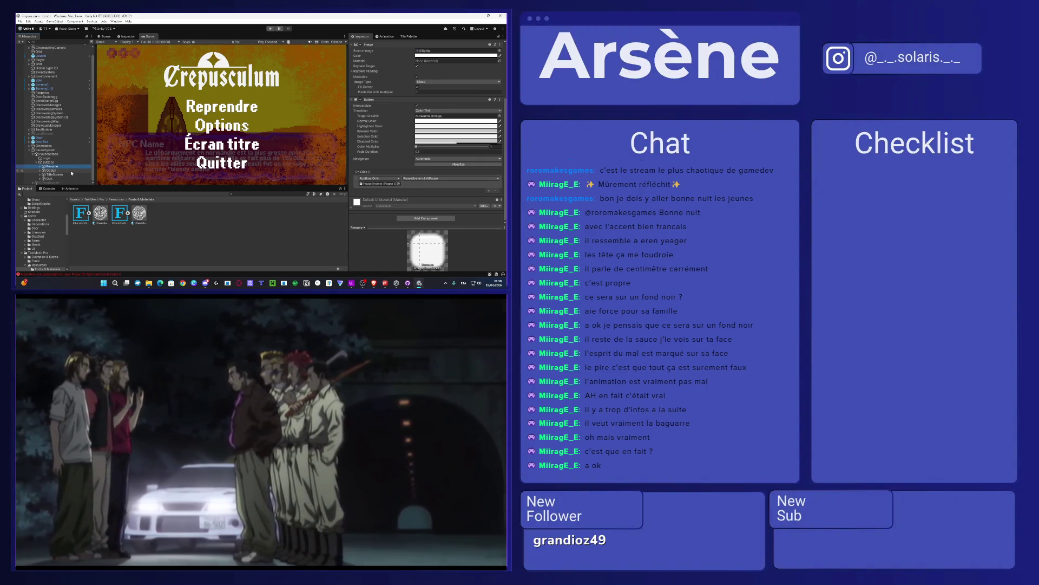
click(71, 172)
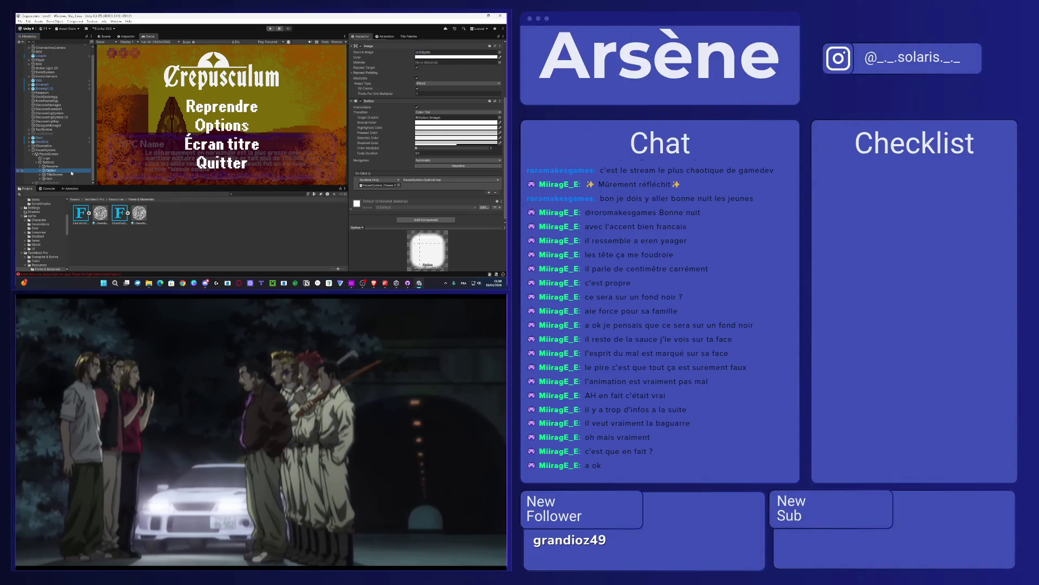
click(55, 174)
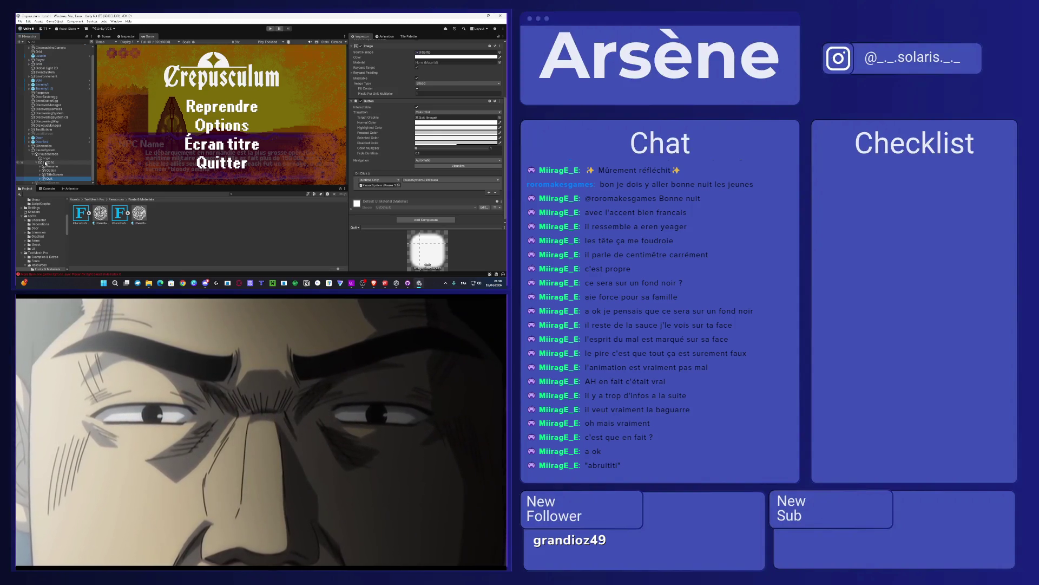
click(76, 200)
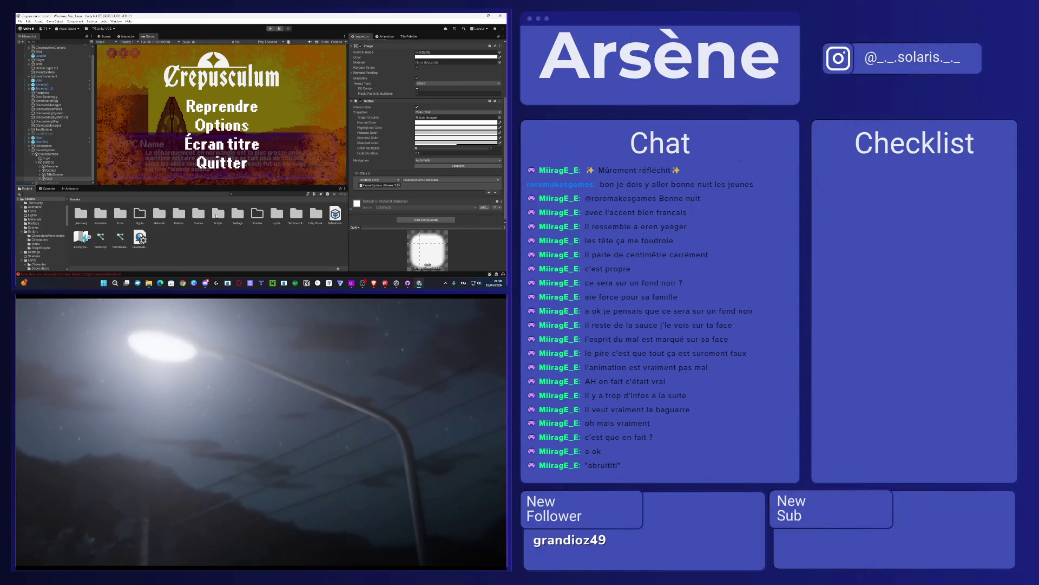
Step: Open the Scripts > Menu folder and undo an accidental Handler drop on Option
double_click(217, 214)
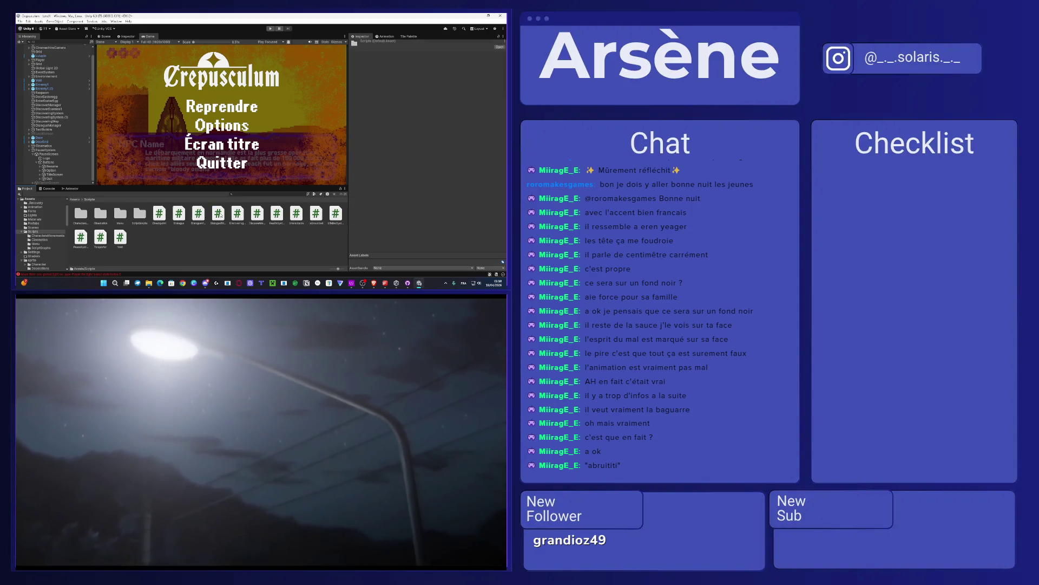
double_click(119, 215)
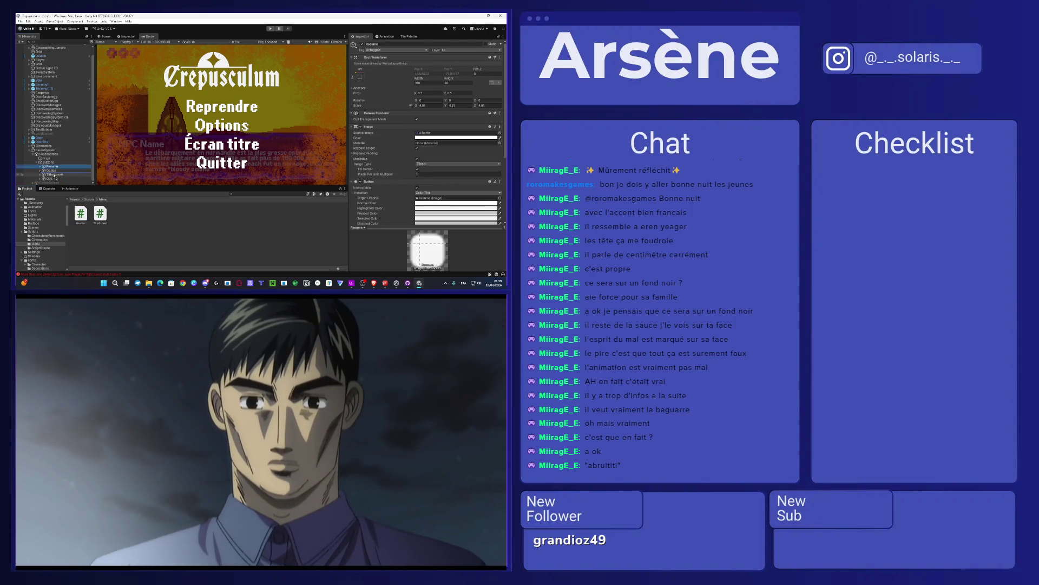
click(53, 171)
drag(71, 190, 54, 172)
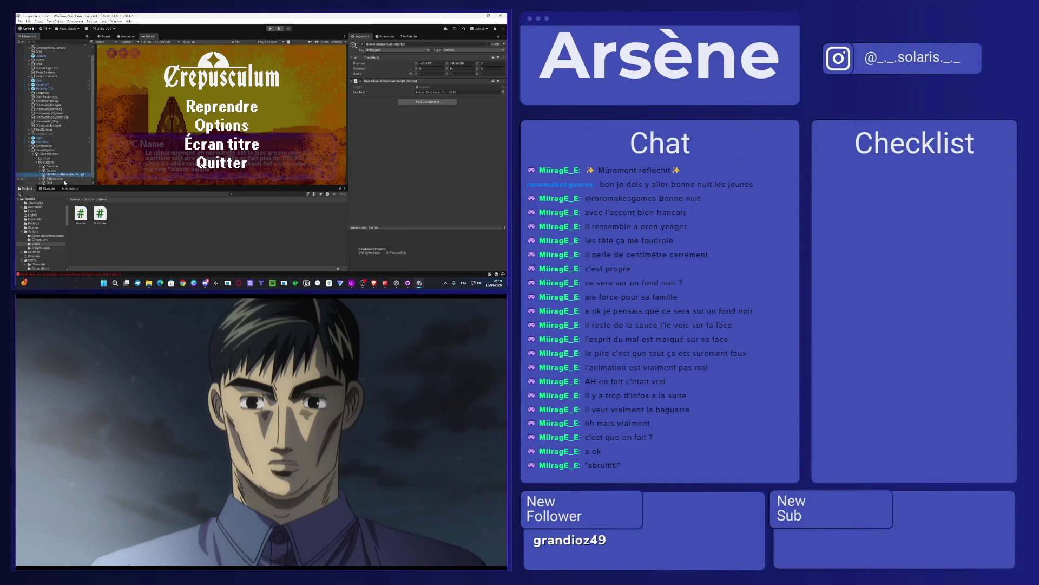
key(ctrl+z)
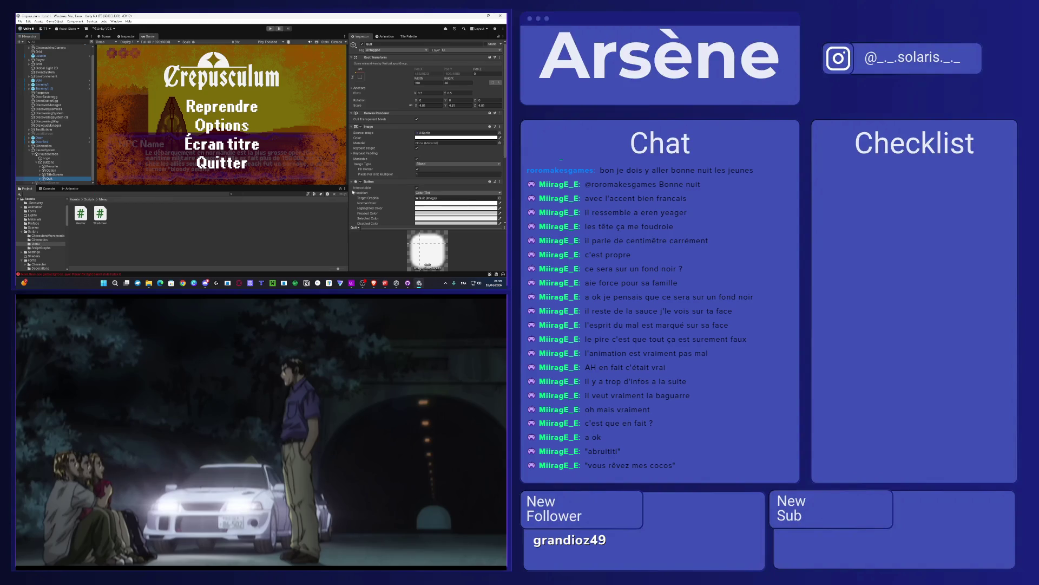
Step: Expand the Buttons group in the Hierarchy to list Resume, Option, TitleScreen and Quit
scroll(375, 165, down, 4)
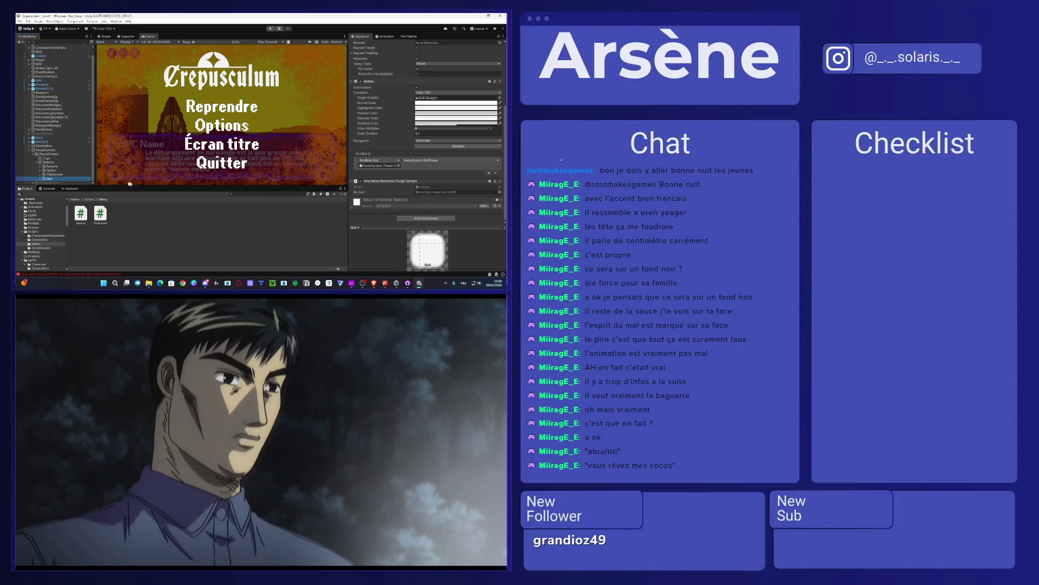
click(40, 179)
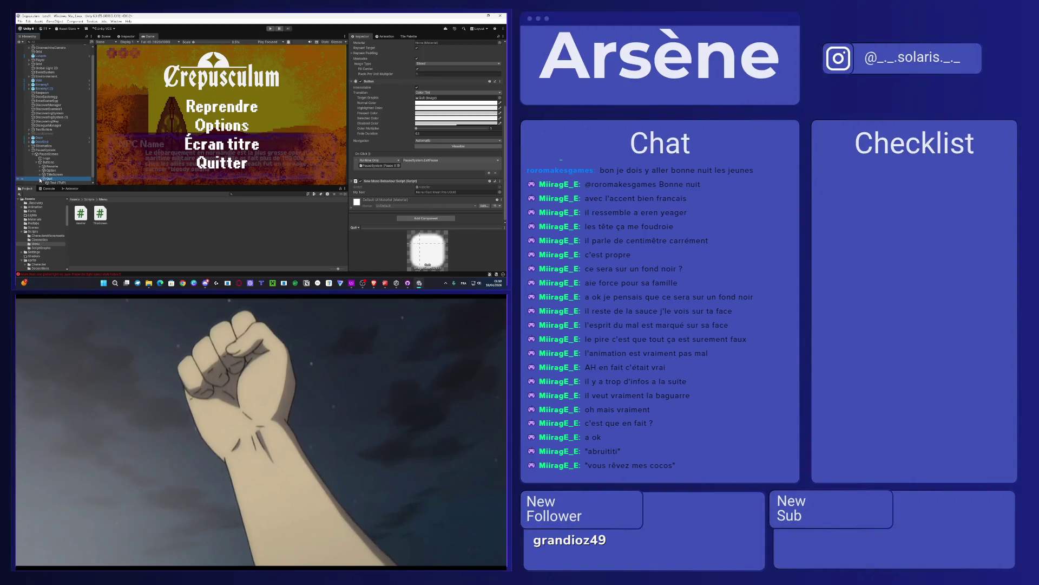
click(36, 162)
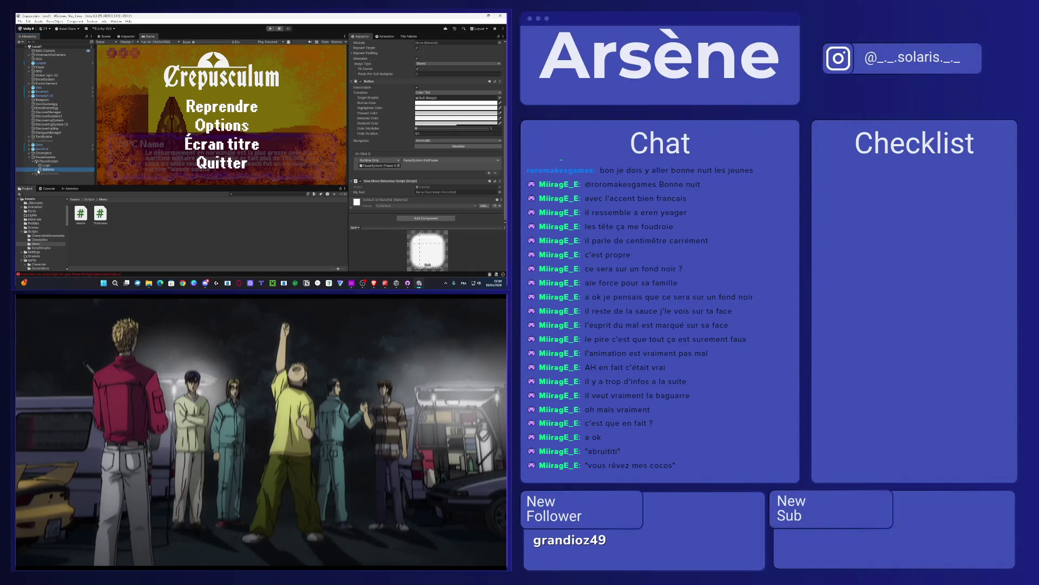
click(39, 170)
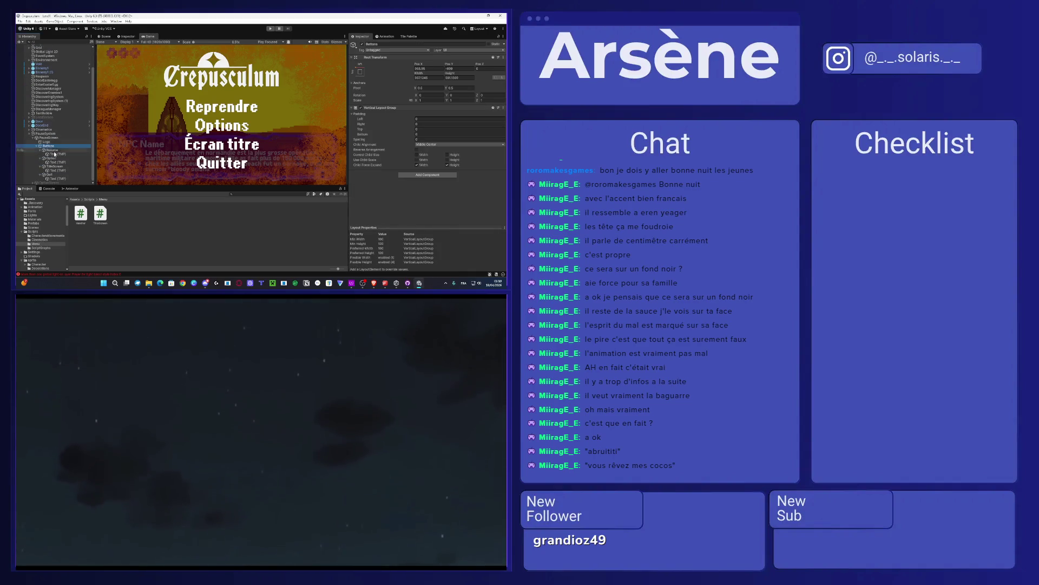
click(55, 151)
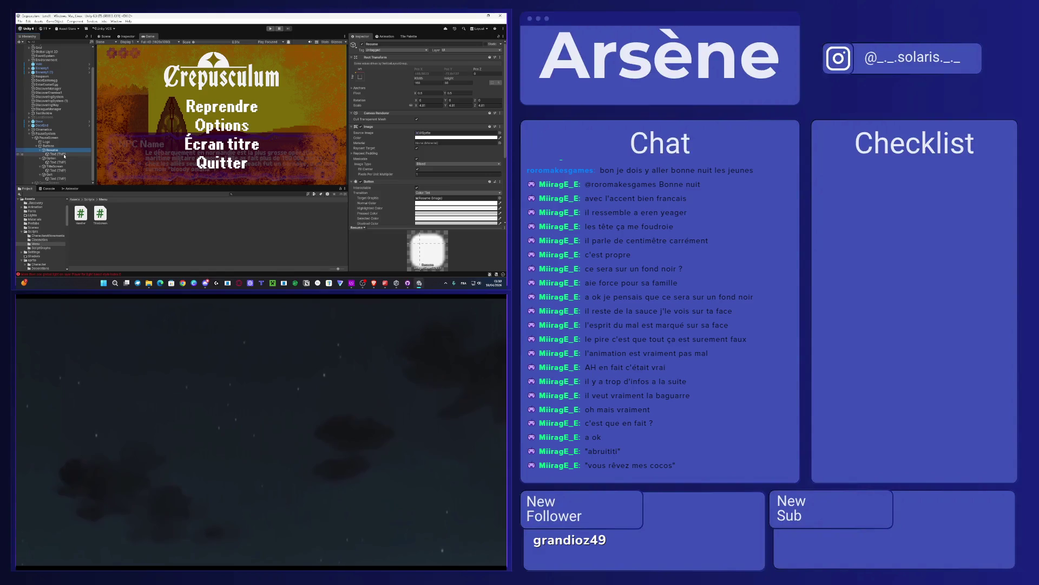
scroll(431, 160, down, 5)
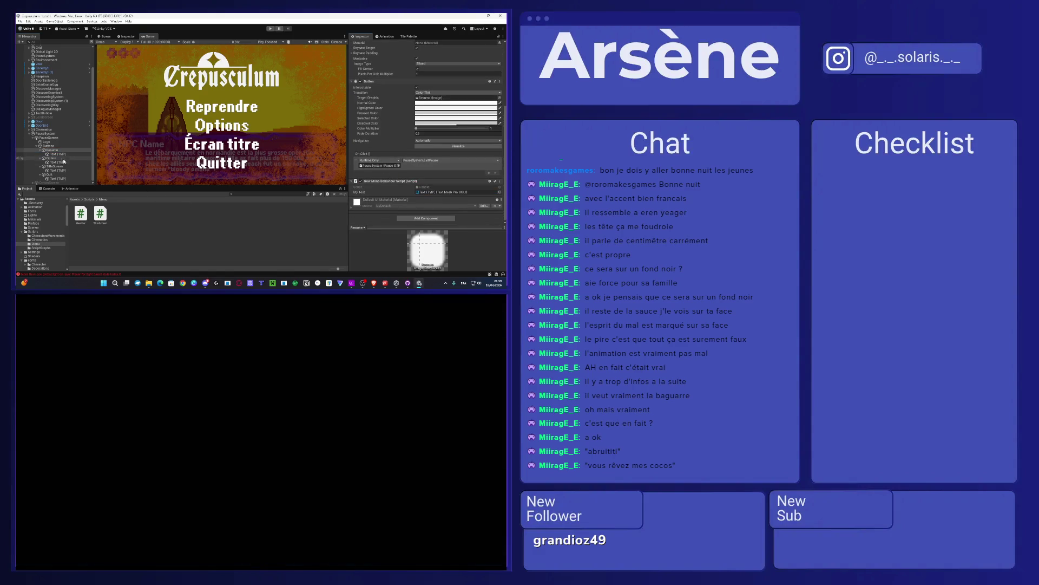
Step: Drag the Option, TitleScreen and Quit Text (TMP) children into their Handler's My Text fields
click(51, 158)
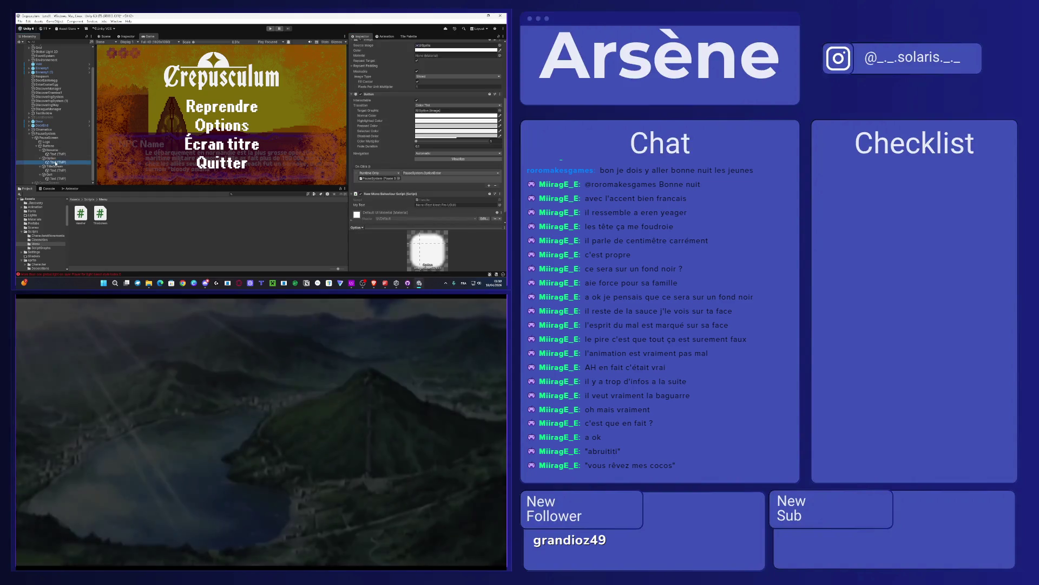
drag(54, 162, 439, 206)
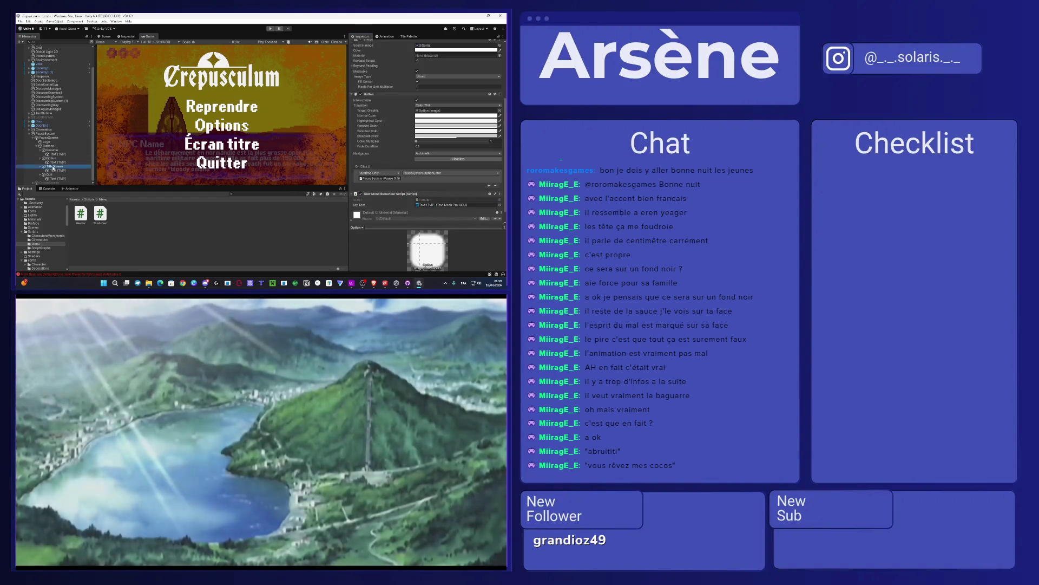
click(55, 166)
drag(58, 170, 423, 206)
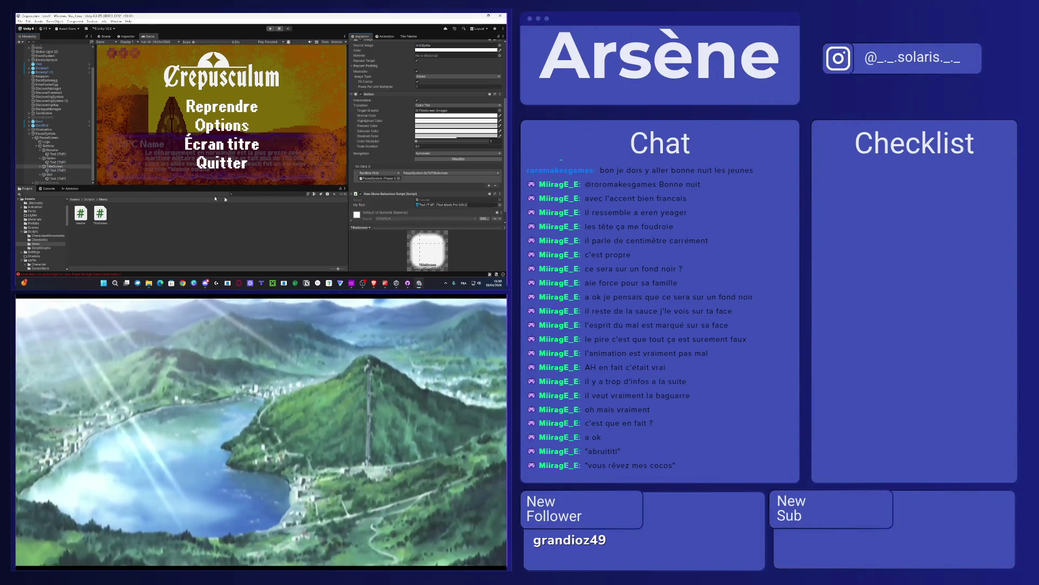
click(48, 174)
drag(50, 175, 420, 205)
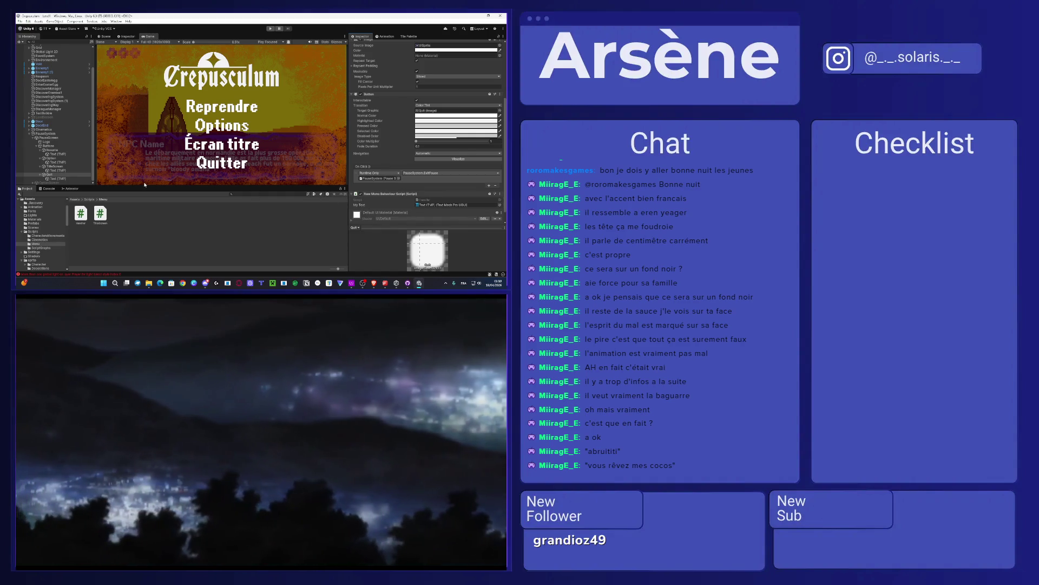
click(37, 147)
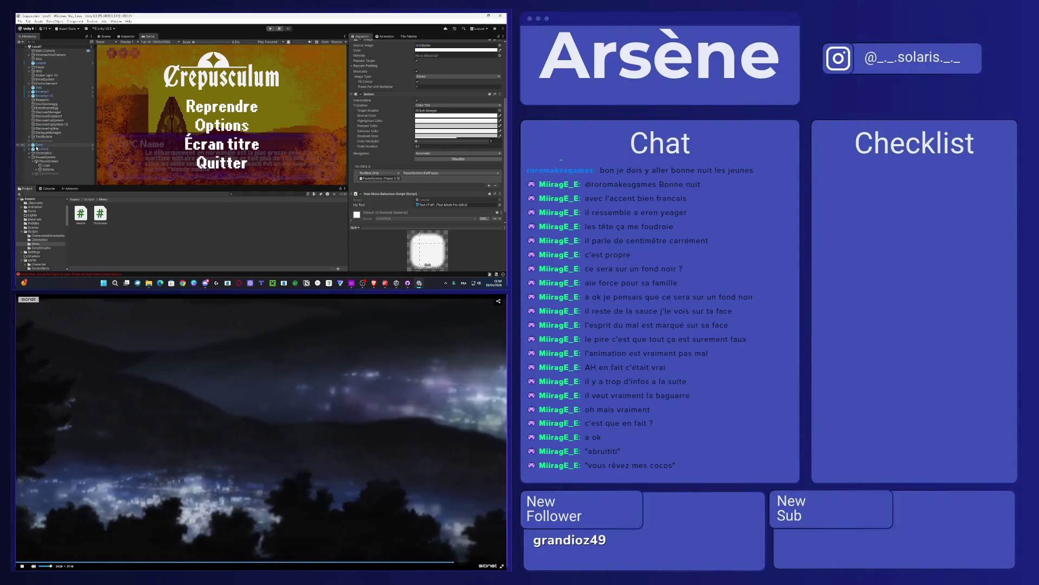
click(36, 173)
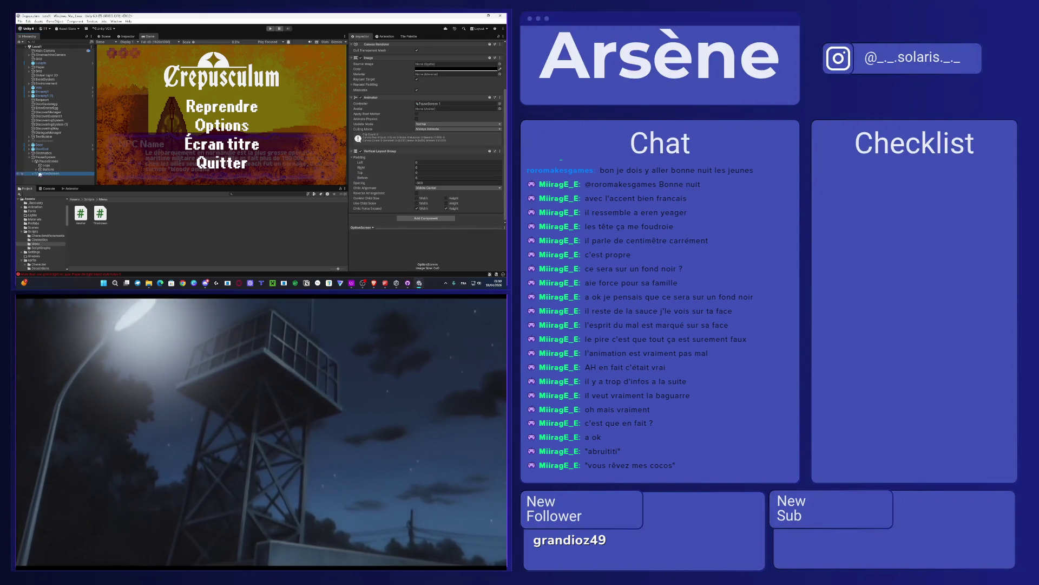
Step: Expand OptionScreen and browse to the Assets > sprite > UI folder
click(362, 38)
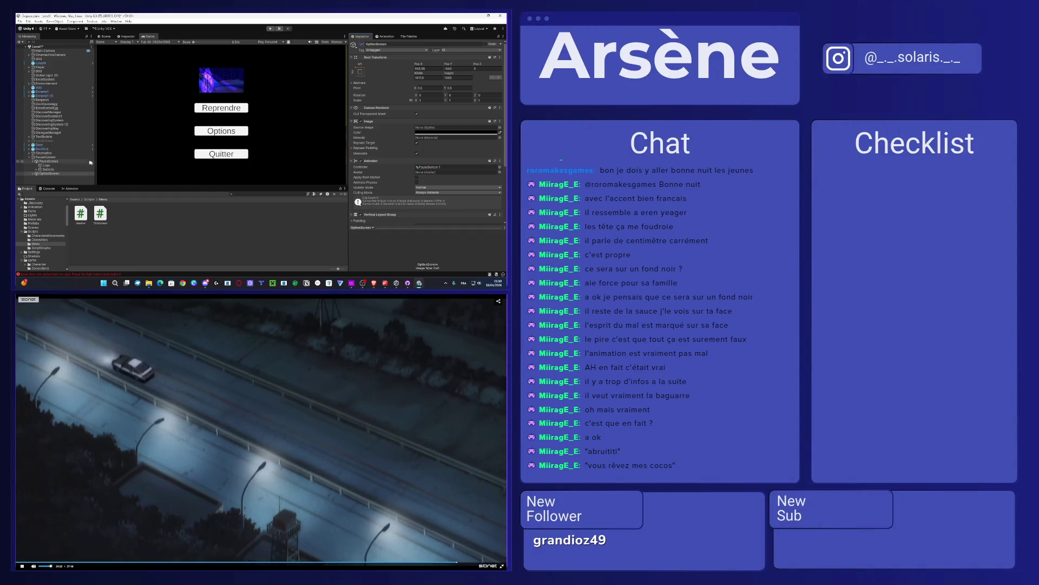
click(34, 173)
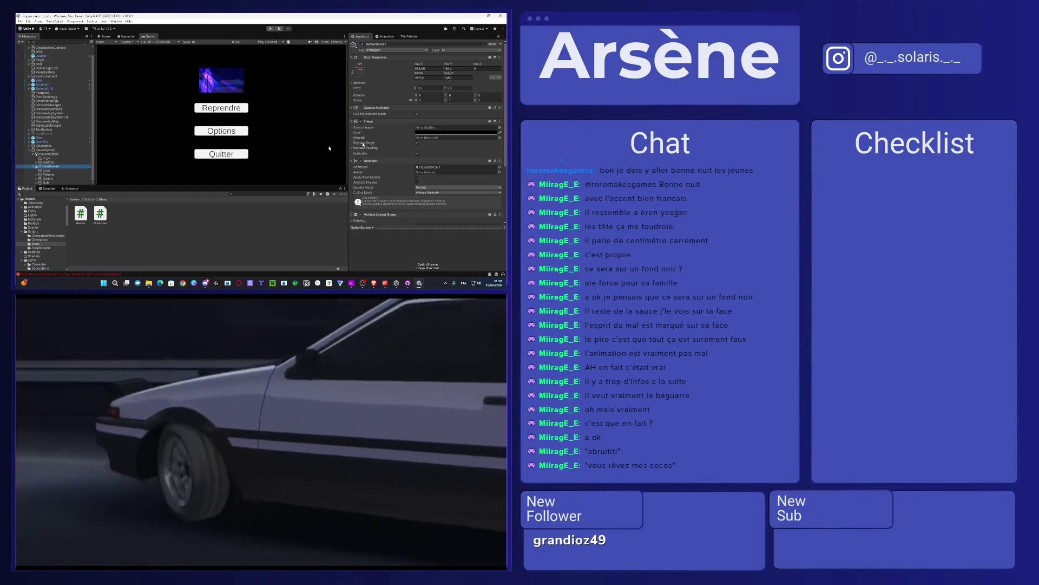
click(75, 199)
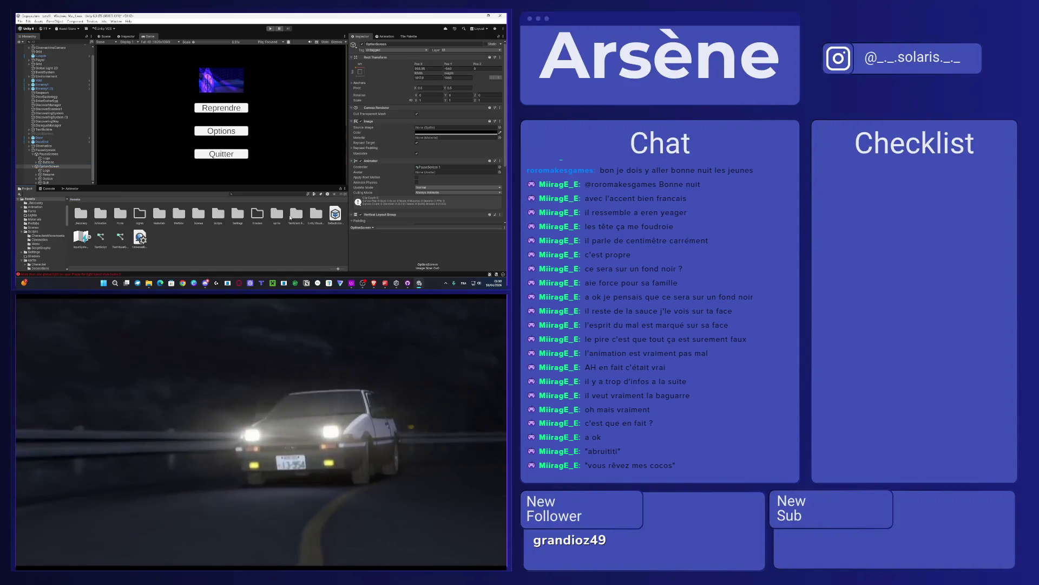
double_click(278, 216)
double_click(217, 213)
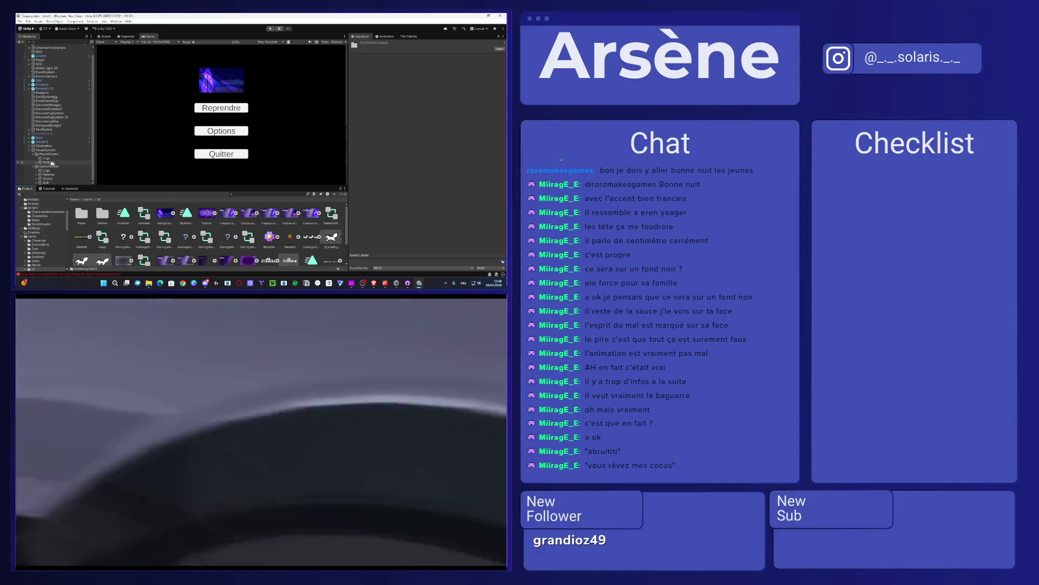
Step: Set a UI sprite as OptionScreen's background image, tinted 8A6B00
click(60, 182)
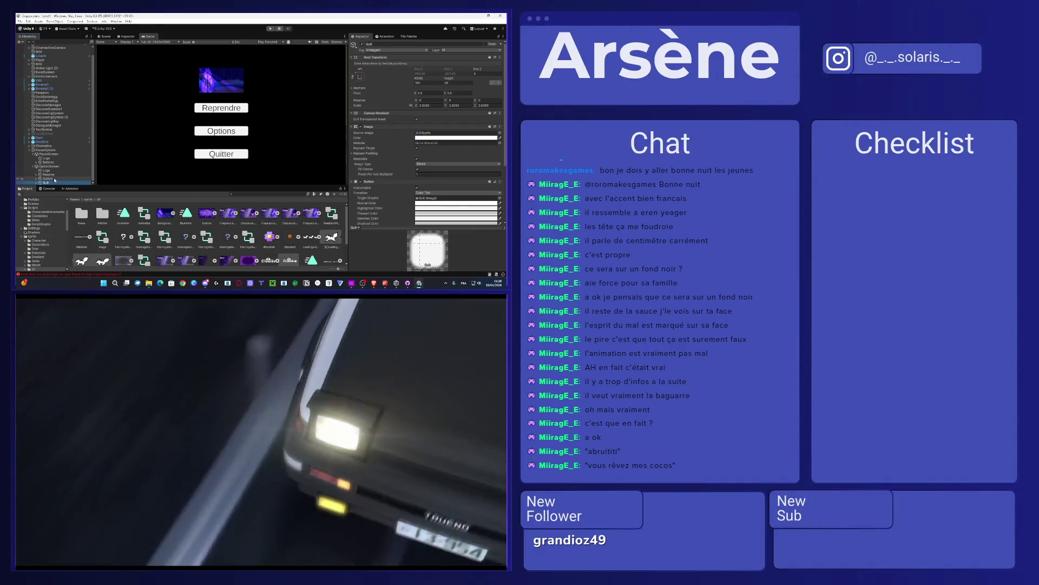
click(44, 167)
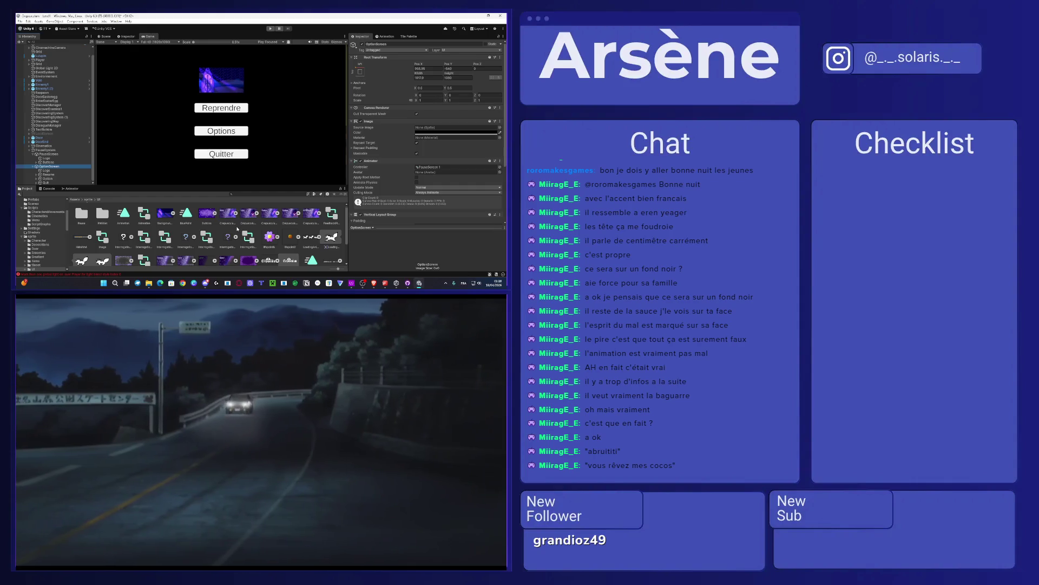
scroll(237, 229, down, 2)
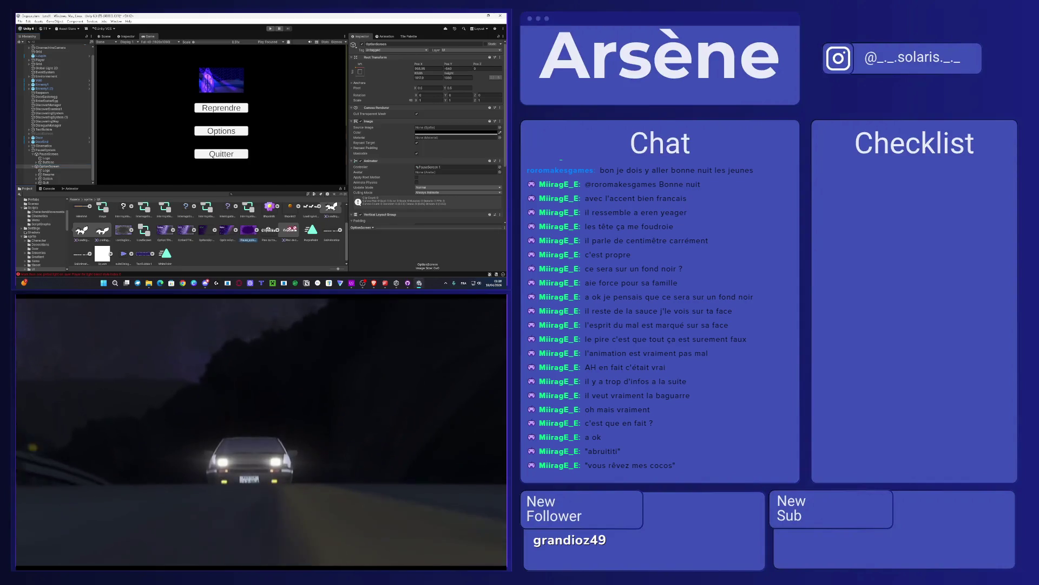
mouse_move(213, 234)
mouse_down()
mouse_move(431, 130)
mouse_move(481, 158)
mouse_move(480, 134)
mouse_up()
click(432, 132)
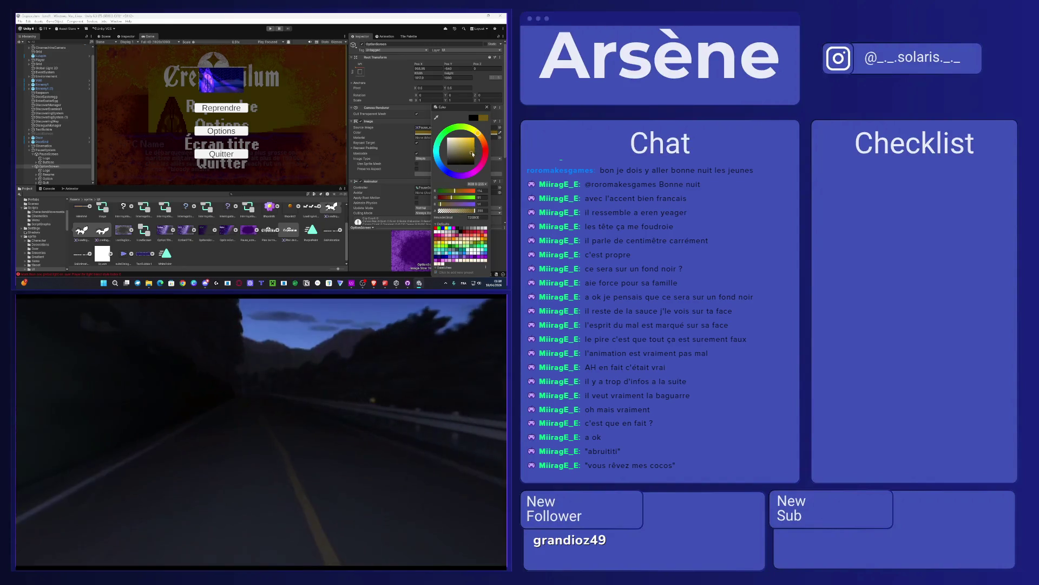
drag(476, 155, 479, 152)
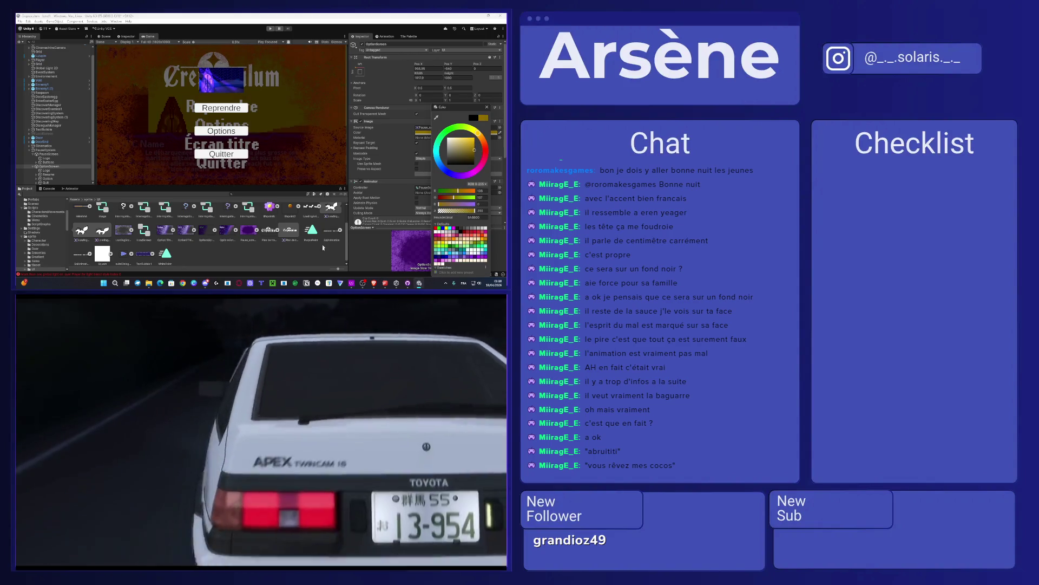
click(313, 259)
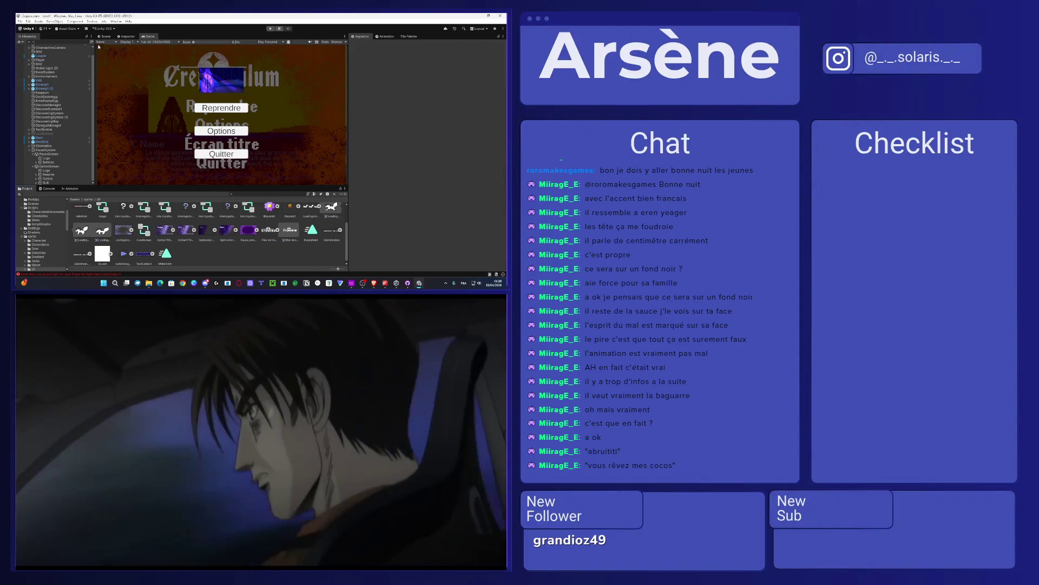
Step: Switch to the Scene view showing the pause menu canvas
click(104, 36)
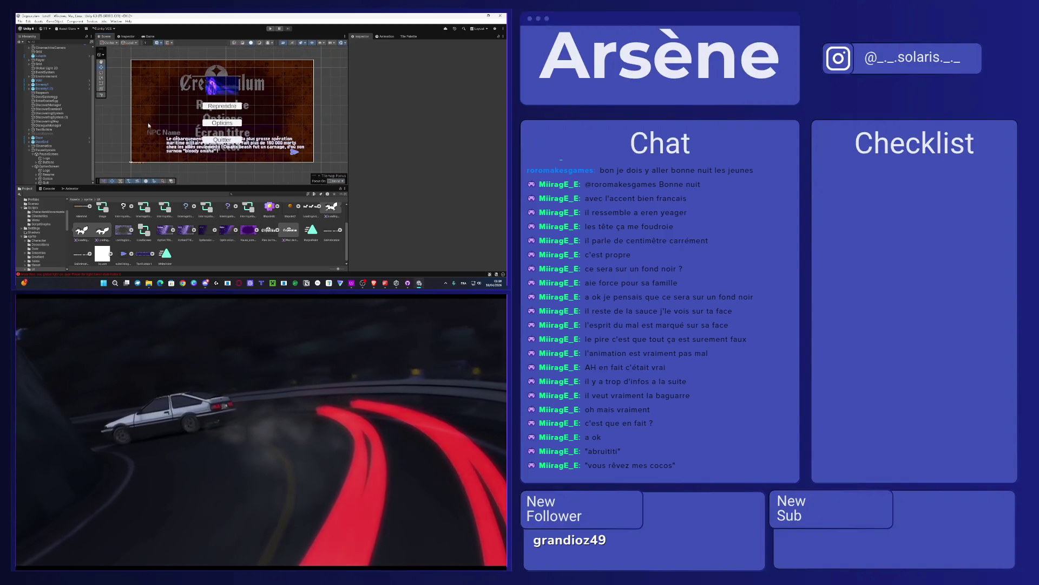
scroll(260, 149, down, 5)
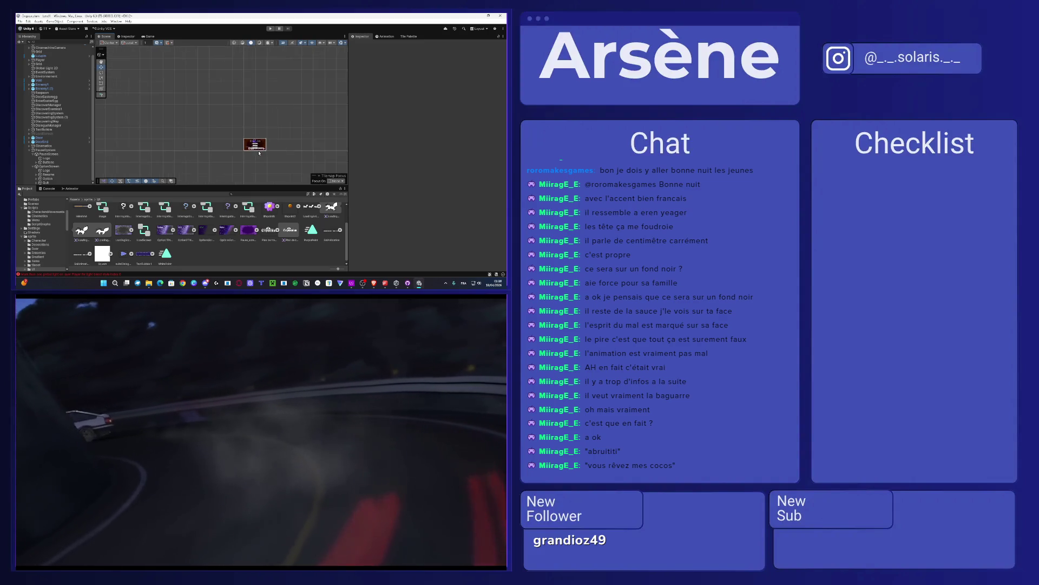
scroll(265, 145, up, 3)
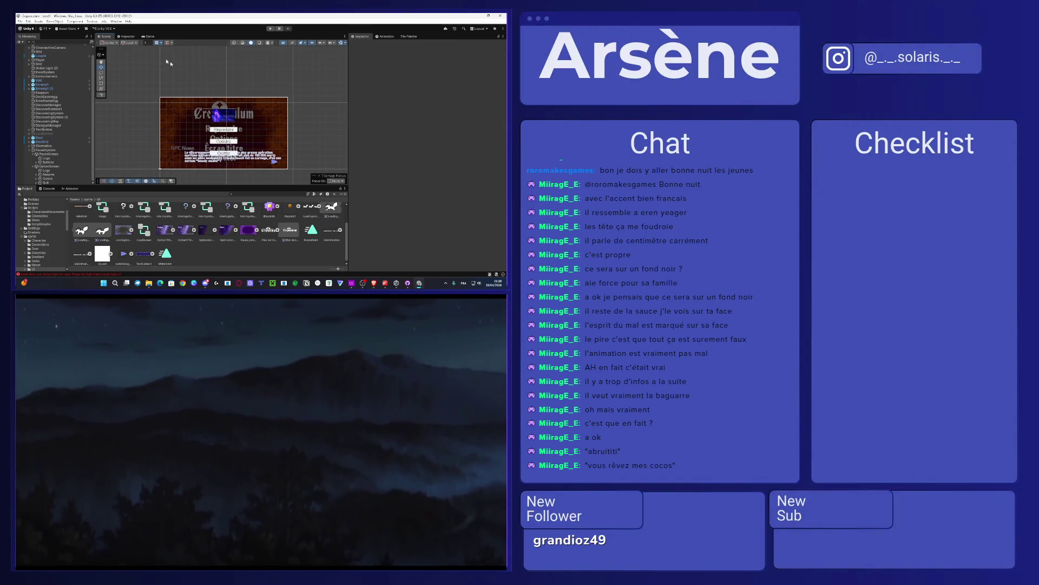
click(147, 37)
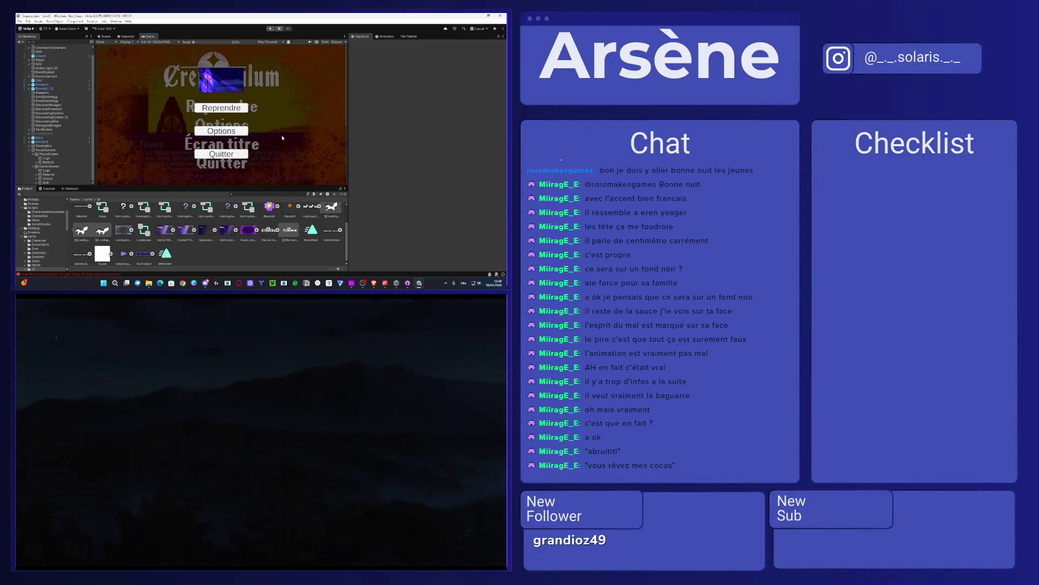
click(113, 36)
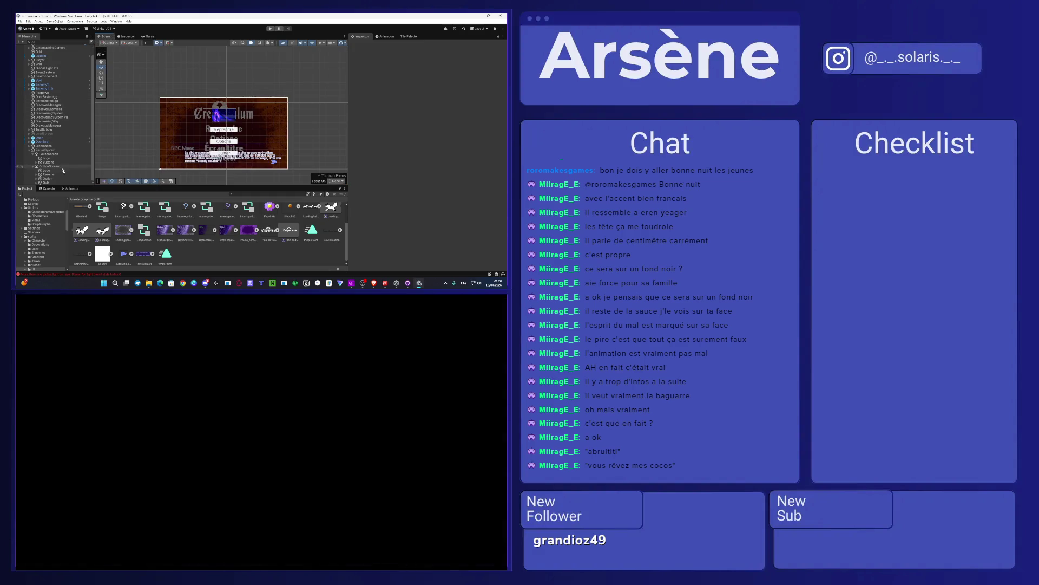
click(45, 171)
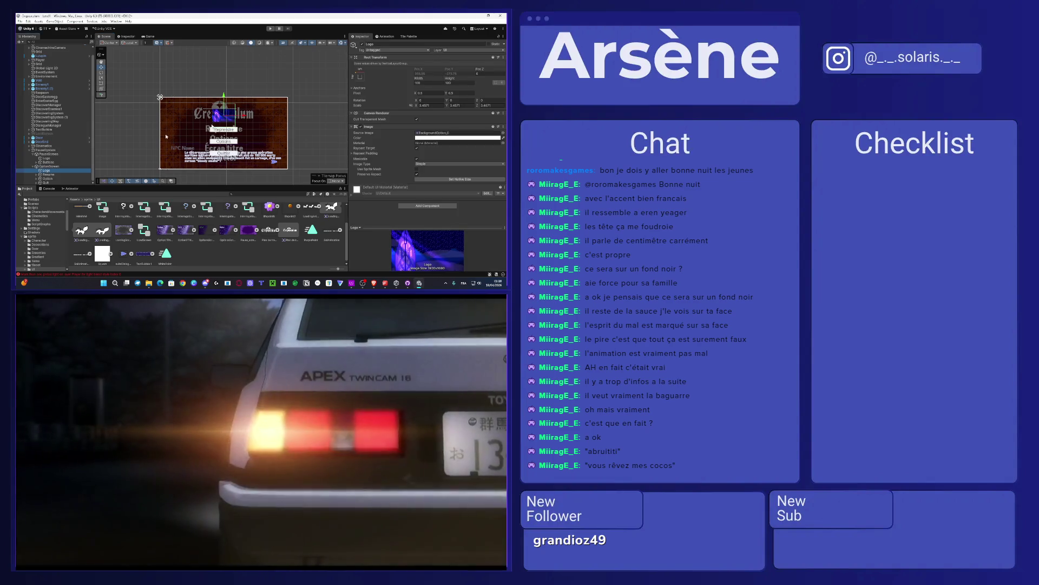
scroll(229, 134, up, 3)
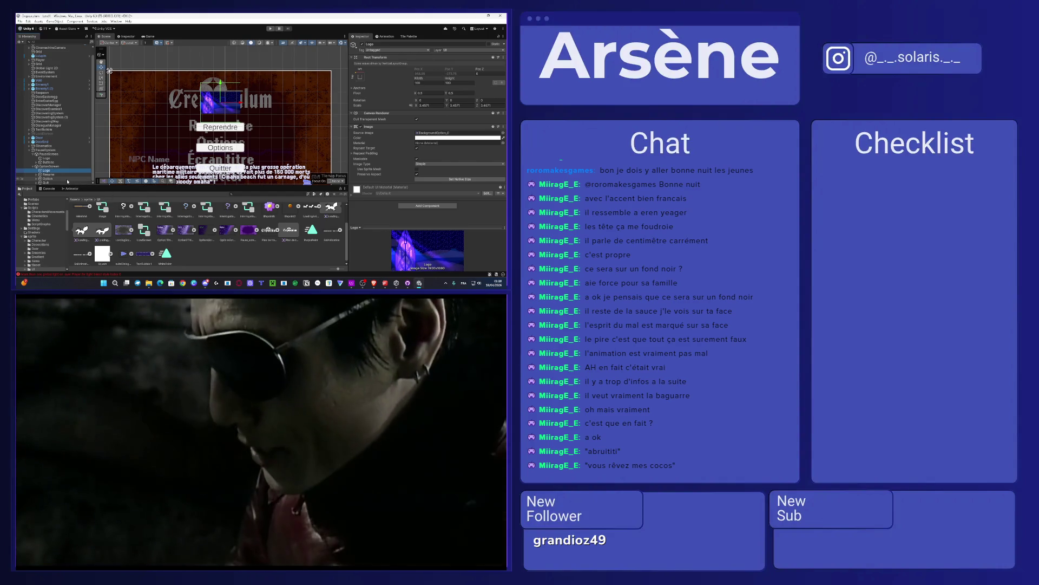
scroll(232, 253, up, 1)
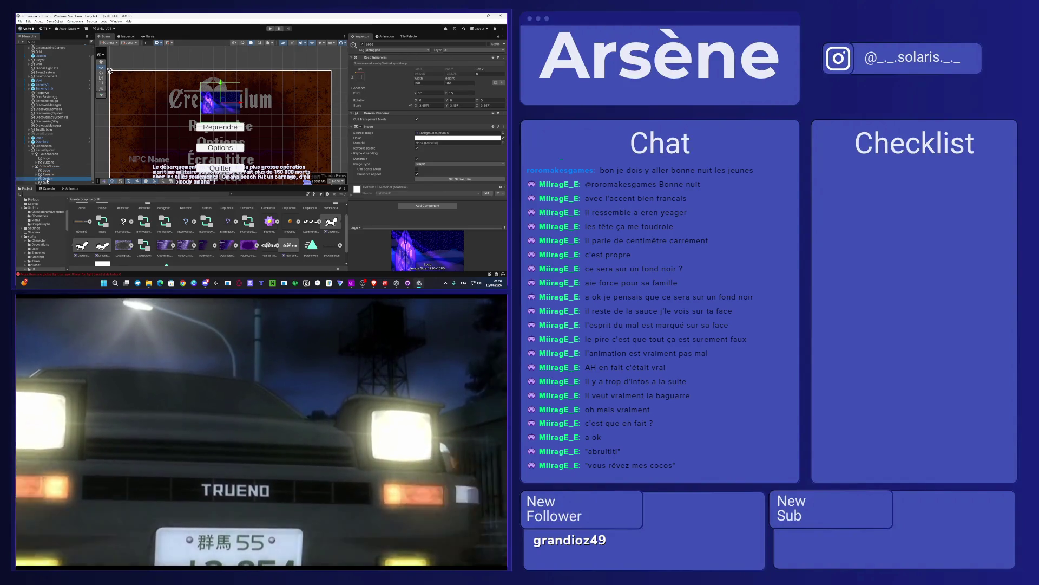
click(47, 179)
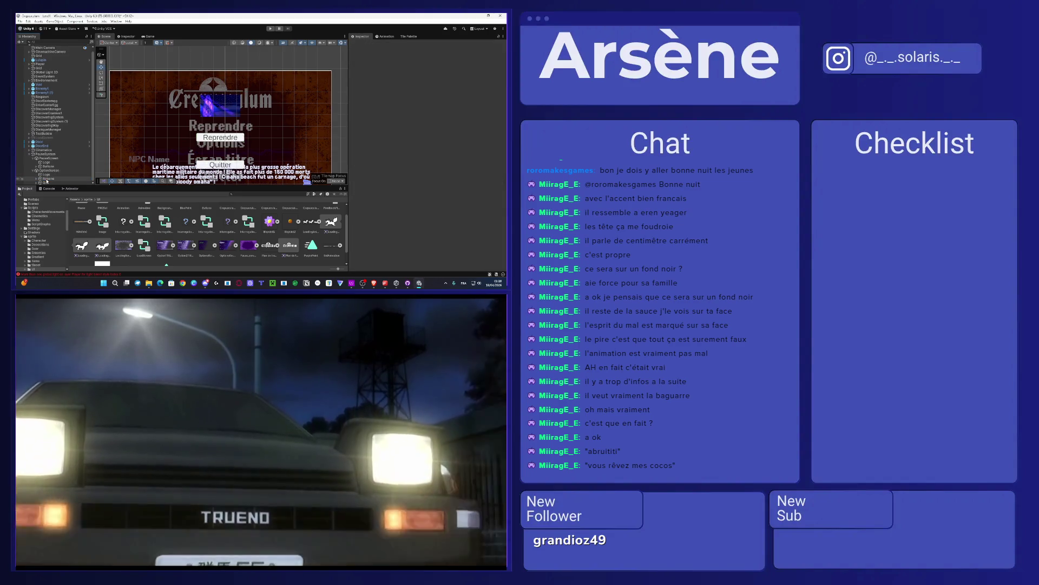
click(49, 182)
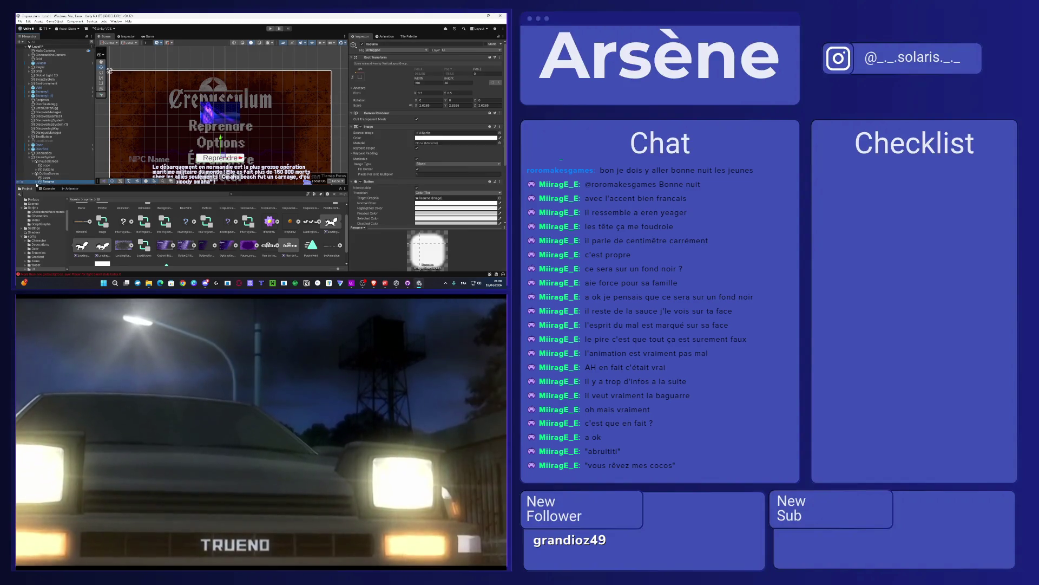
click(55, 183)
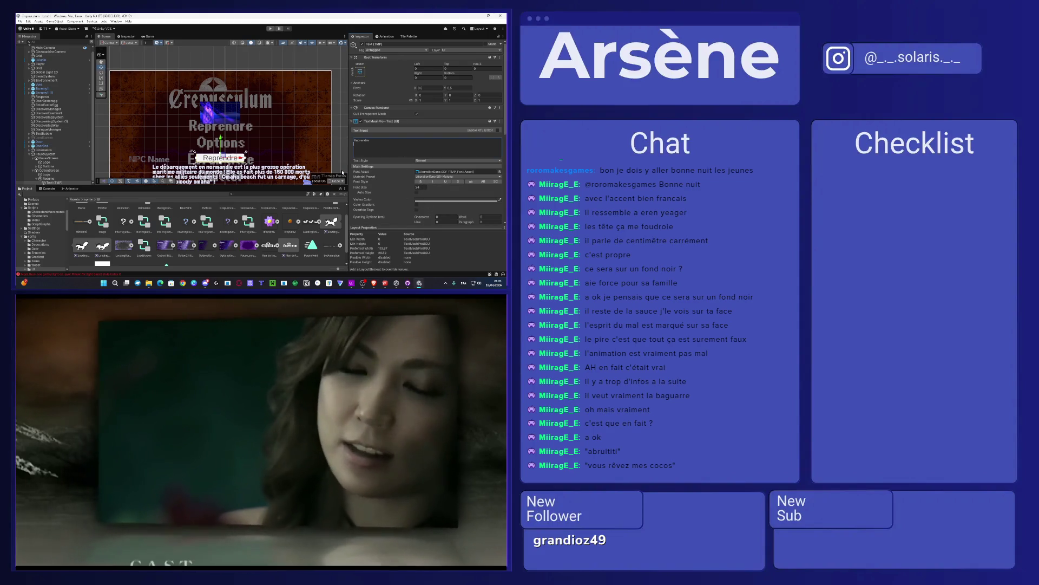
Step: Delete the Quit button from the options screen
scroll(342, 173, down, 1)
click(283, 153)
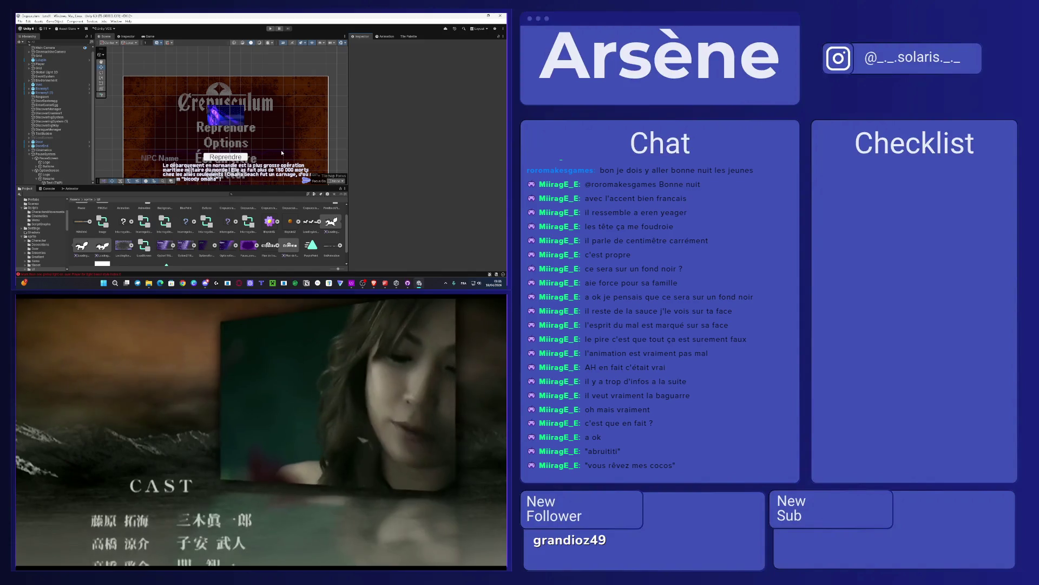
scroll(68, 151, down, 1)
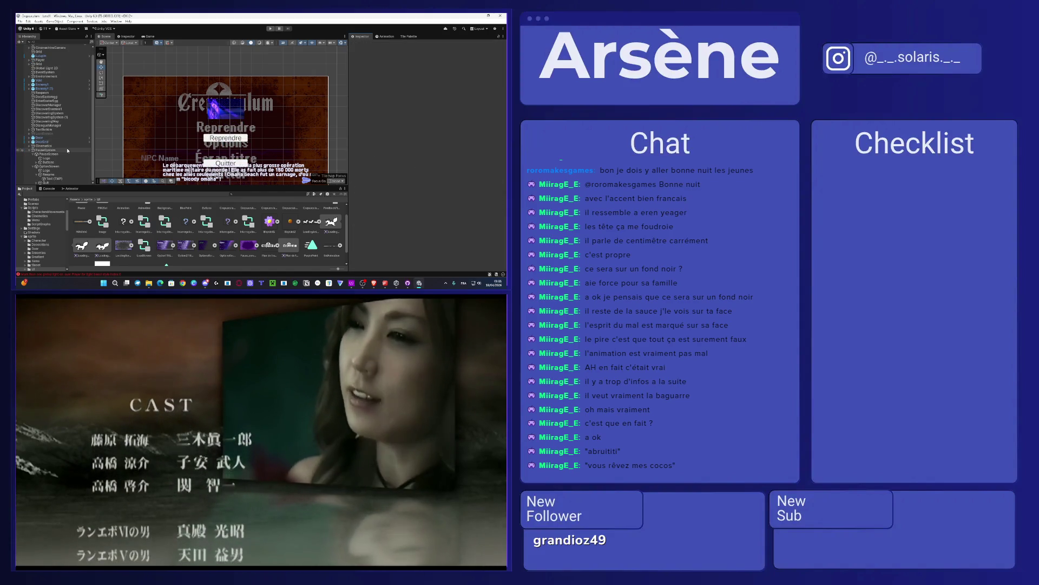
click(61, 183)
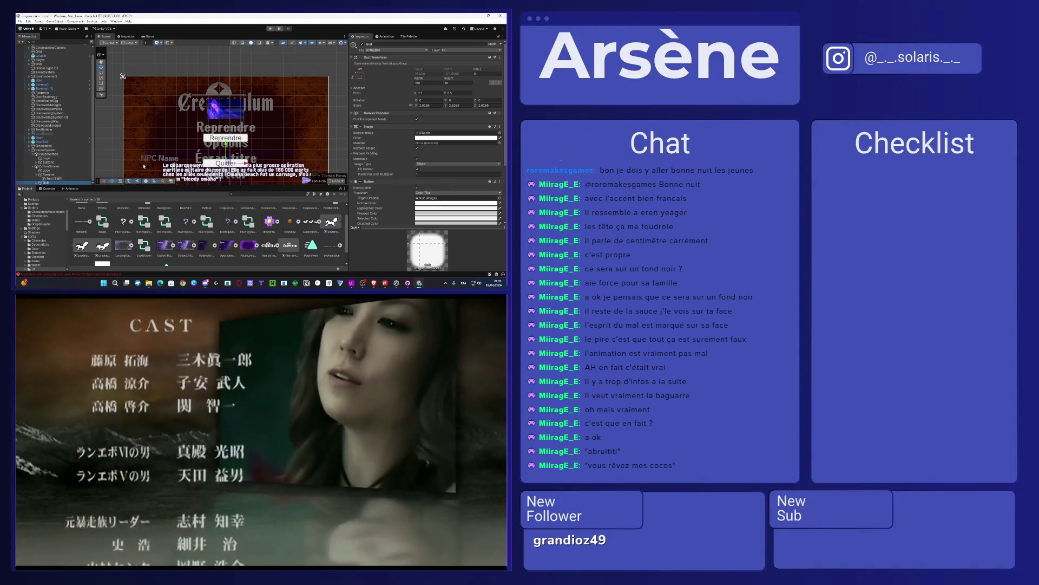
scroll(430, 183, down, 3)
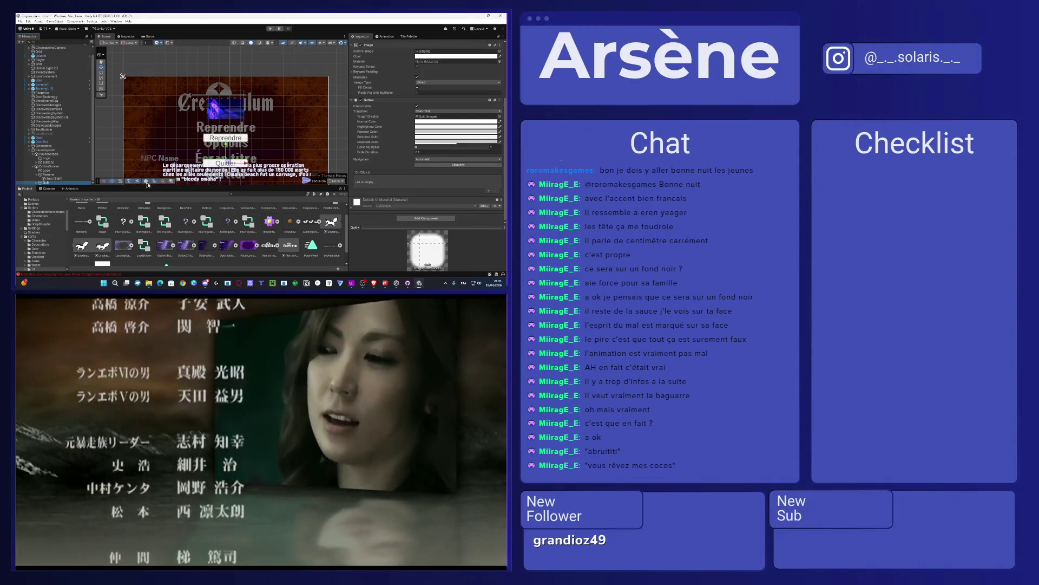
click(85, 183)
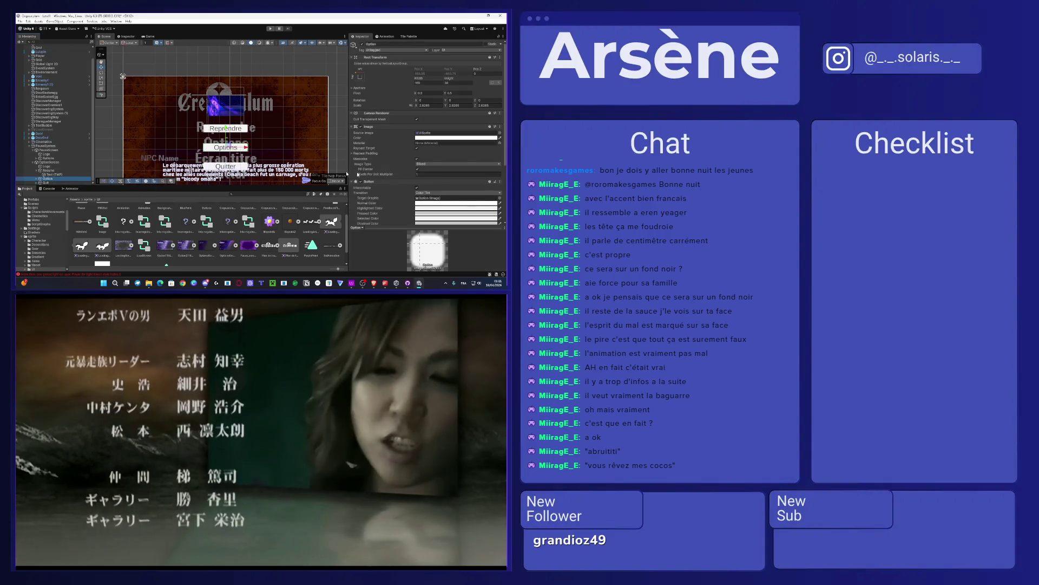
scroll(397, 175, down, 3)
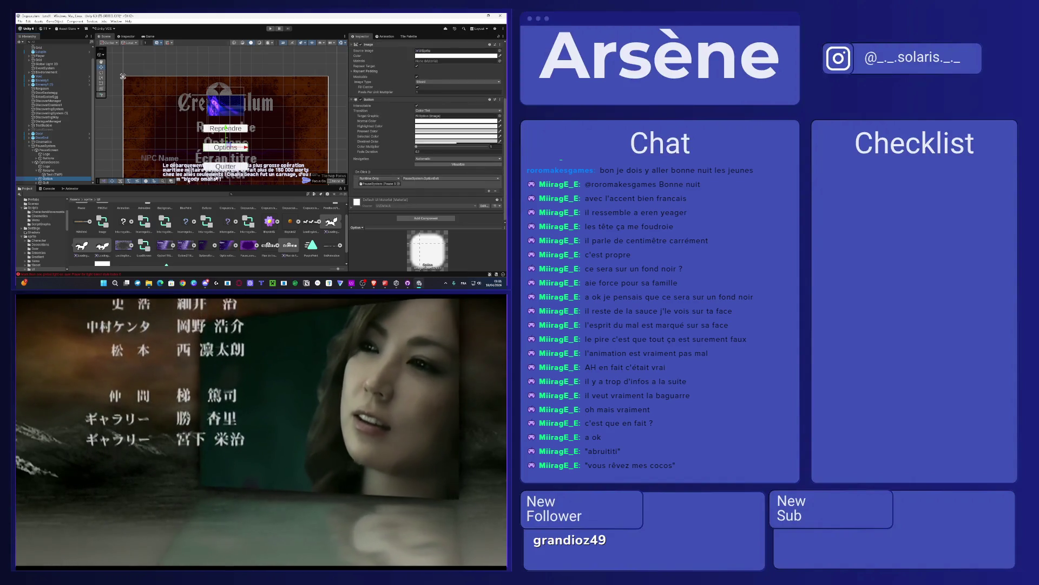
scroll(417, 124, up, 3)
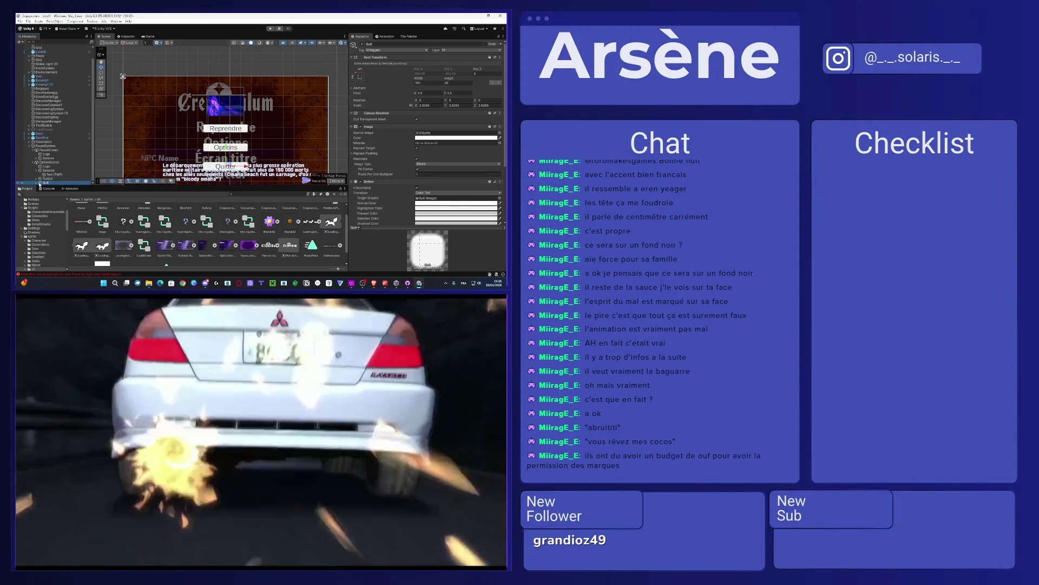
key(Delete)
Step: Change the Option button's label to 'Sortir des options'
scroll(49, 174, down, 1)
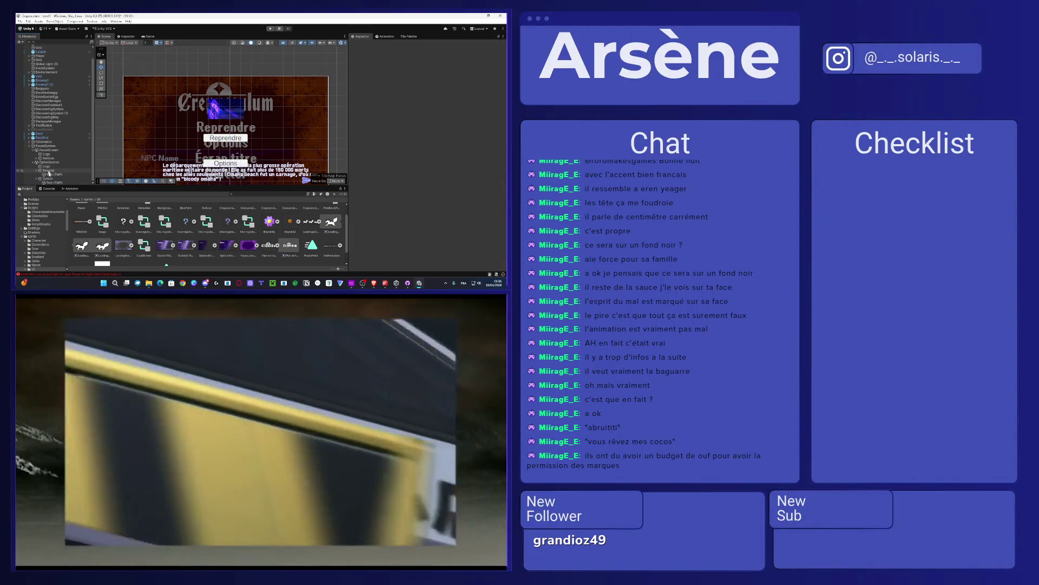
click(52, 183)
text(Sortir des Op)
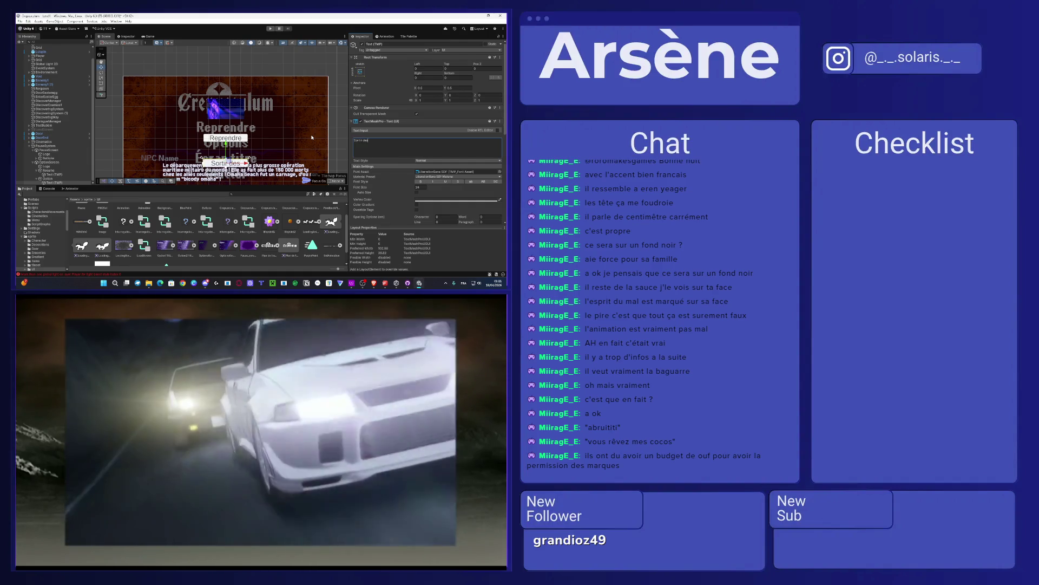
key(BackSpace)
key(BackSpace)
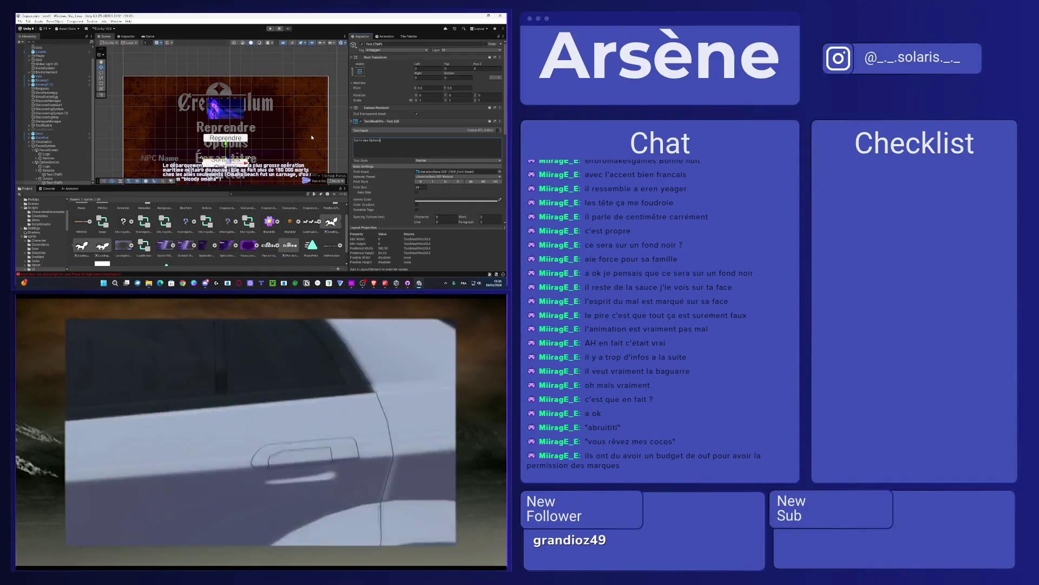
text(op)
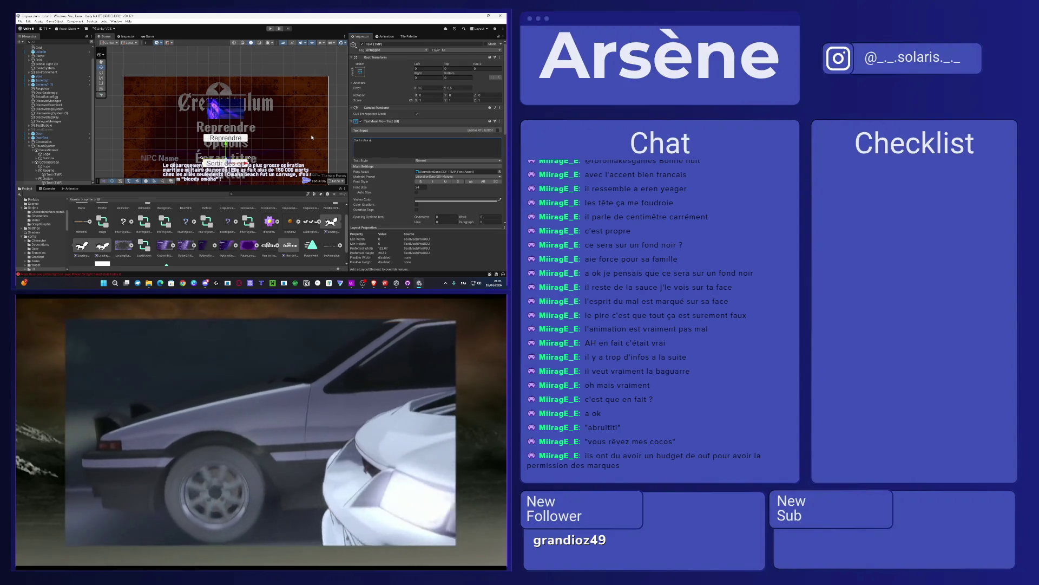
text(tions)
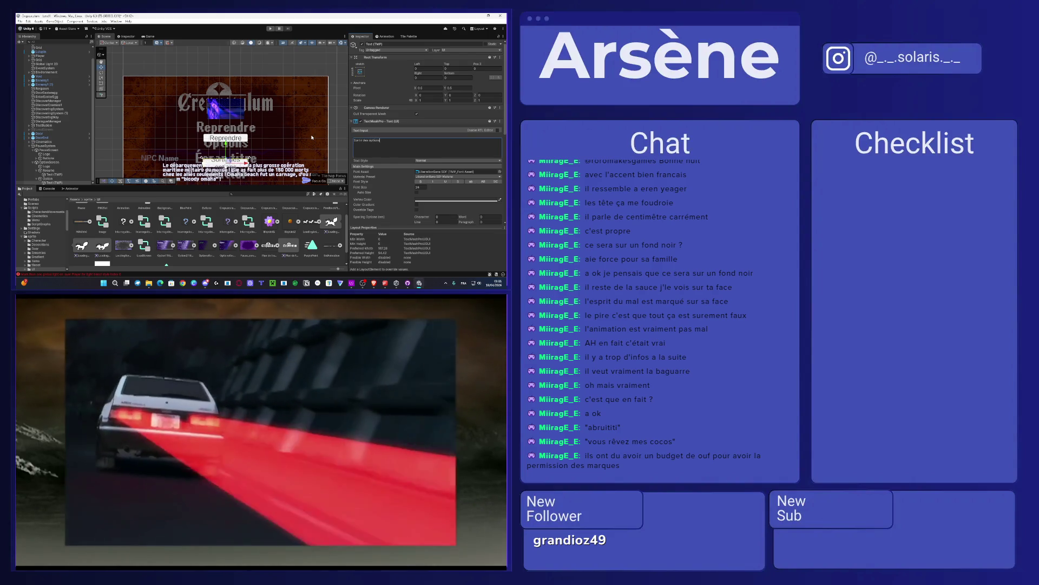
click(96, 419)
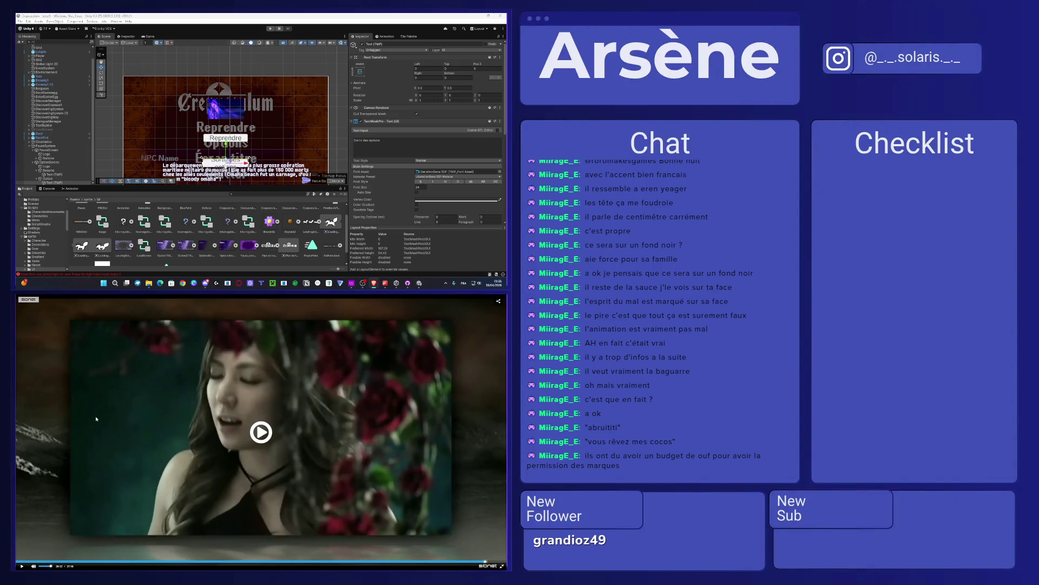
click(498, 566)
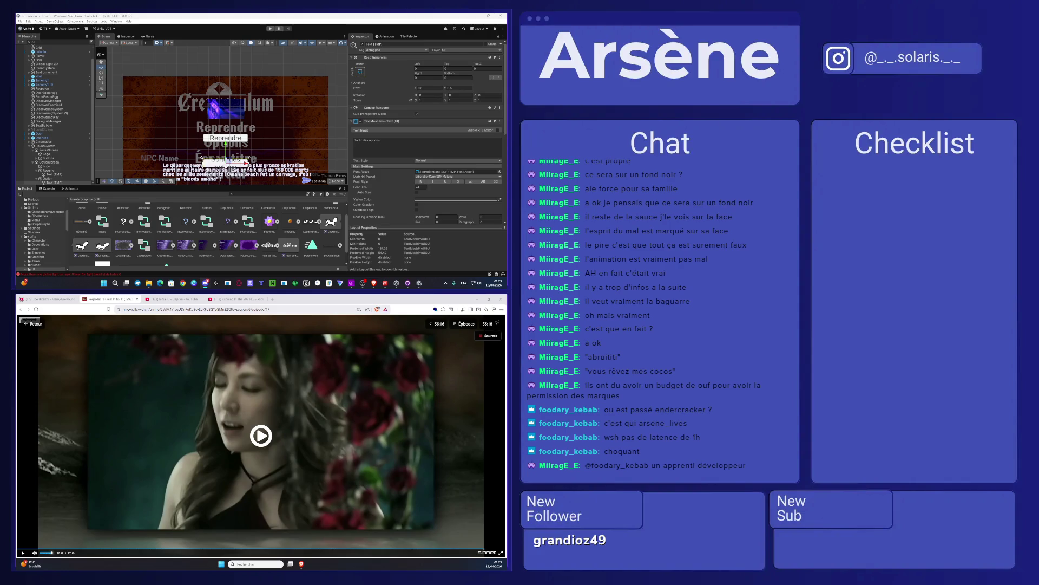
scroll(184, 125, up, 3)
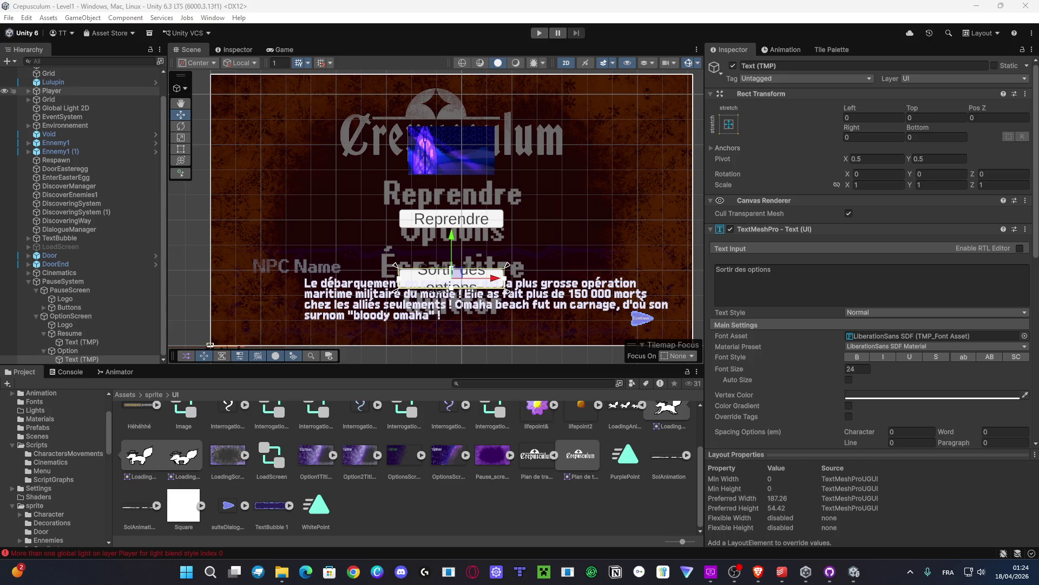
Step: Return to the editor and inspect OptionScreen and the pause screen's Buttons group
click(758, 571)
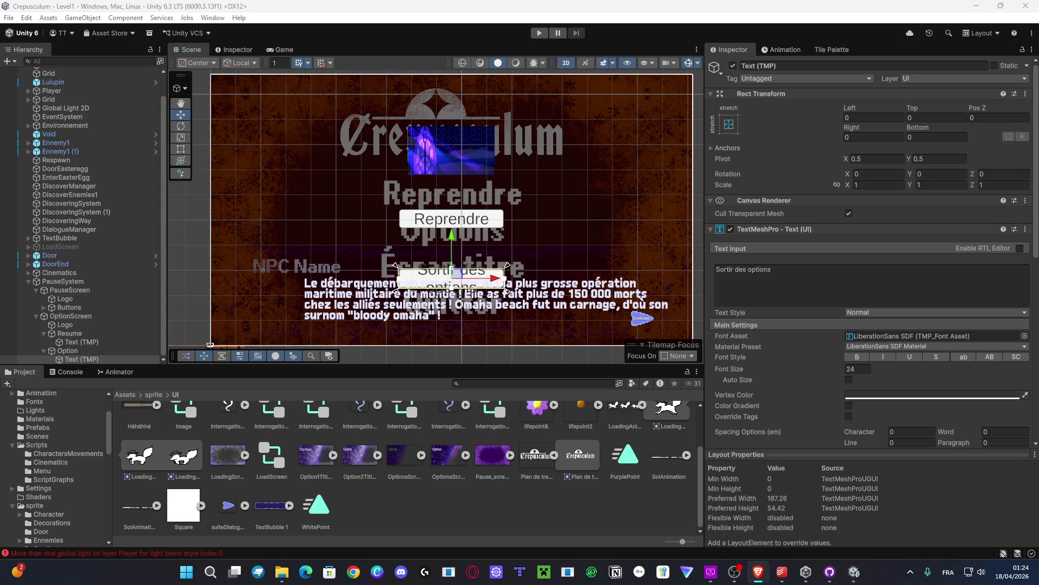
click(443, 491)
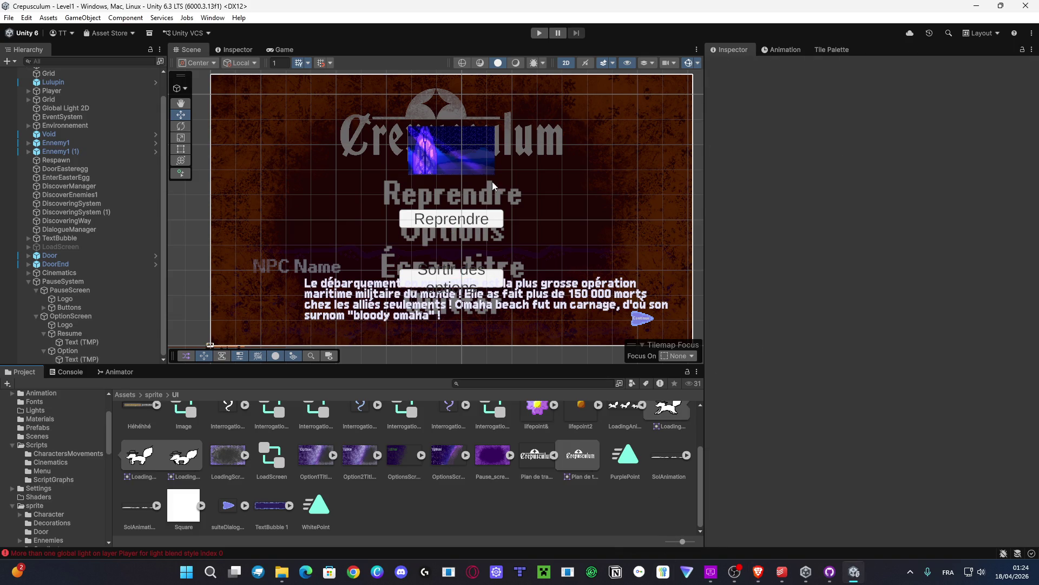
click(417, 234)
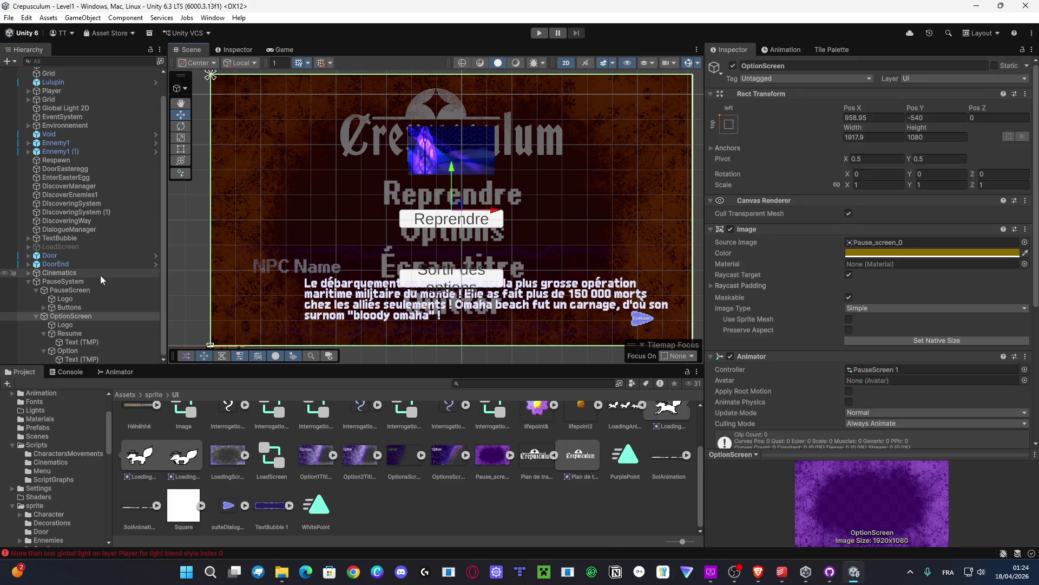
click(93, 307)
click(43, 308)
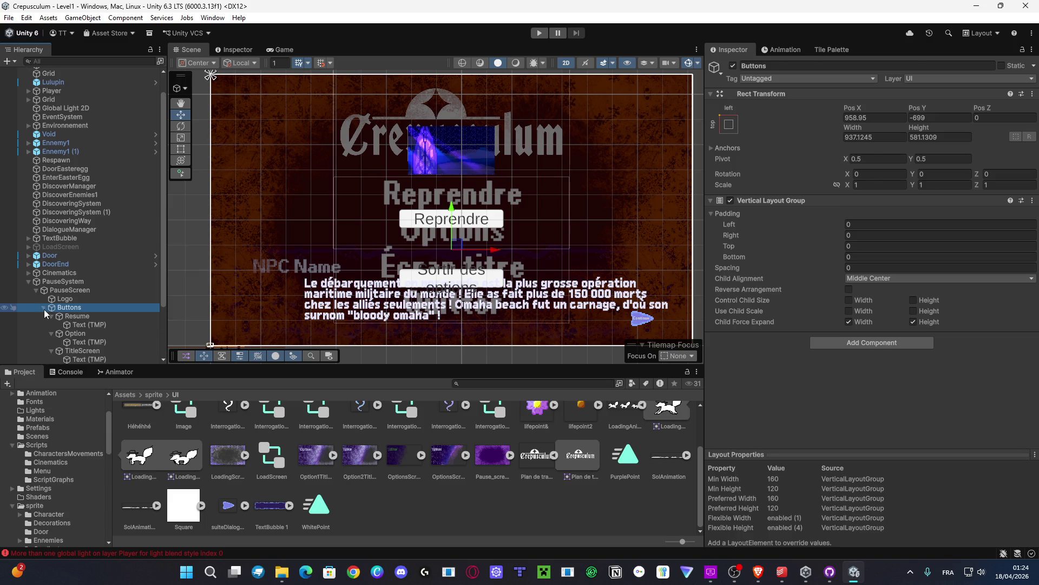
click(44, 310)
Step: Make the options-screen Resume and Option button backgrounds fully transparent (alpha 0)
click(75, 333)
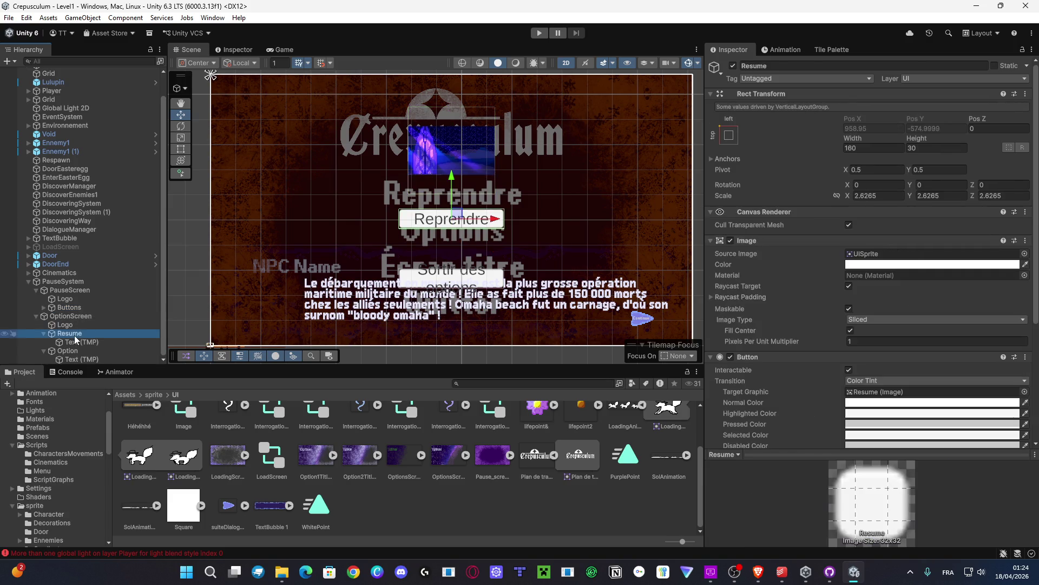
ctrl+click(67, 350)
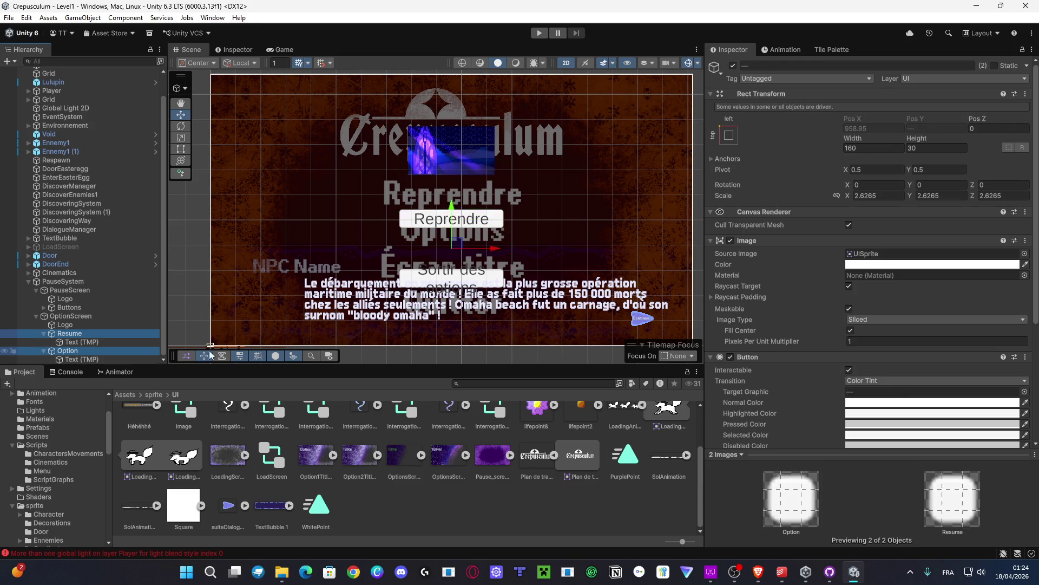
scroll(907, 98, down, 5)
click(908, 91)
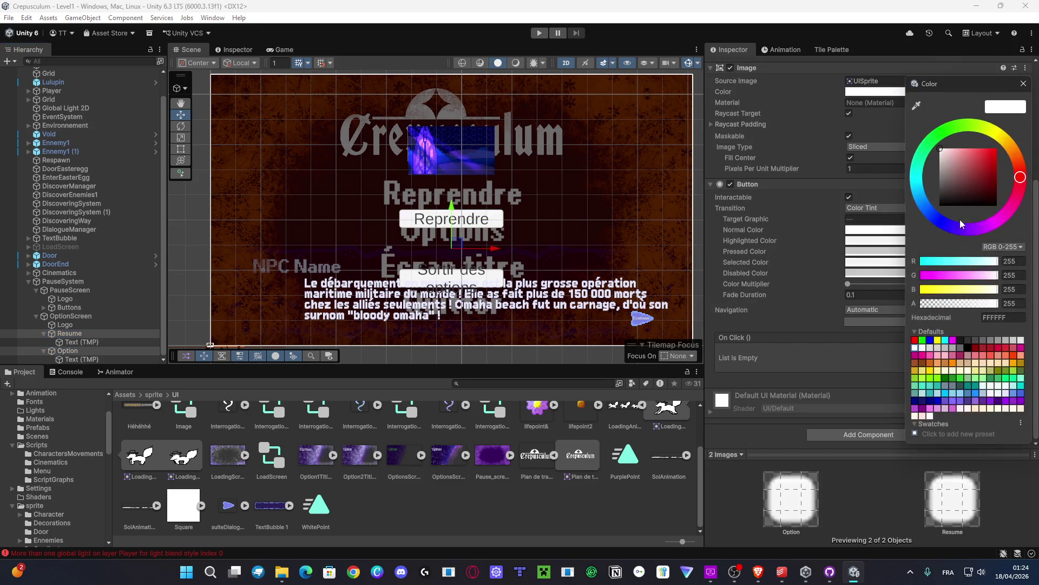
drag(981, 305, 921, 304)
Step: Set both buttons' Text (TMP) to the ari-w9500 condensed display SDF font
click(81, 342)
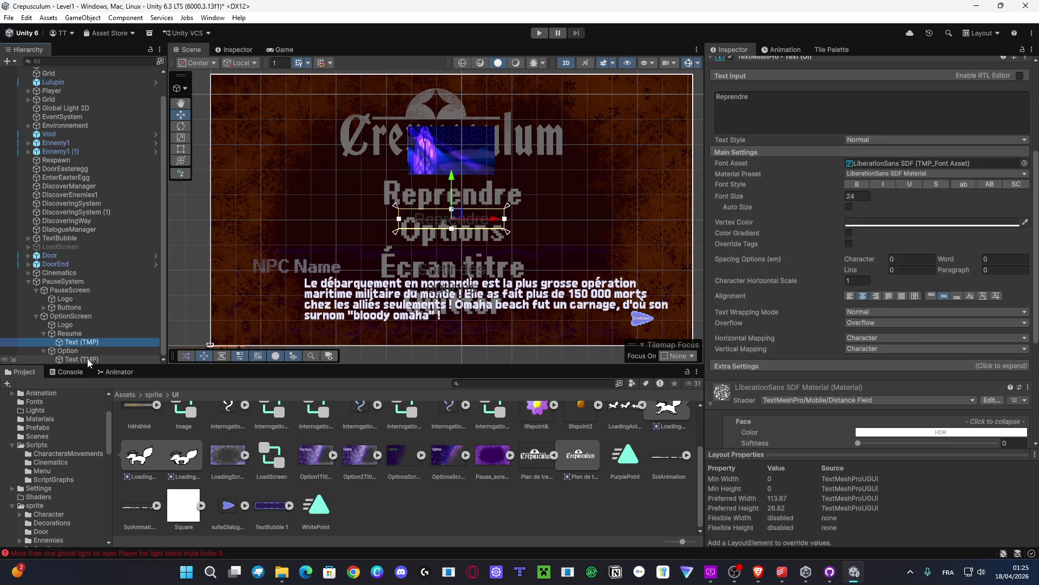
ctrl+click(86, 359)
click(1024, 163)
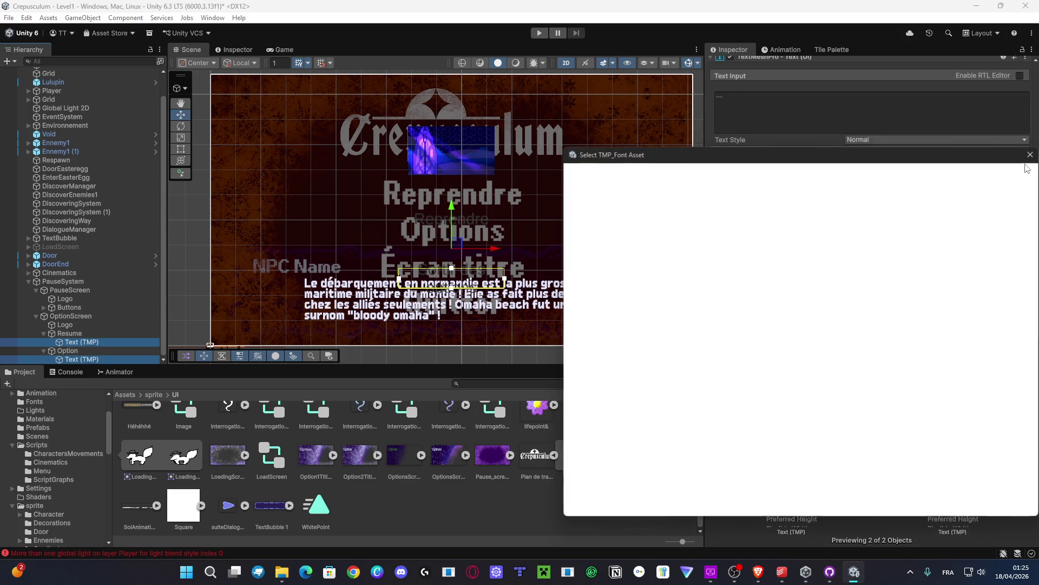
click(791, 213)
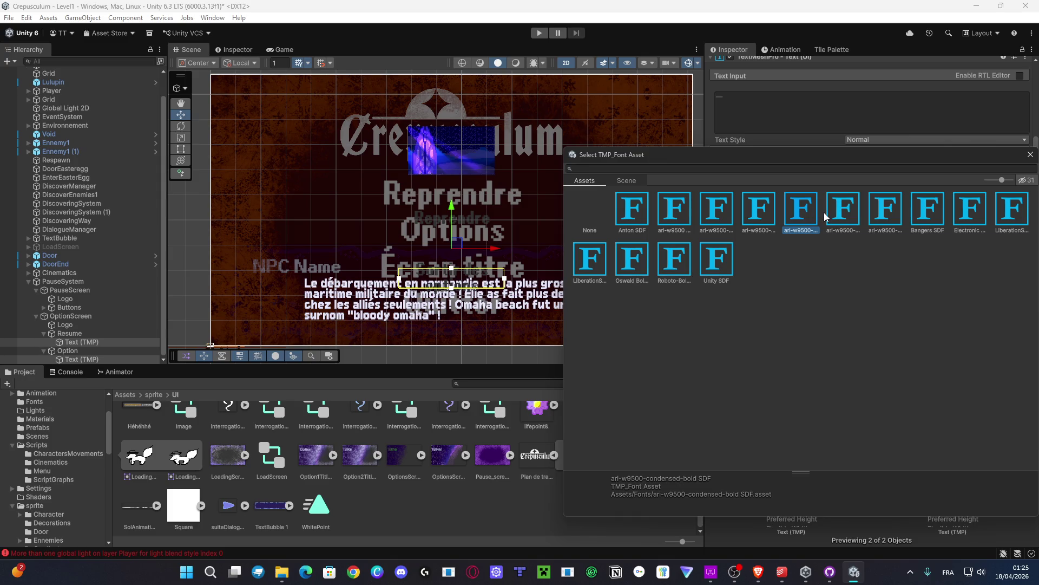
click(843, 217)
click(877, 219)
click(852, 219)
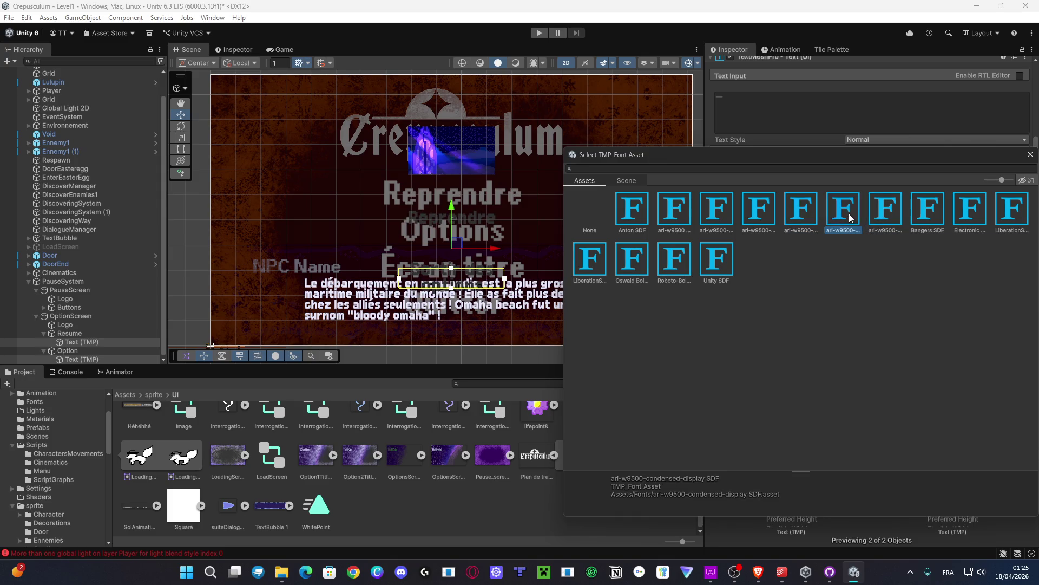
click(890, 212)
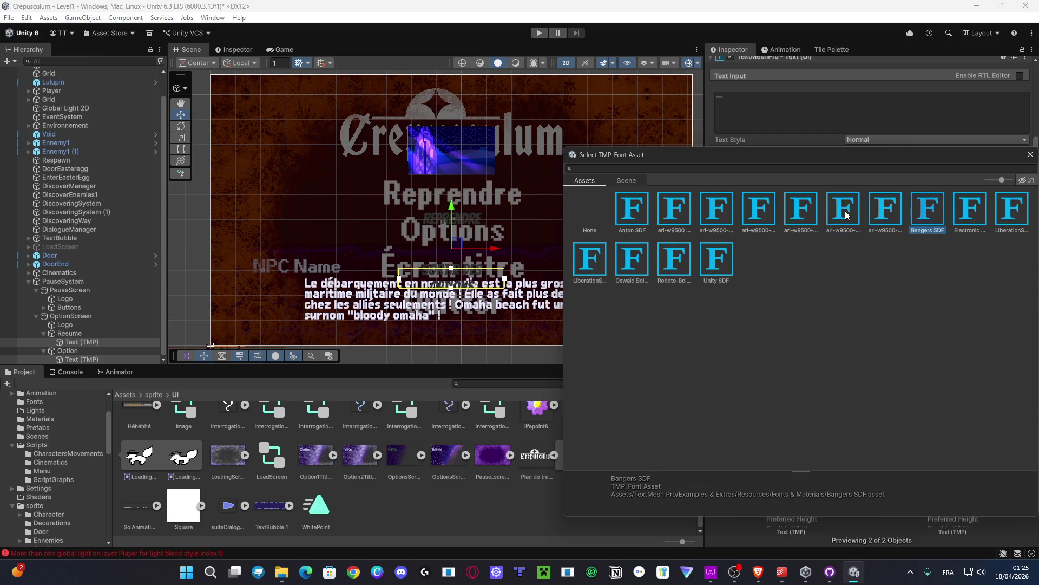
click(925, 214)
click(845, 217)
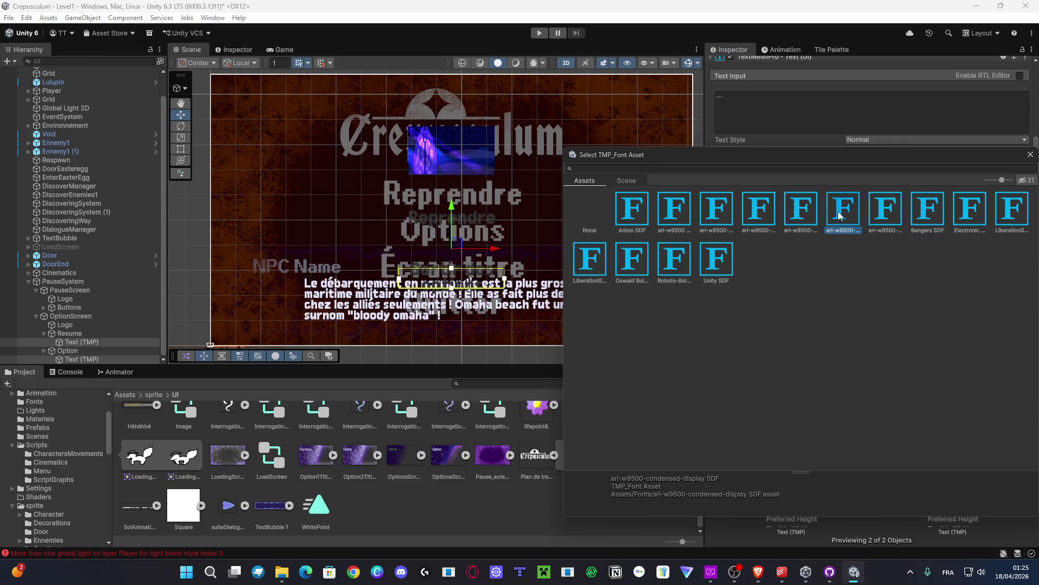
click(1030, 154)
Step: Make both button labels white at font size 35.85
click(915, 221)
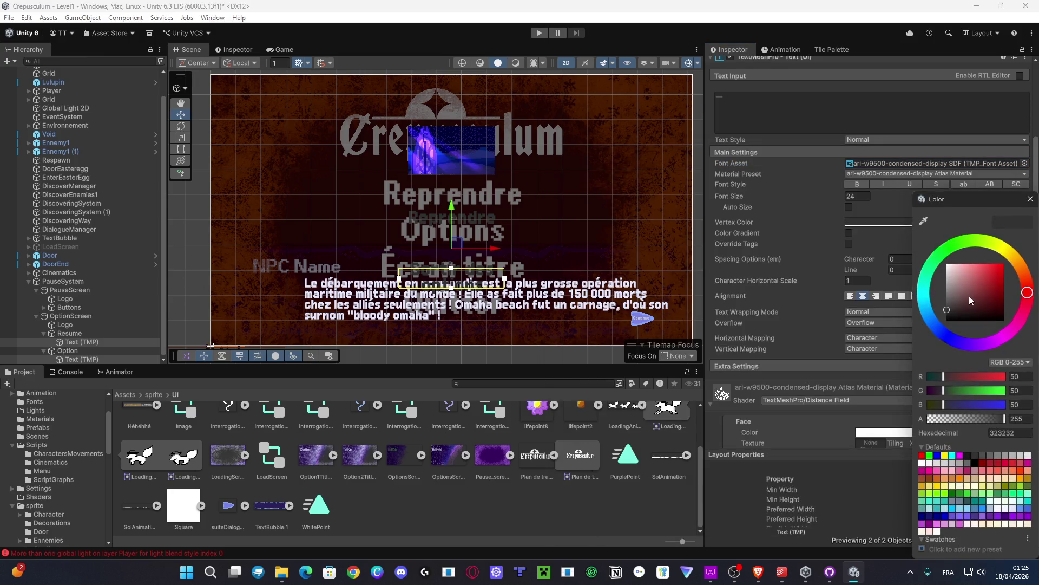
click(904, 222)
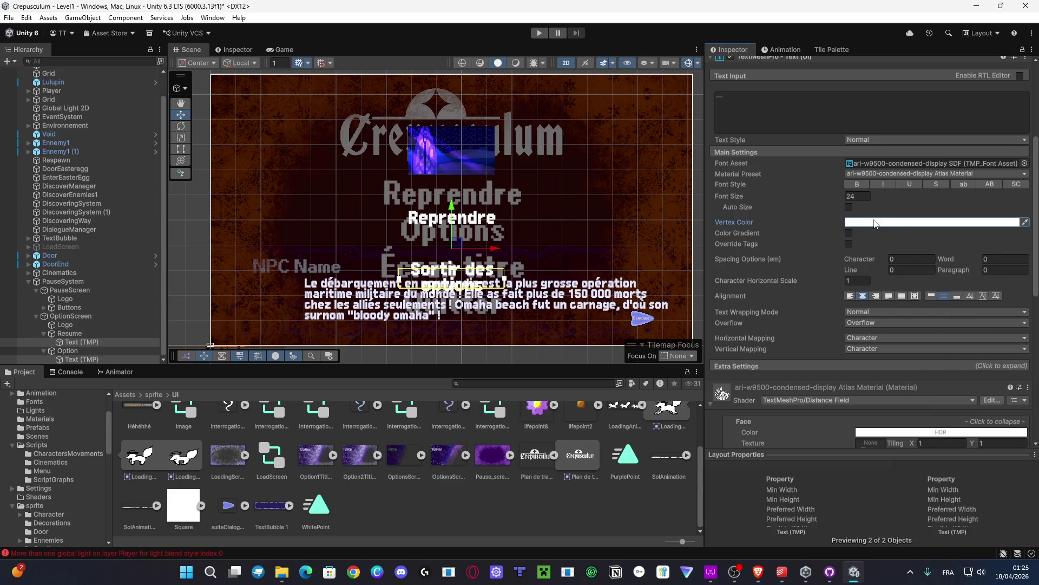
drag(735, 196, 865, 205)
scroll(242, 282, down, 1)
click(105, 333)
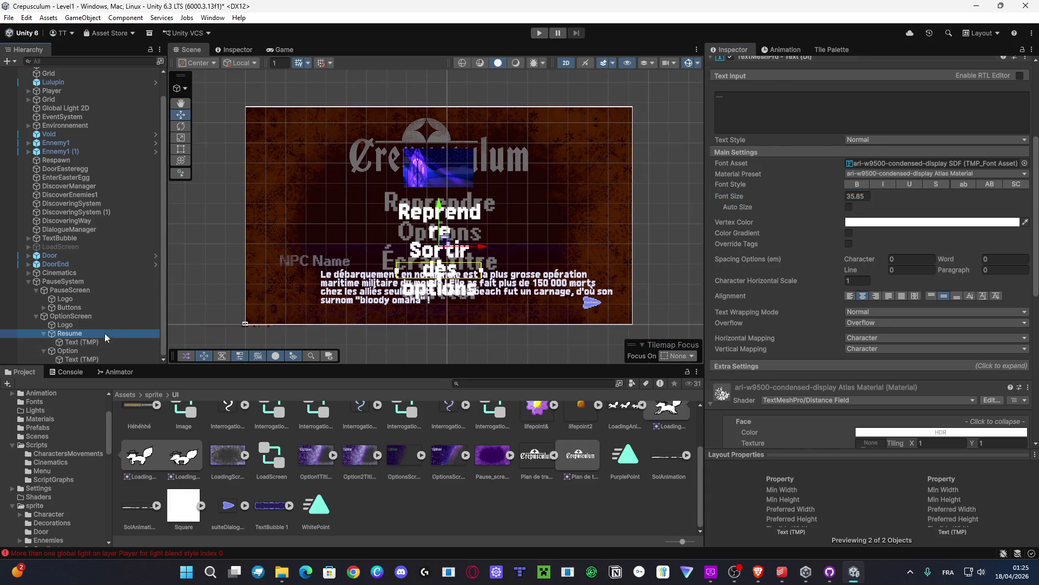
Step: Scale Resume and Option uniformly to 5.02, after undoing a trial 4.28 value
ctrl+click(86, 352)
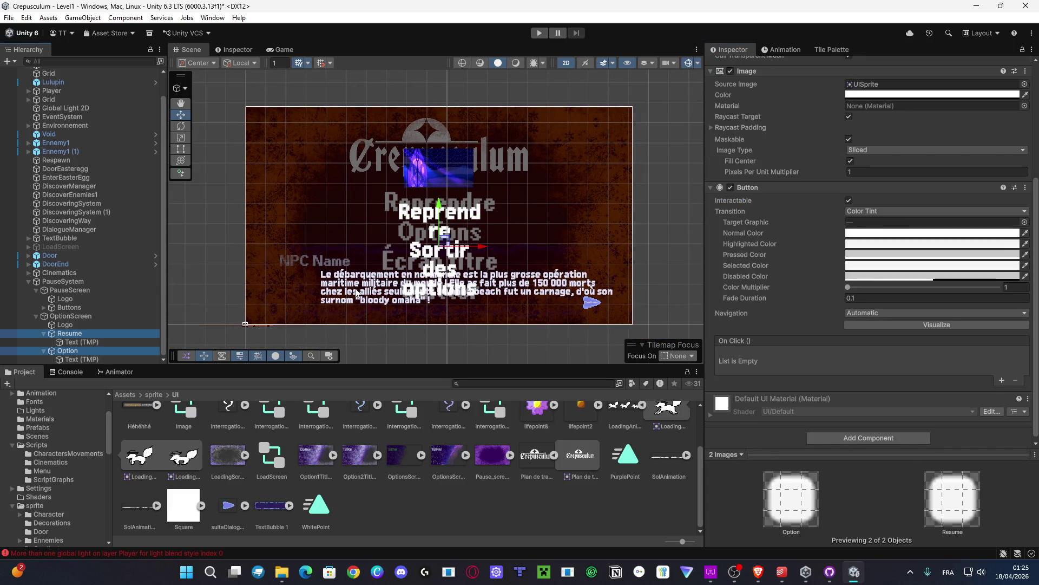
scroll(835, 162, up, 5)
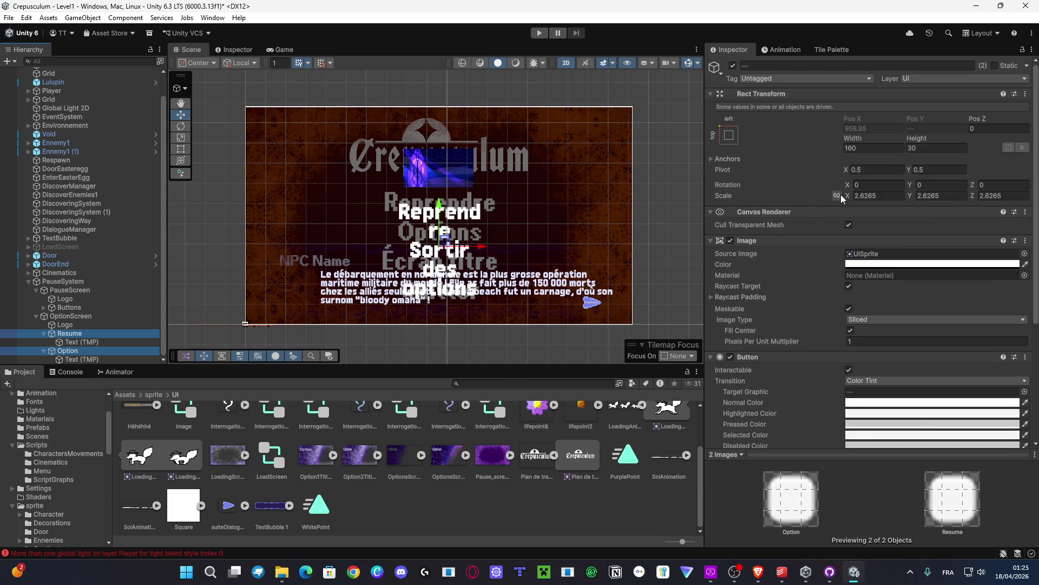
click(849, 198)
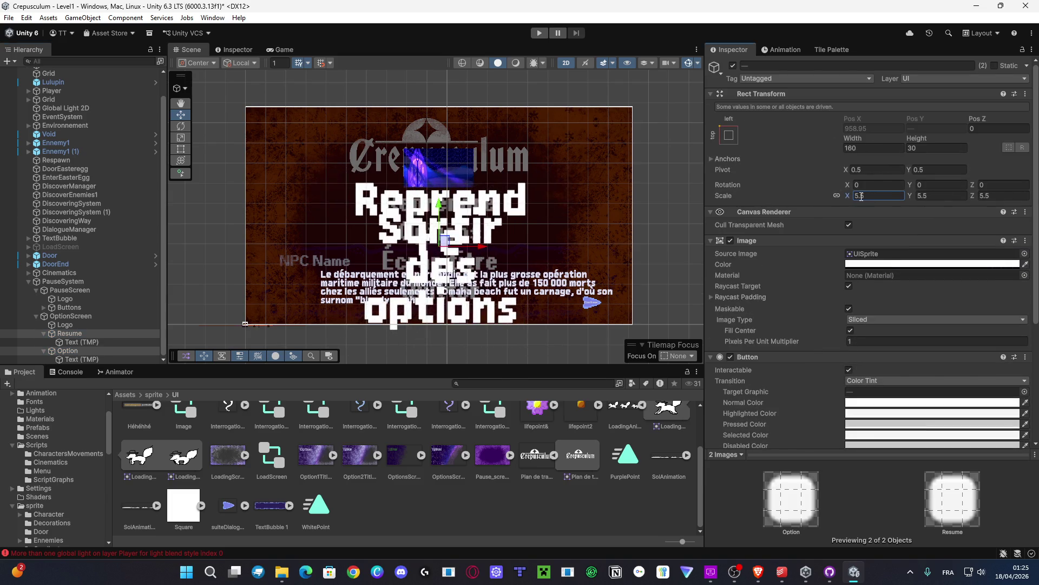
key(ctrl+z)
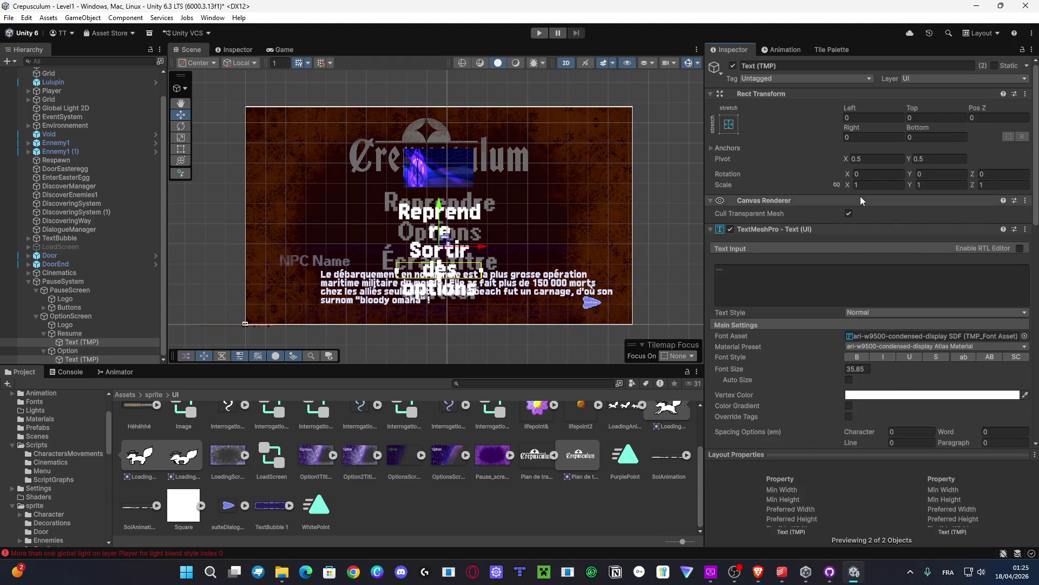
key(ctrl+z)
key(ctrl+y)
key(ctrl+y)
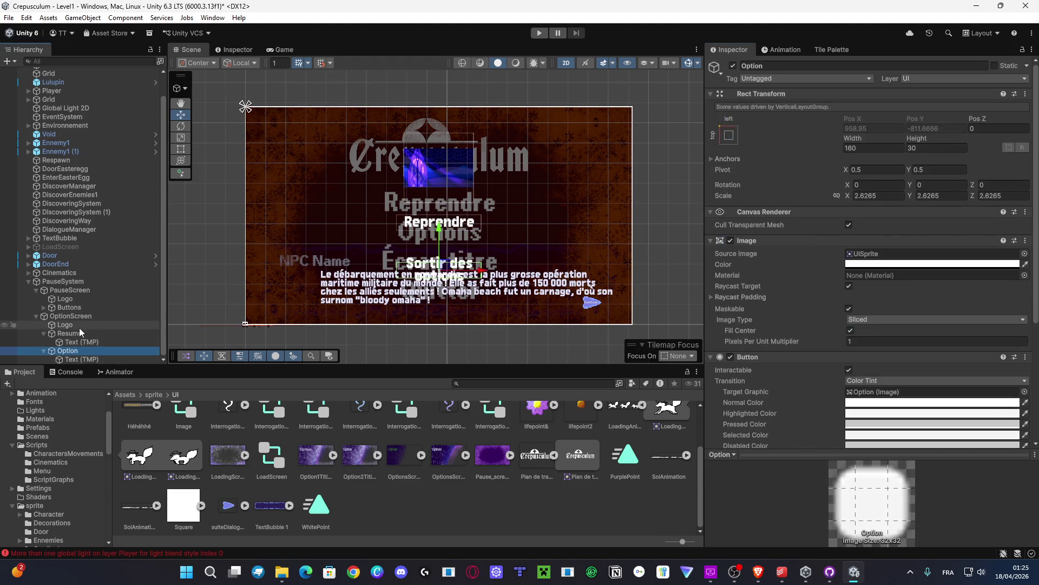
click(870, 197)
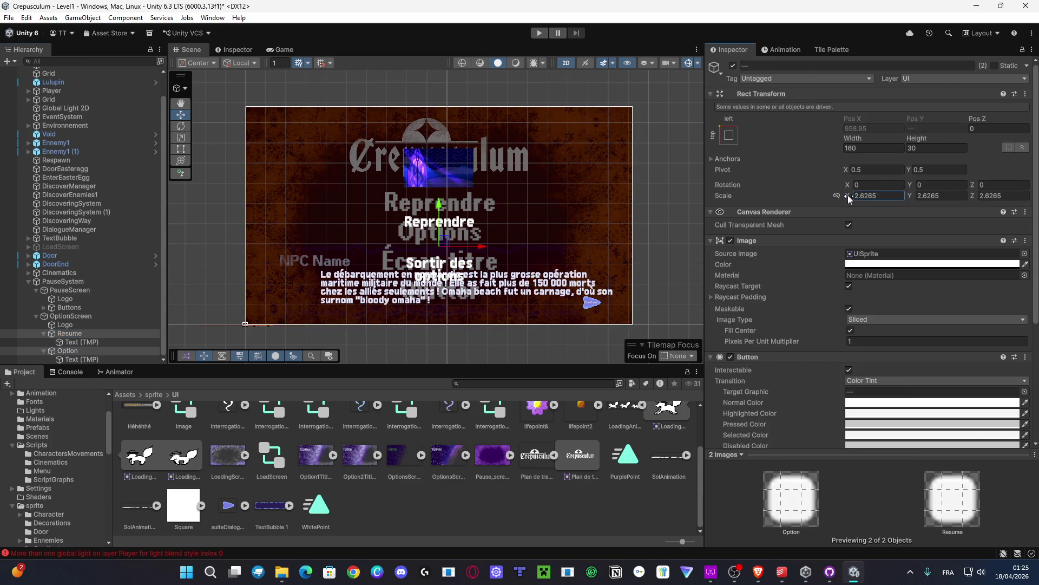
text(4.28)
key(ctrl+z)
drag(853, 200, 877, 196)
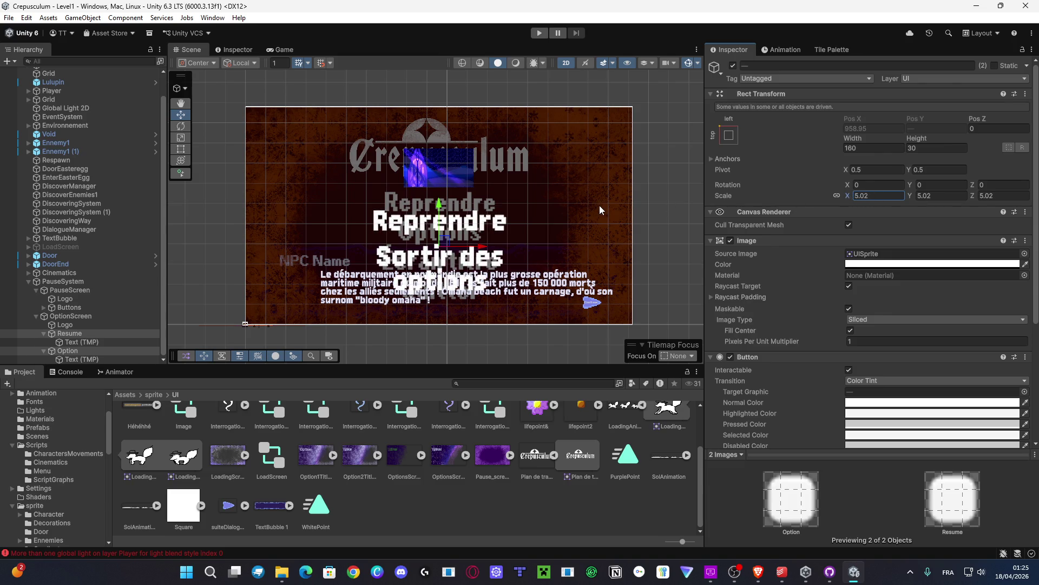
click(82, 342)
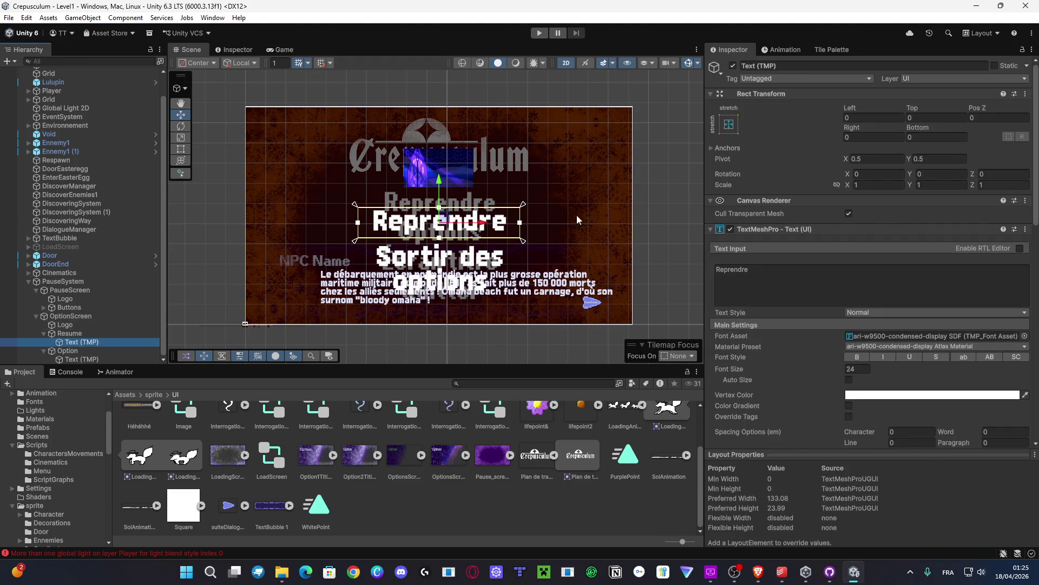
Step: Replace the Reprendre label's text with 'Option' and return to the top Assets folder
click(780, 282)
text(O)
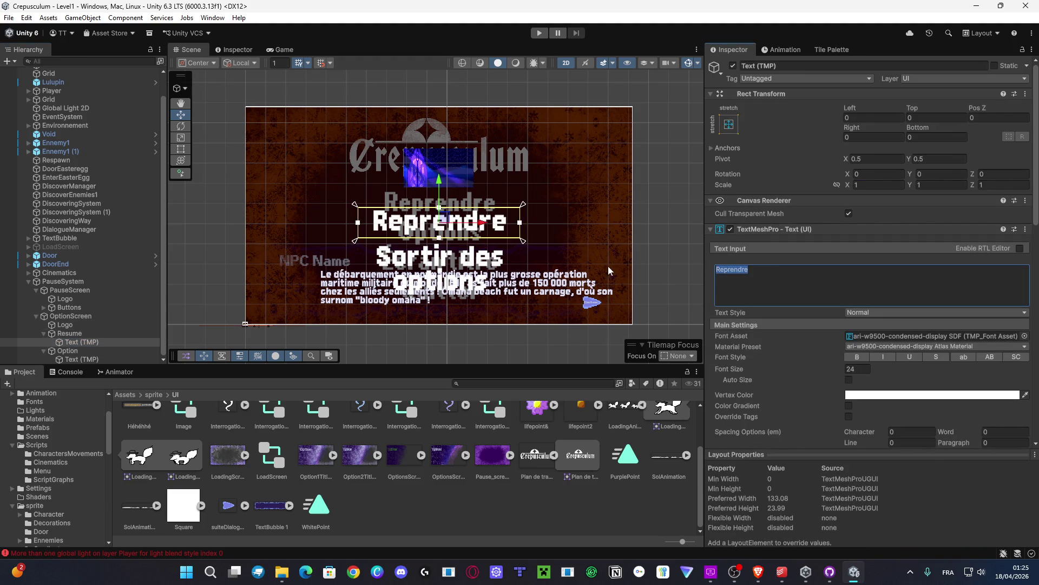
text(ption)
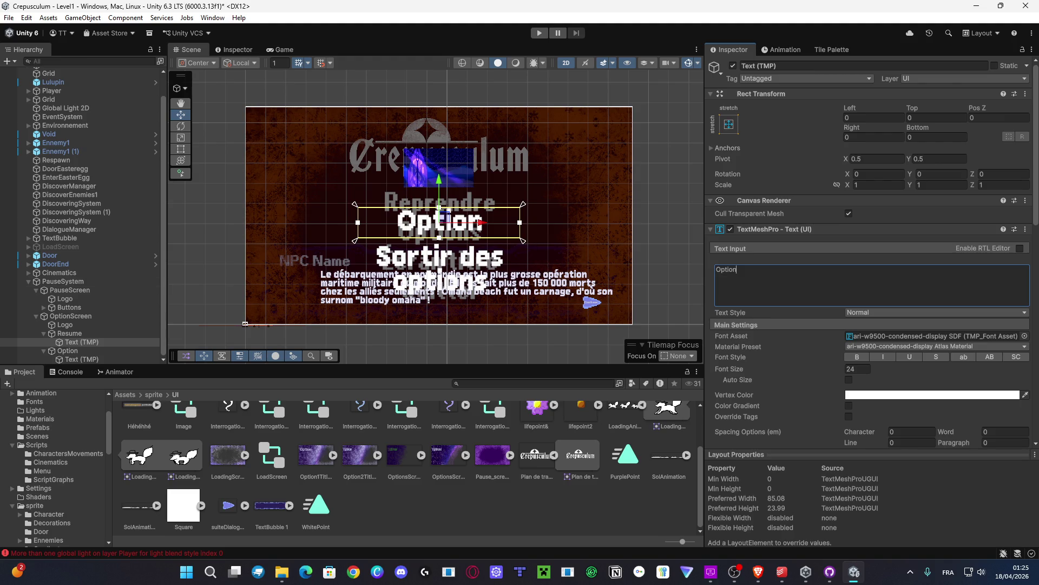
key(alt+Tab)
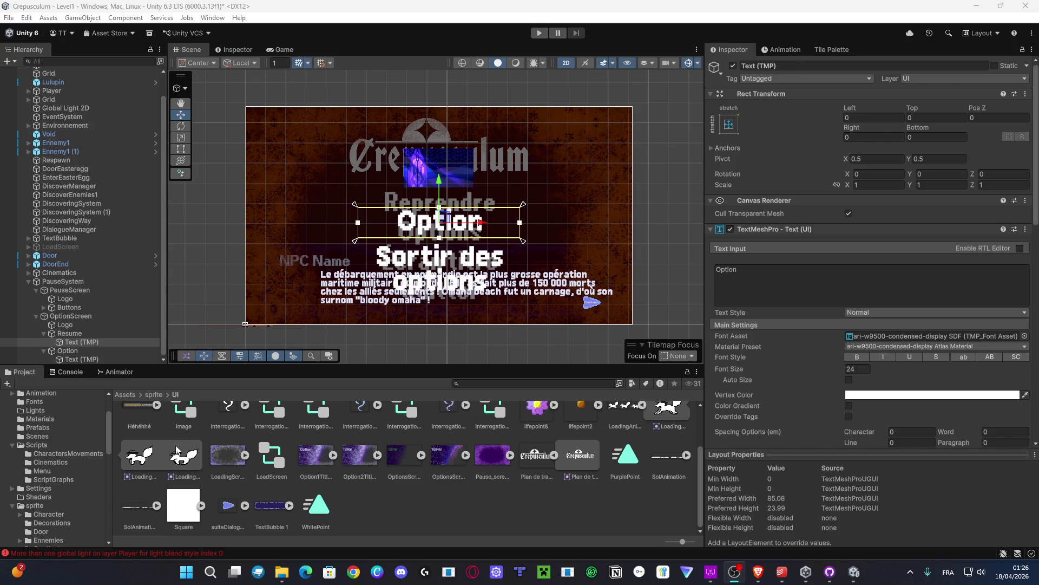
click(130, 395)
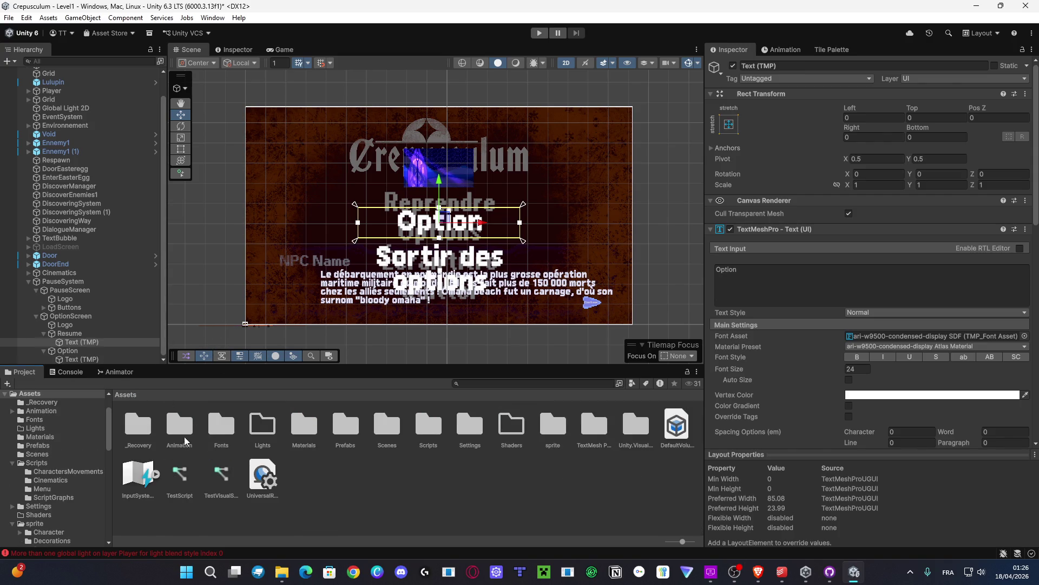
Step: Attach the Handler script from Assets/Scripts/Menu to the Resume button
double_click(440, 431)
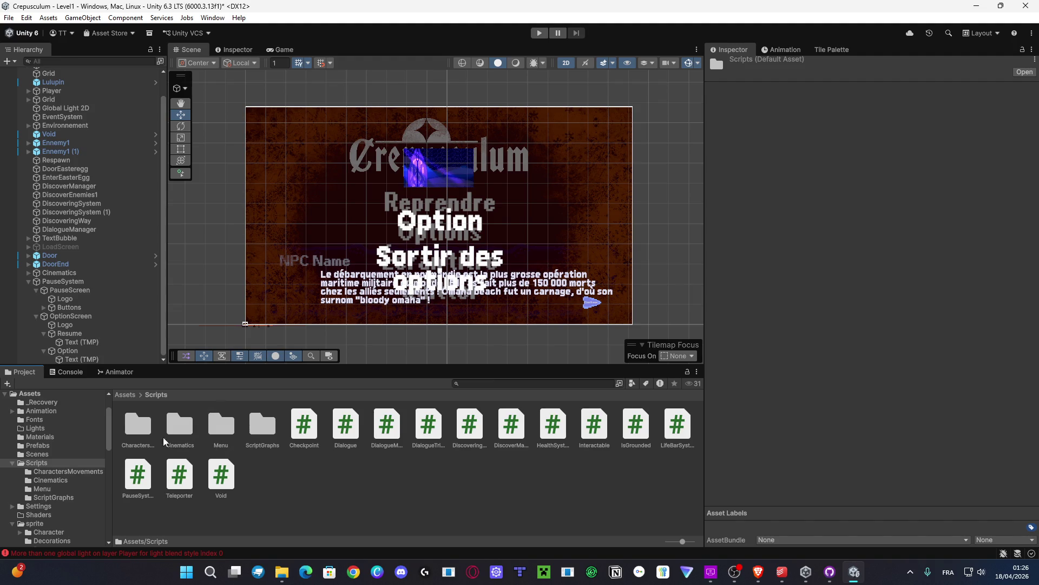
double_click(225, 435)
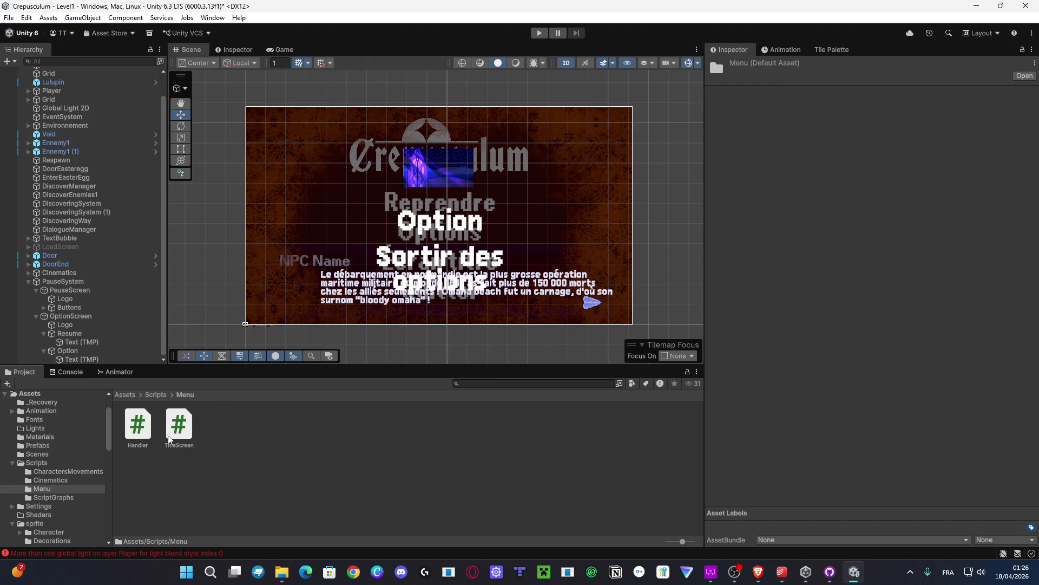
mouse_move(136, 437)
mouse_down()
mouse_move(86, 332)
mouse_move(70, 334)
mouse_up()
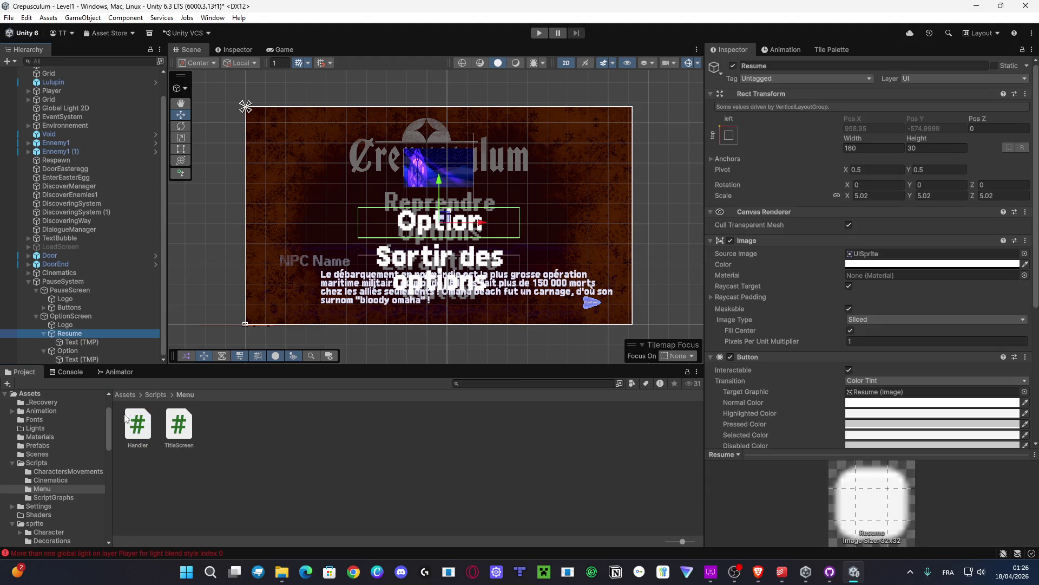
drag(77, 369, 73, 335)
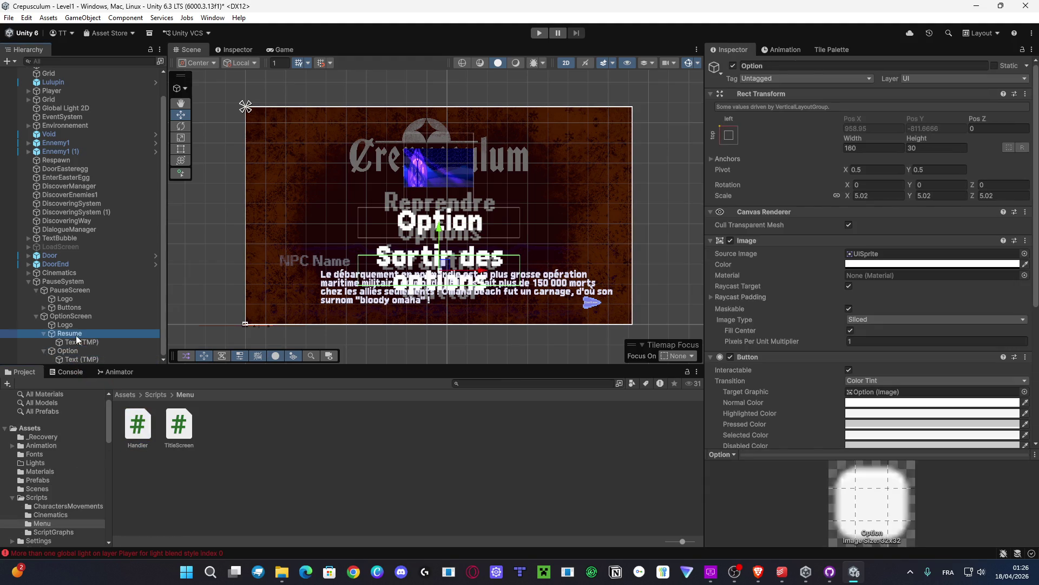
Step: Link the Resume and Option Text (TMP) labels to their Handler's My Text fields
scroll(866, 322, down, 6)
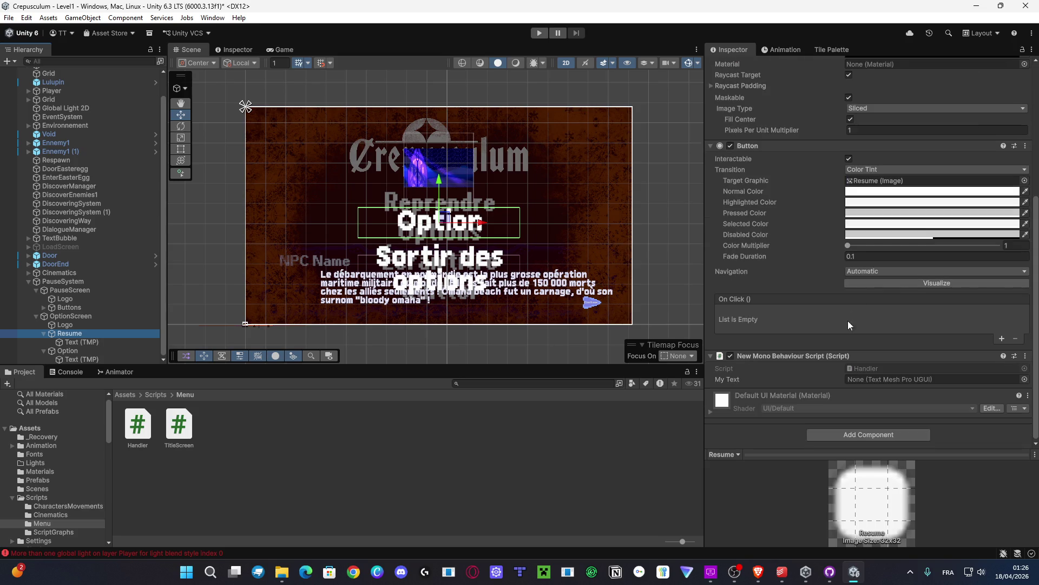
drag(70, 343, 876, 382)
click(82, 351)
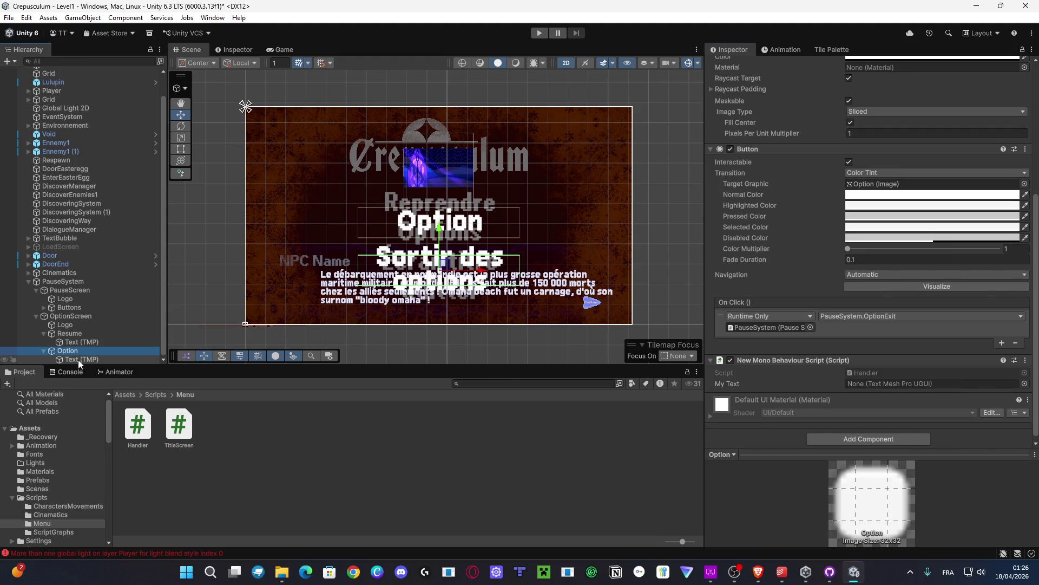
drag(78, 360, 908, 386)
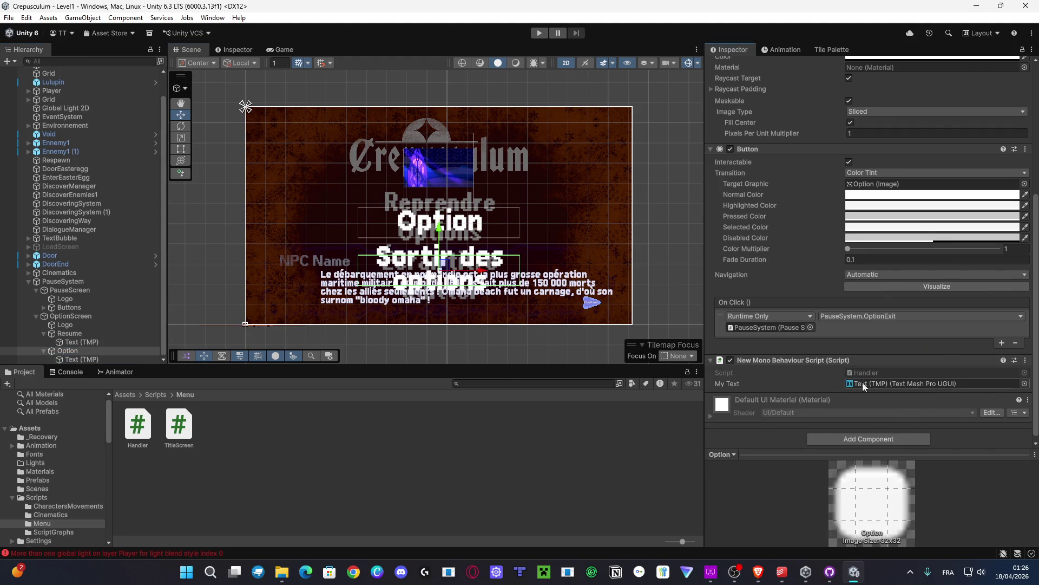
click(155, 395)
click(125, 395)
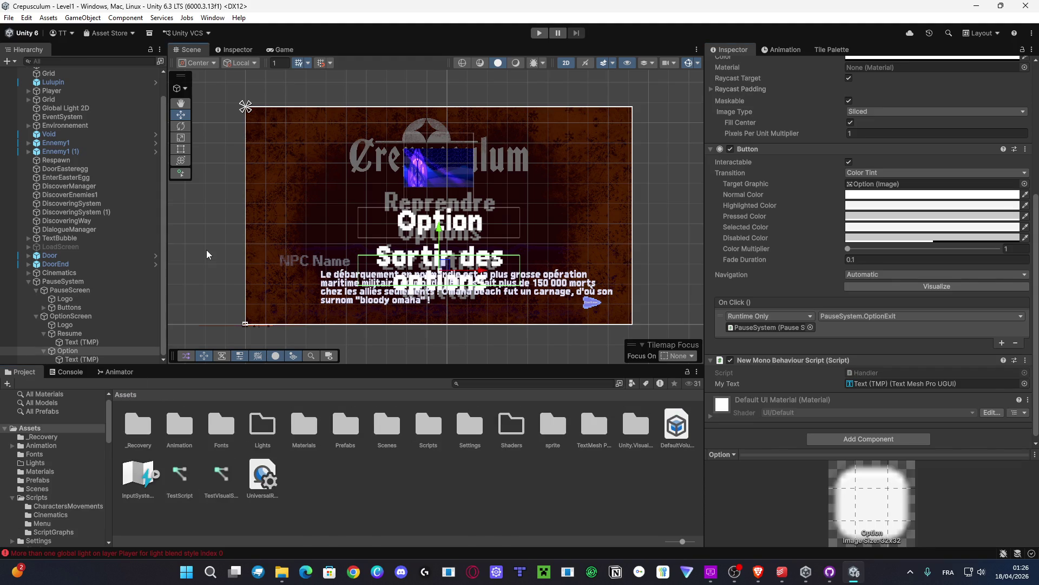
click(207, 249)
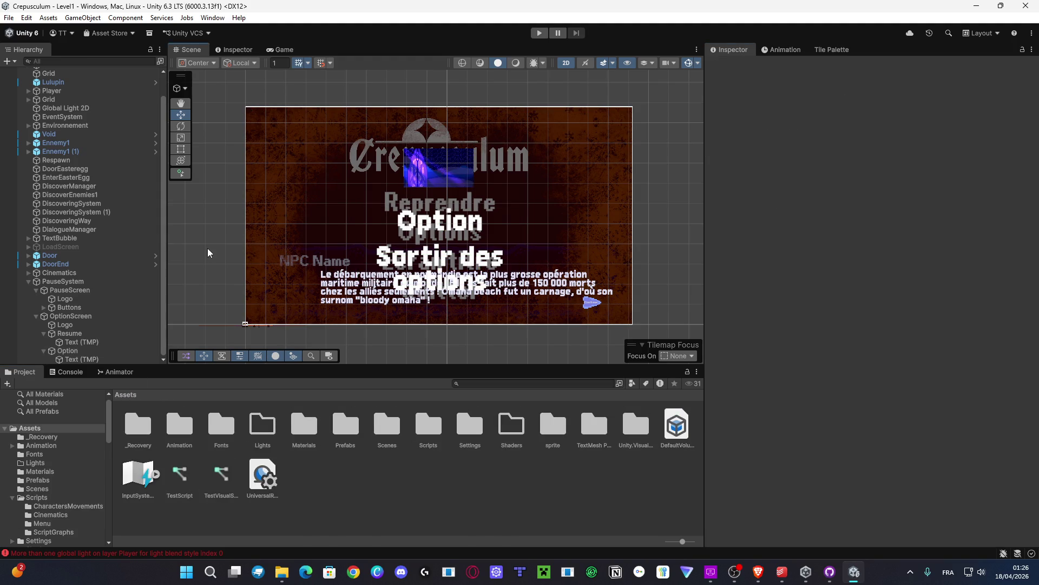
Step: Switch from Unity to the browser showing the Side Scroller course brief PDF
key(alt+Tab)
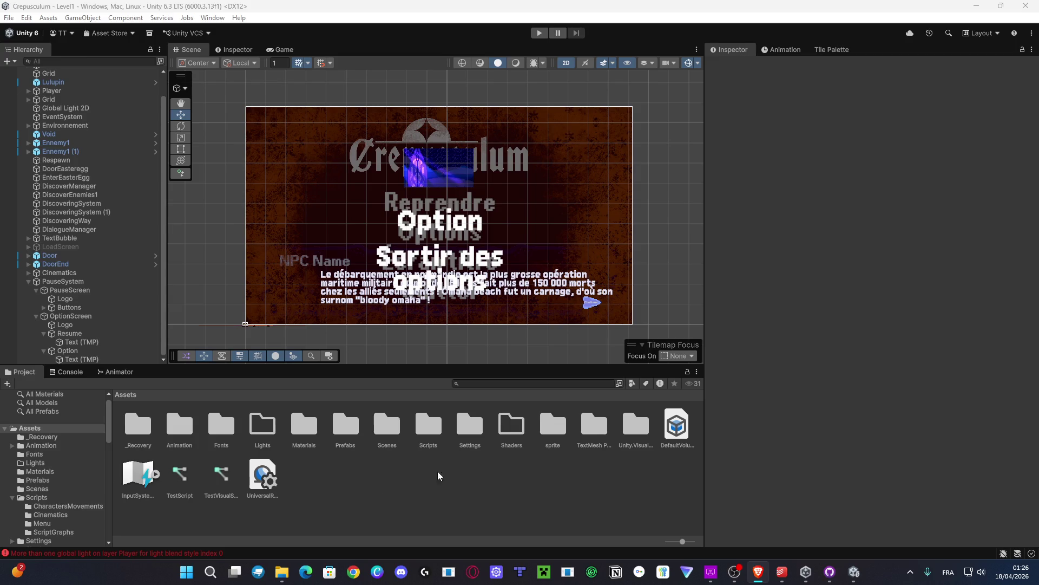
mouse_move(282, 573)
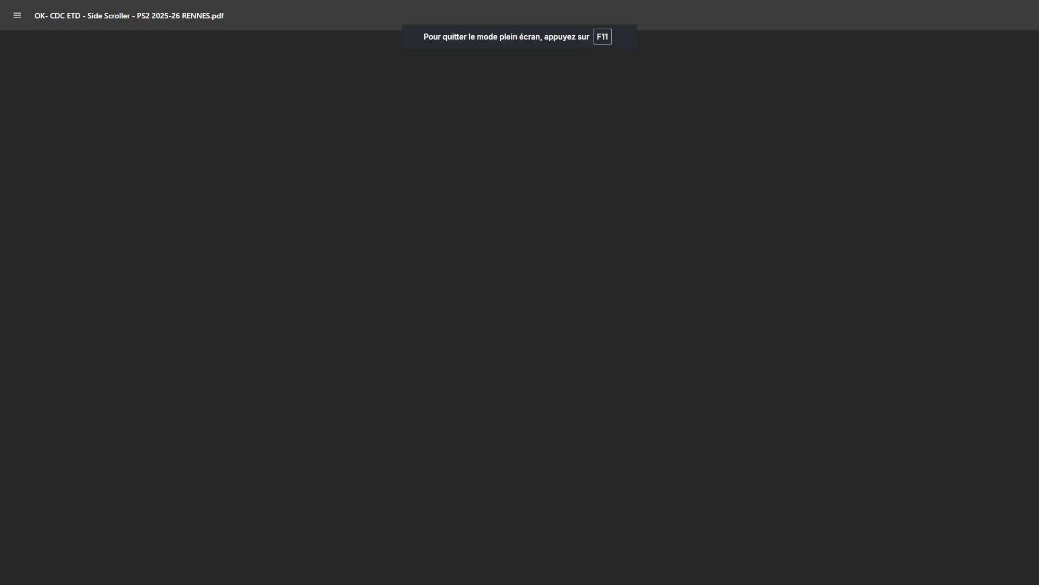
Step: Scroll to page 3 of the PDF to read the January–May 2026 production calendar
scroll(665, 195, down, 4)
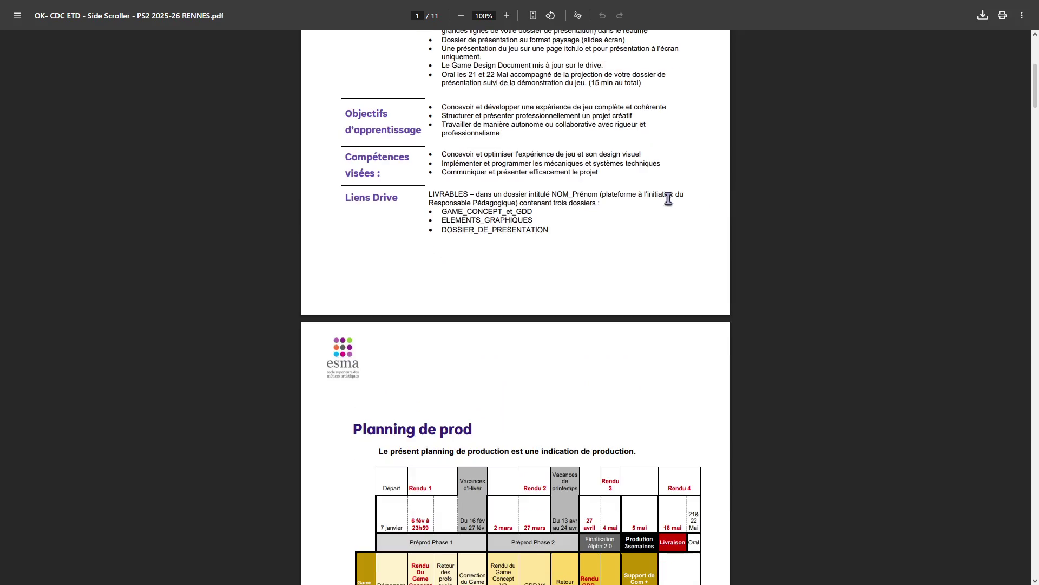
scroll(477, 276, down, 18)
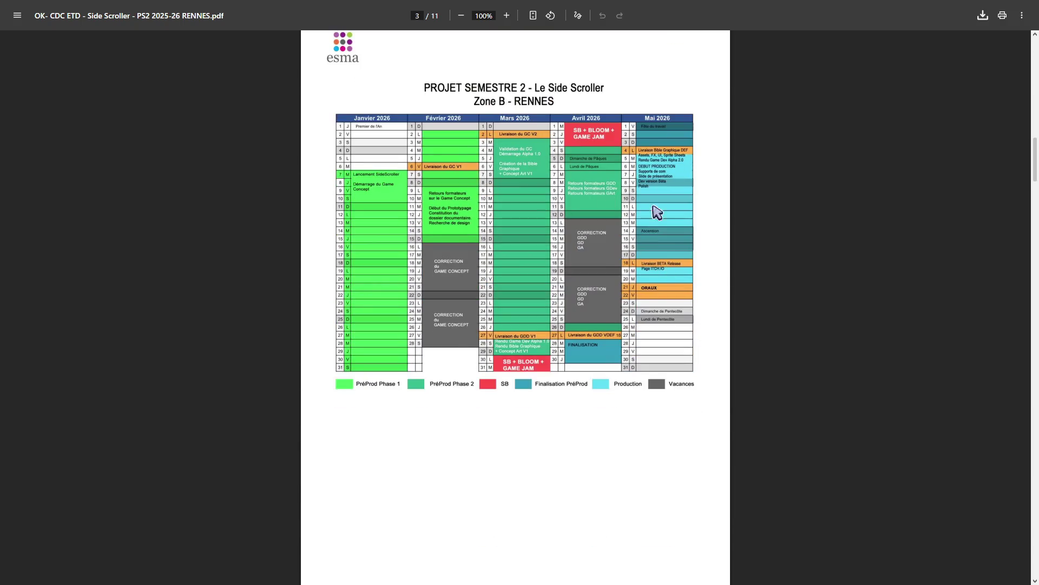
scroll(640, 320, up, 2)
scroll(640, 320, up, 3)
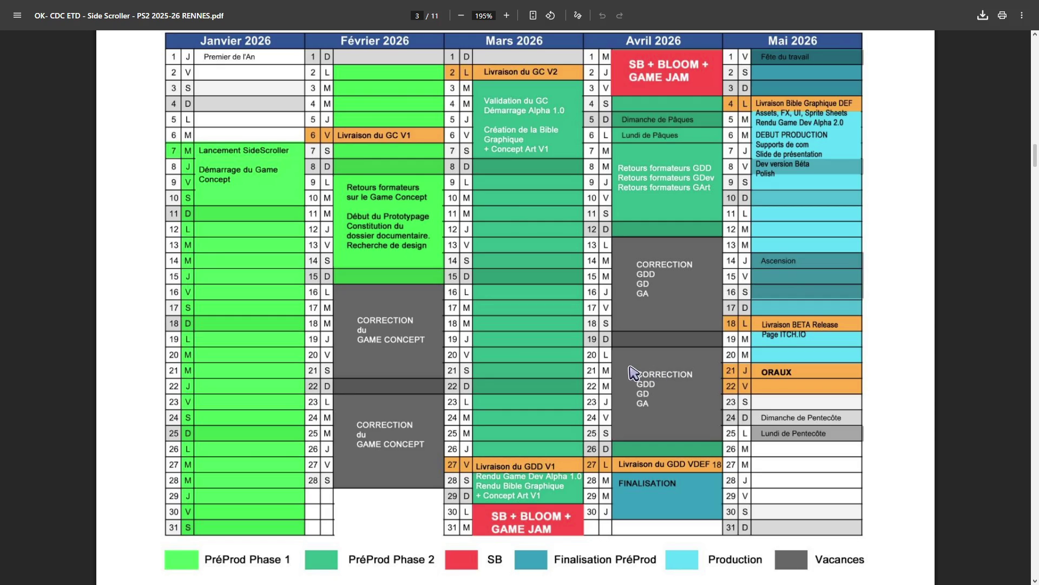
key(super)
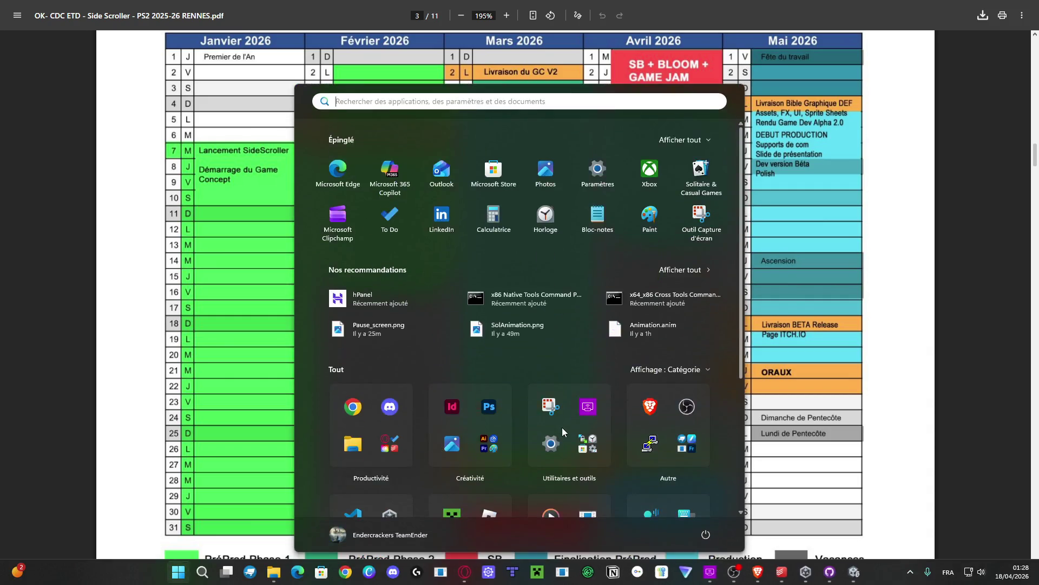
Step: Launch GitHub Desktop and inspect the Crepusculum repository's Initial commit in History
text(gi)
key(Return)
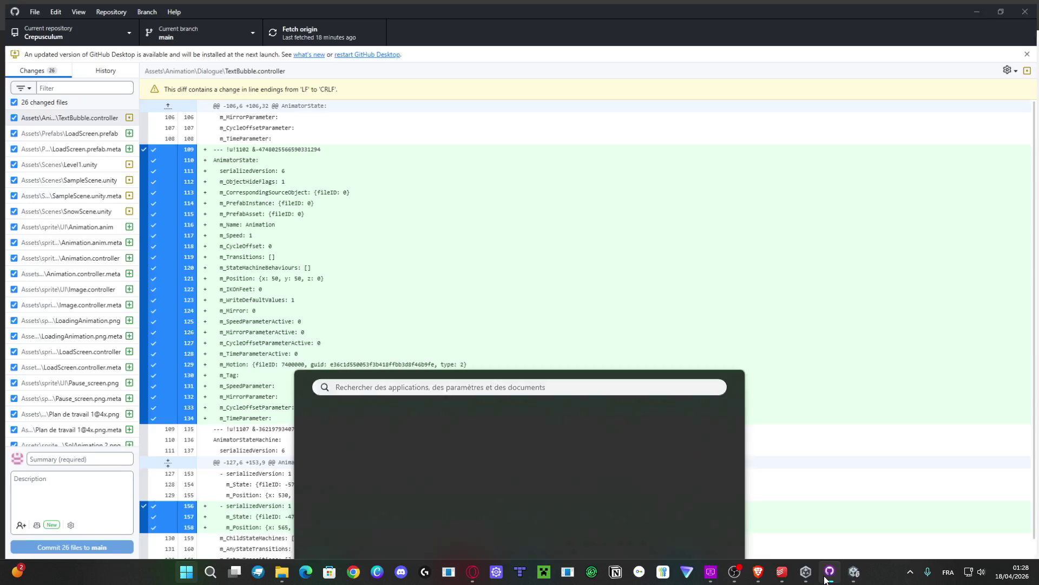
click(105, 72)
scroll(65, 379, down, 3)
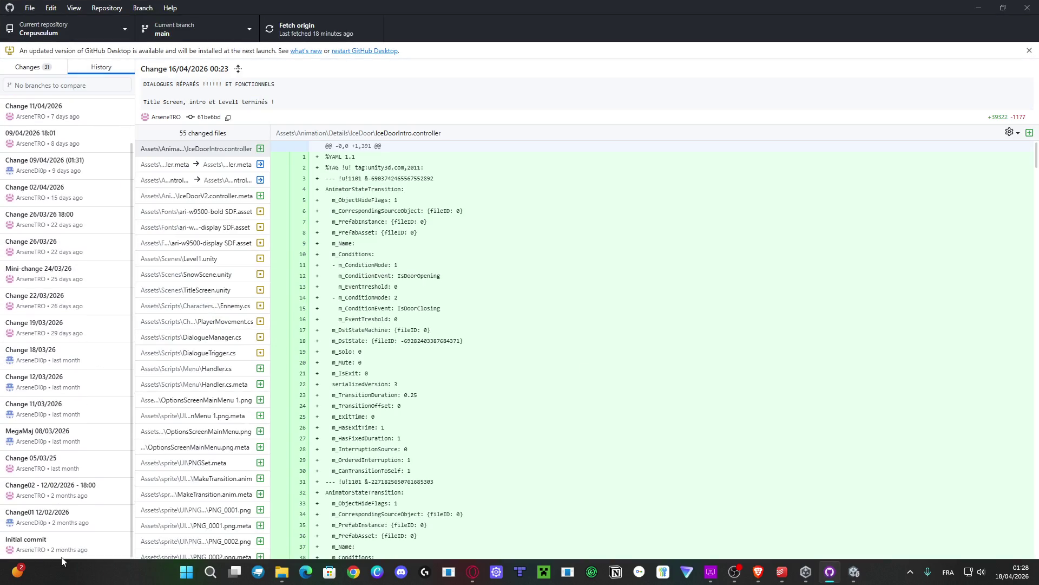
click(43, 541)
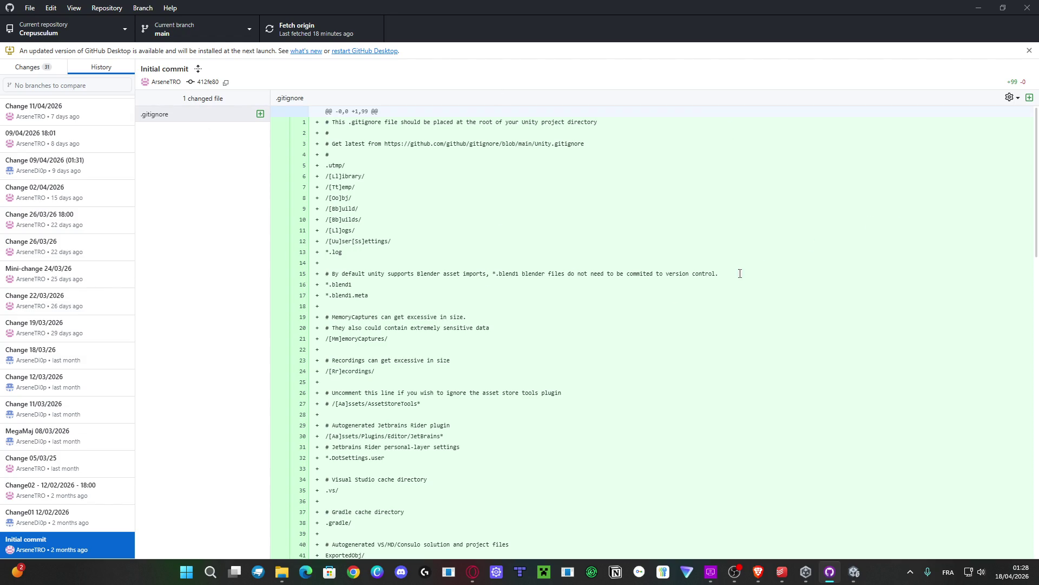
Step: Review the Change01 12/02/2026 commit, then minimize GitHub Desktop to return to the PDF
scroll(619, 325, down, 10)
scroll(610, 325, up, 10)
key(Up)
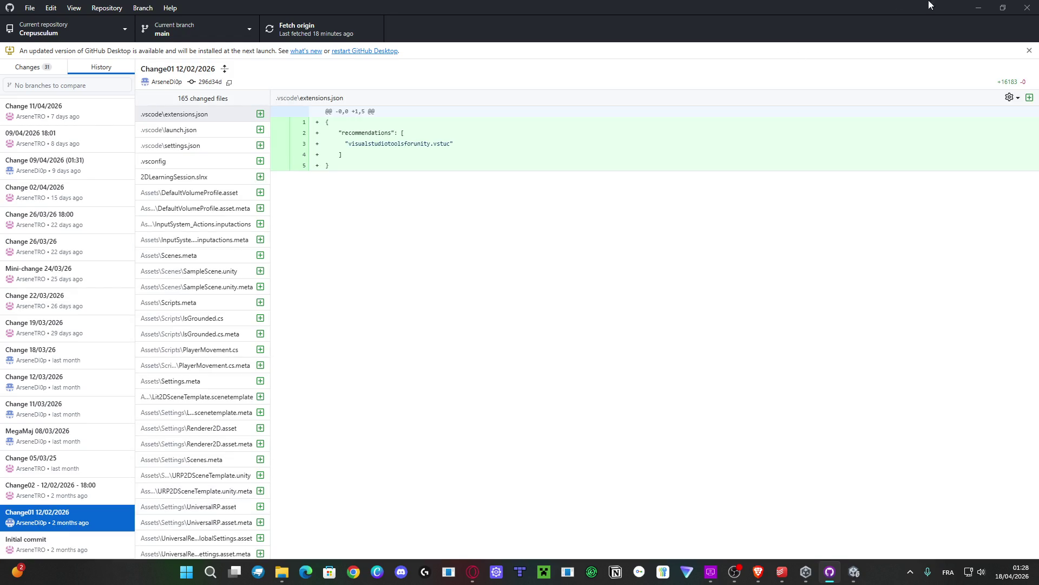
click(976, 8)
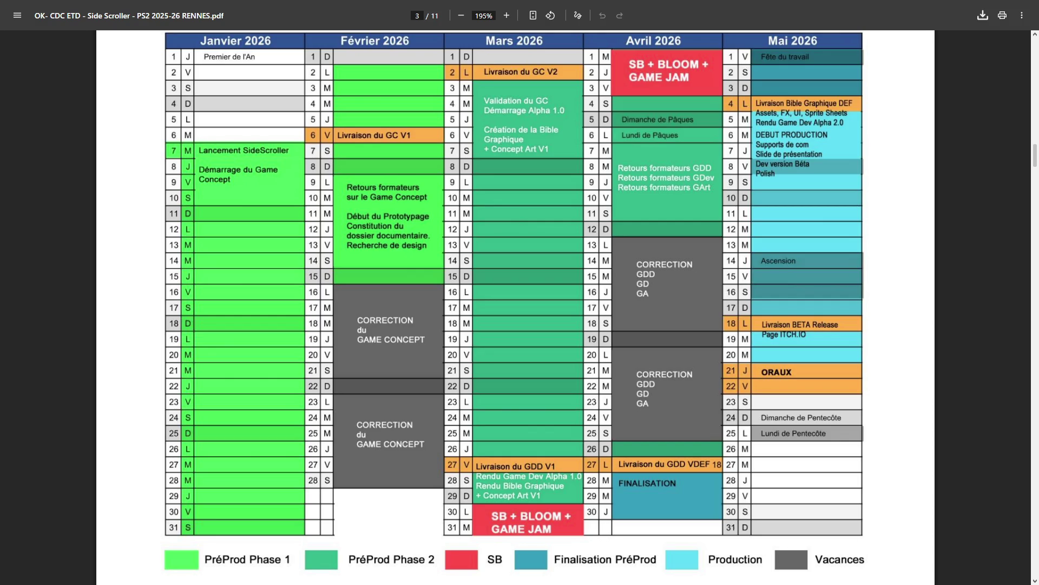
Step: Search the brief PDF for '10'
scroll(817, 357, up, 5)
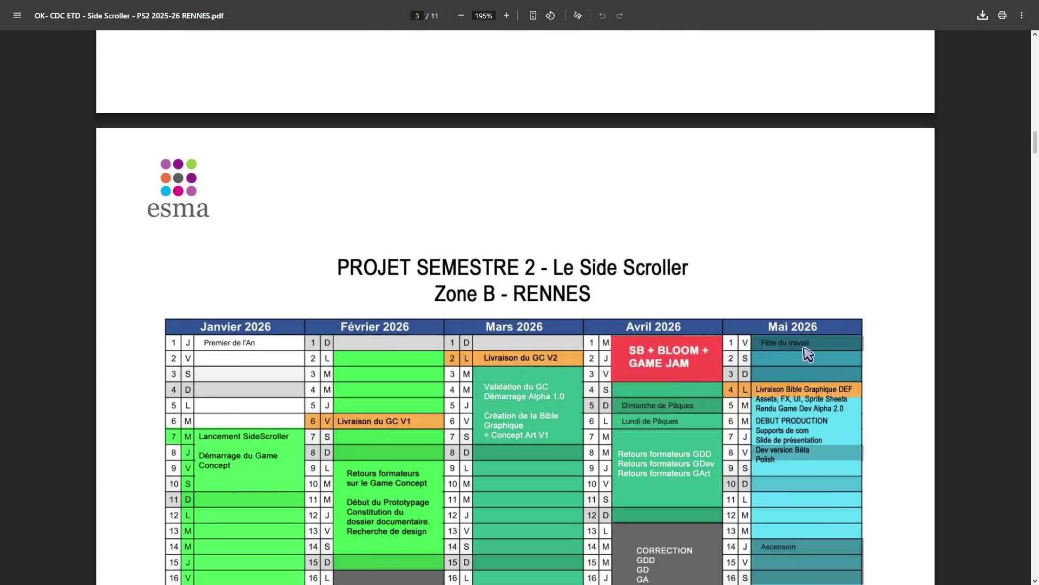
scroll(842, 368, down, 10)
ctrl+scroll(838, 161, up, 5)
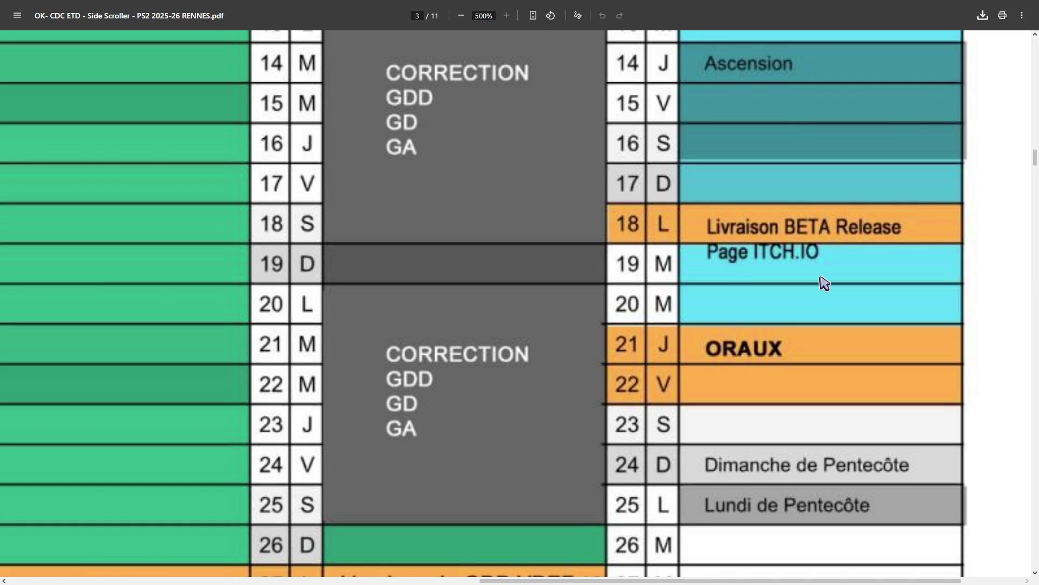
scroll(588, 225, down, 5)
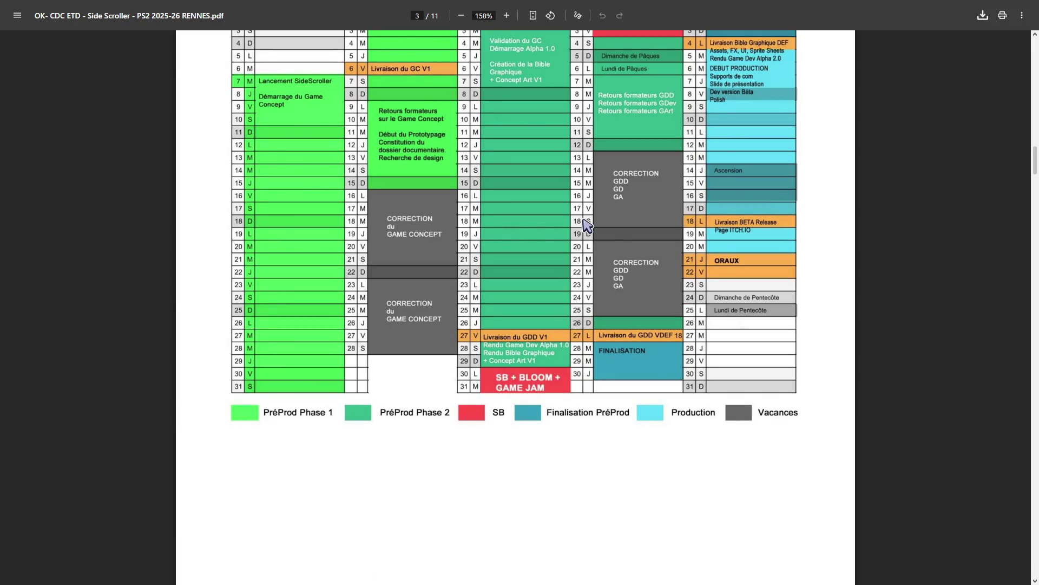
key(ctrl+f)
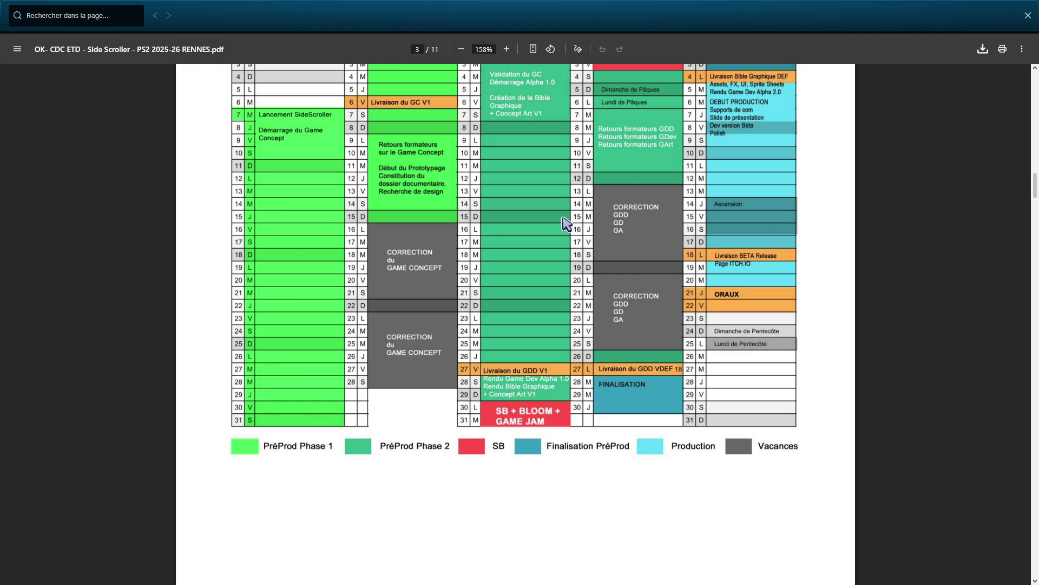
text(10)
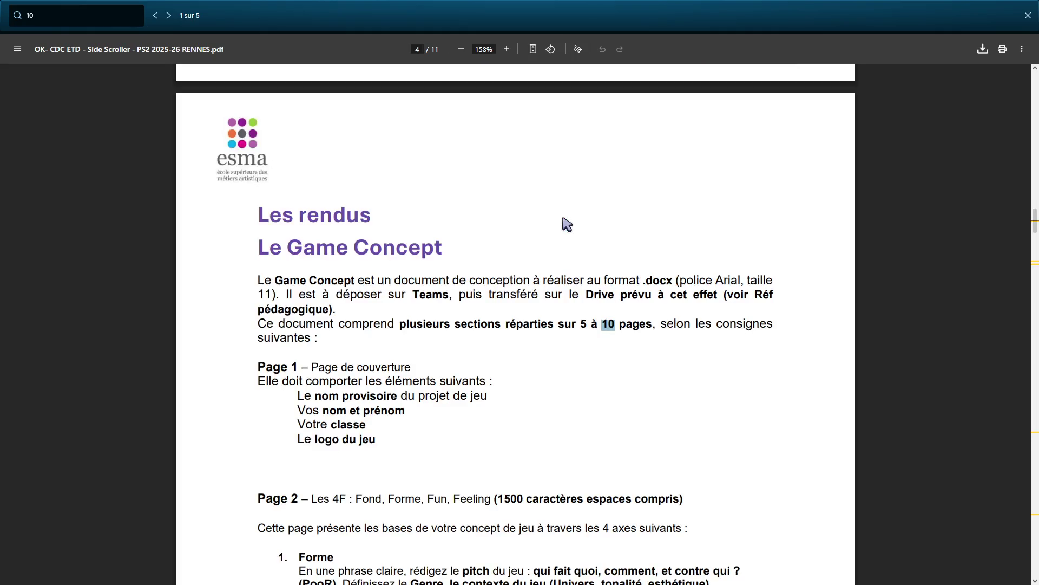
text( min)
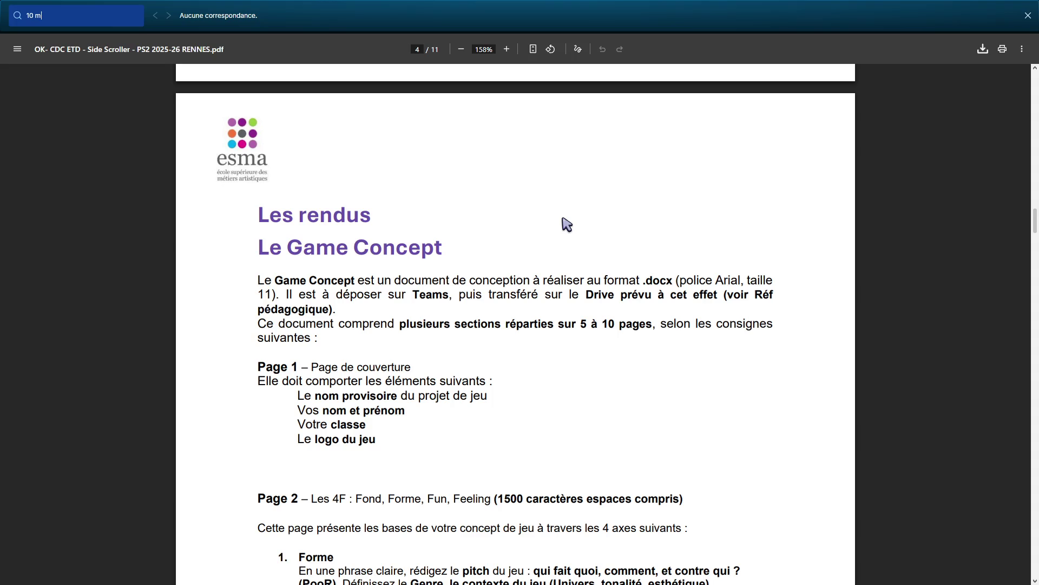
key(BackSpace)
key(BackSpace)
text(m)
key(BackSpace)
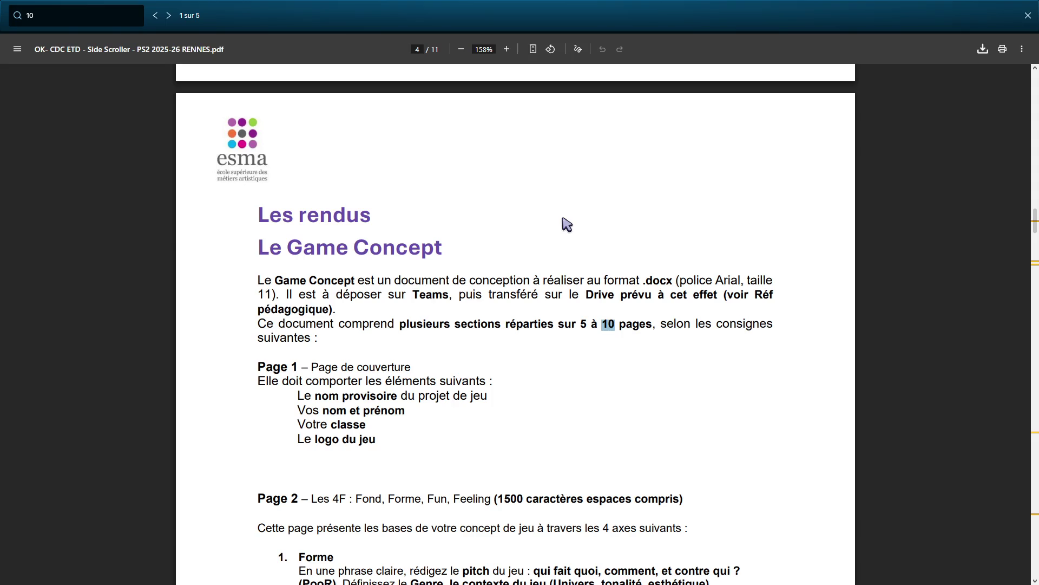
Step: Step to the last '10' match (5 of 5) on page 10, then search for 'gameplay'
click(169, 16)
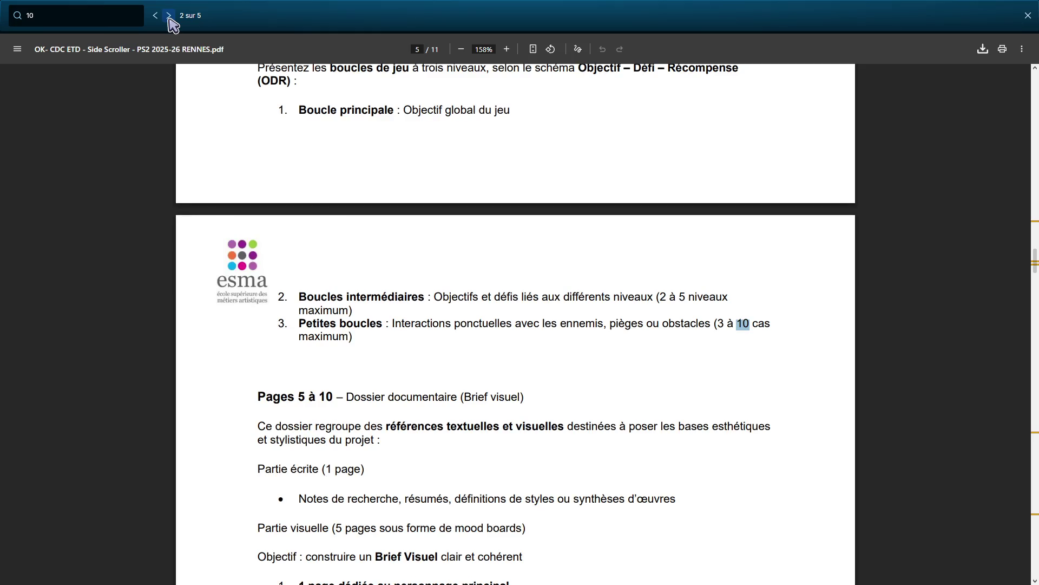
click(169, 16)
click(169, 16)
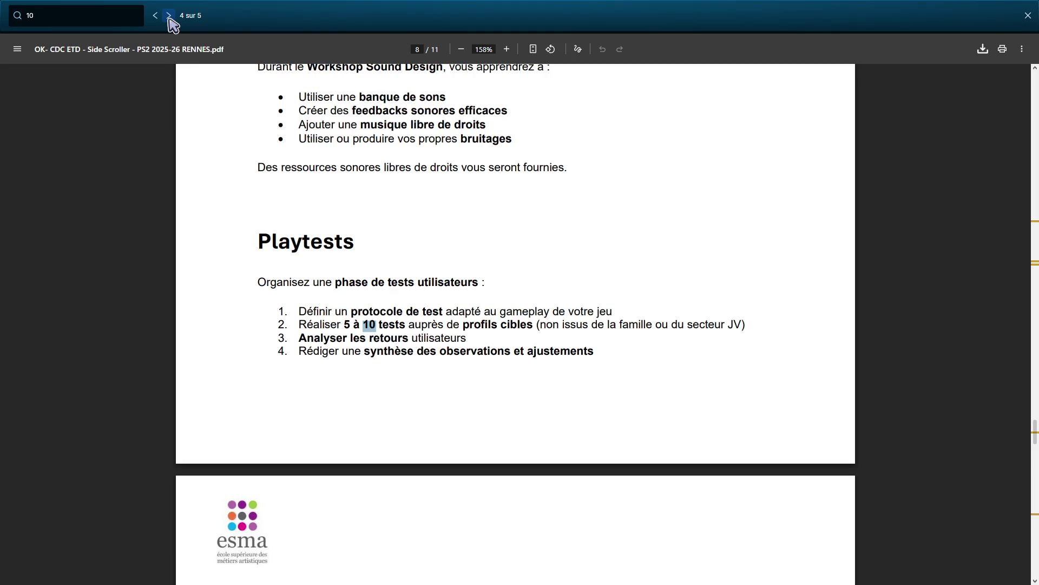
click(169, 16)
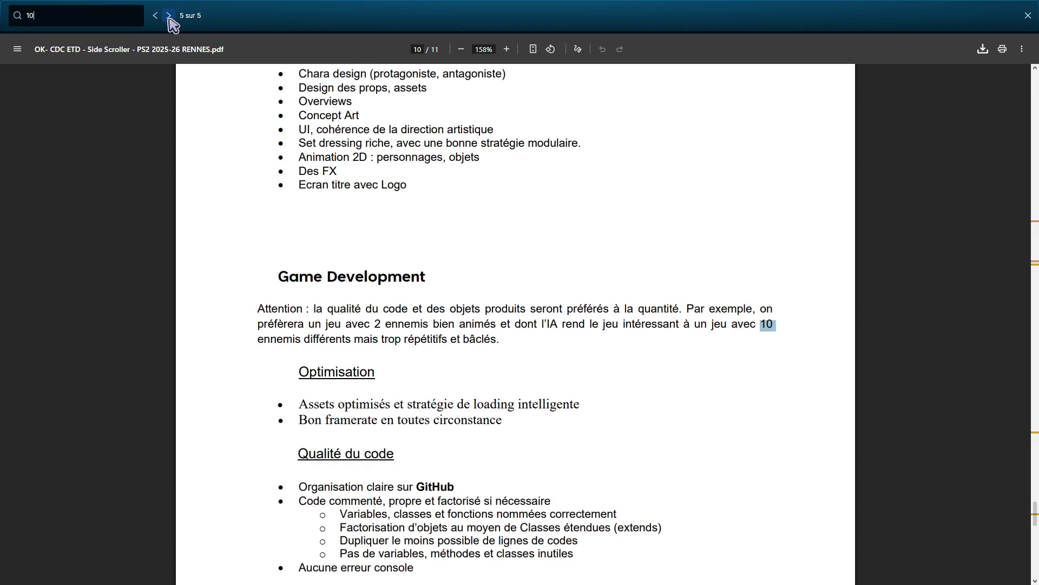
click(110, 22)
text(gameplay)
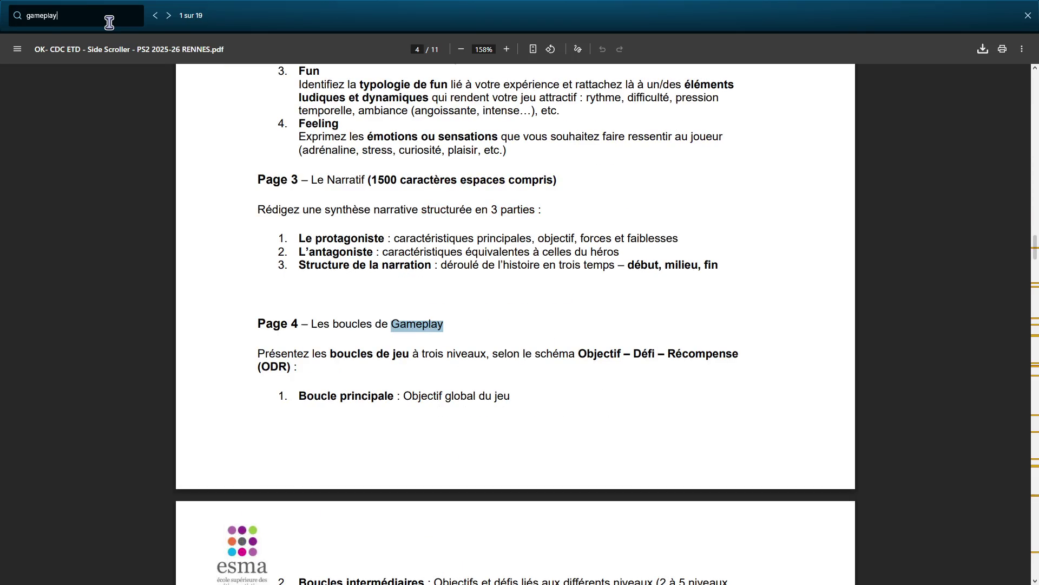
Step: Step through the 'gameplay' matches from page 5 to the Game Design skills, then back one
click(169, 16)
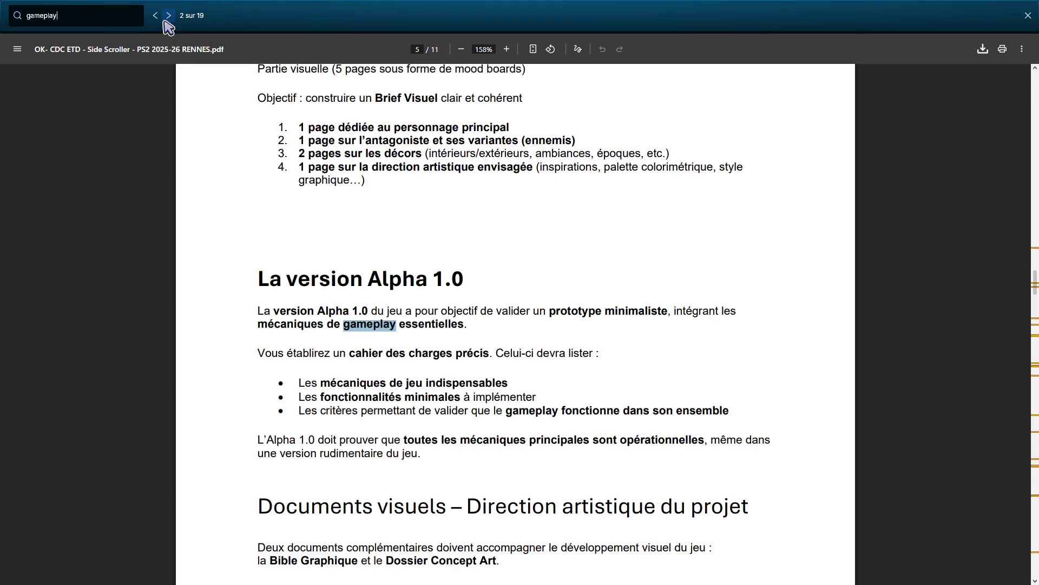
click(169, 15)
click(169, 16)
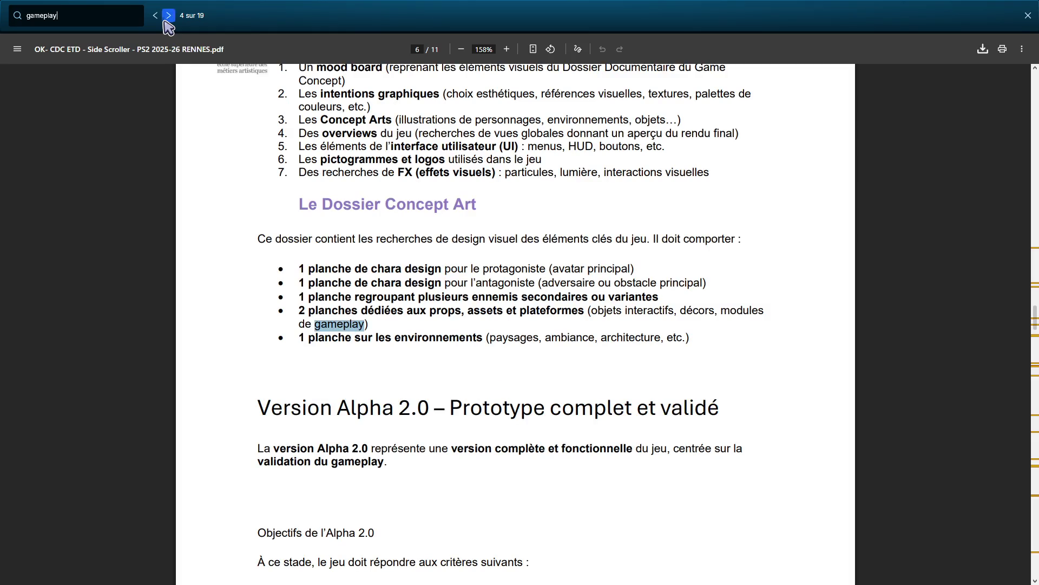
click(169, 16)
click(169, 16)
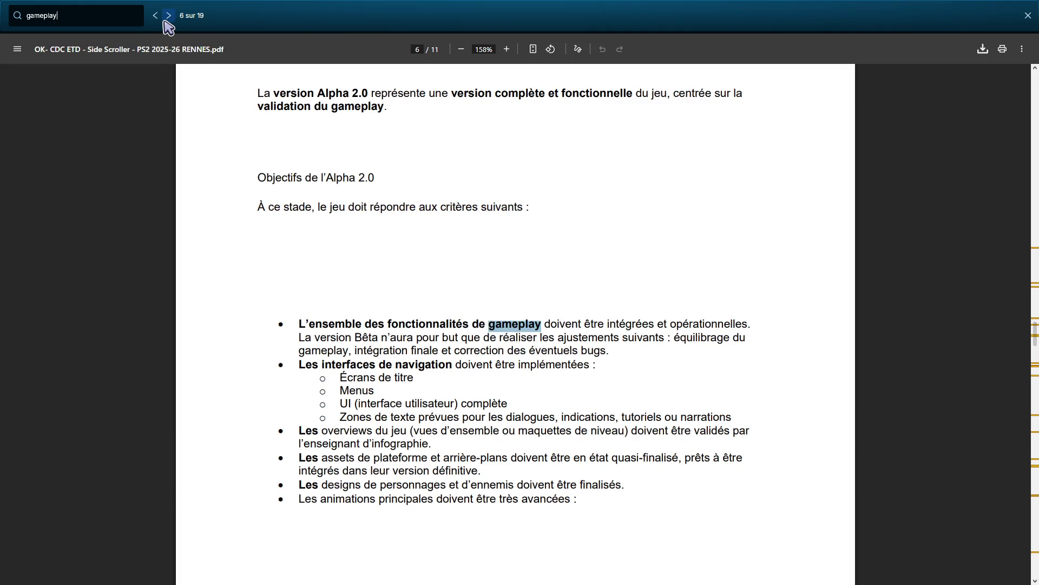
click(169, 16)
click(169, 15)
click(164, 21)
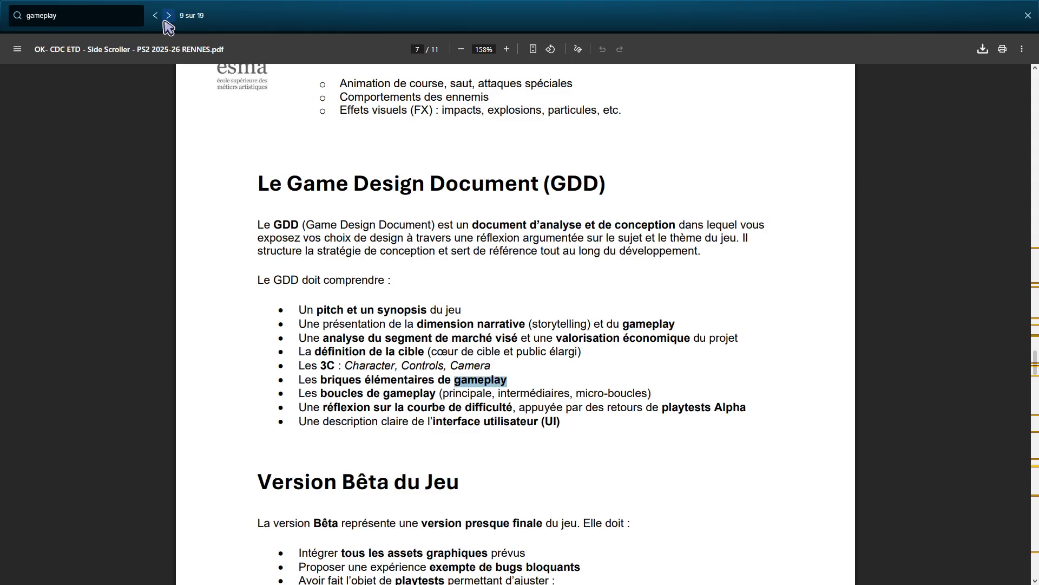
click(164, 21)
click(169, 17)
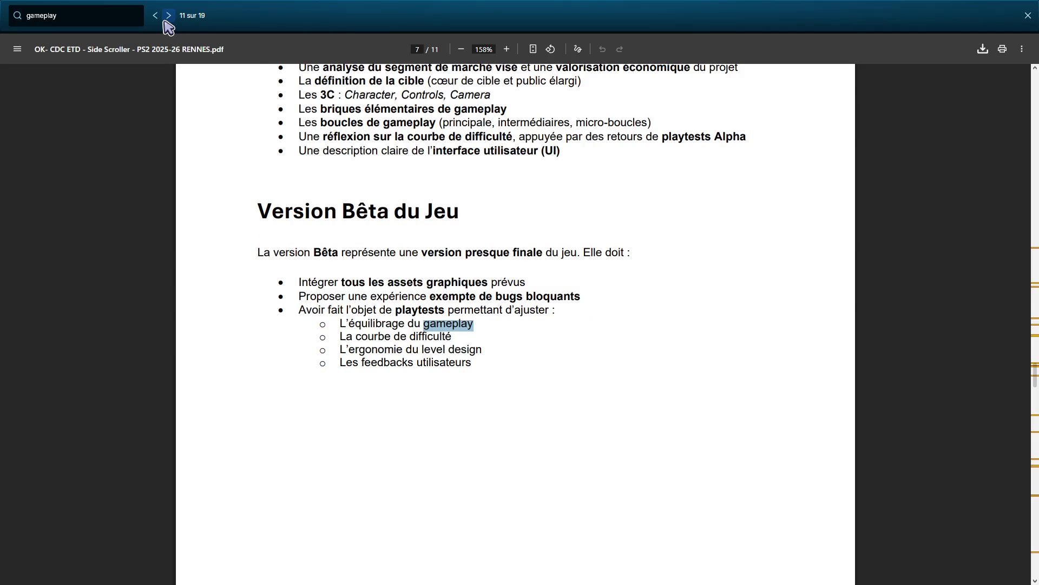
click(168, 18)
click(168, 17)
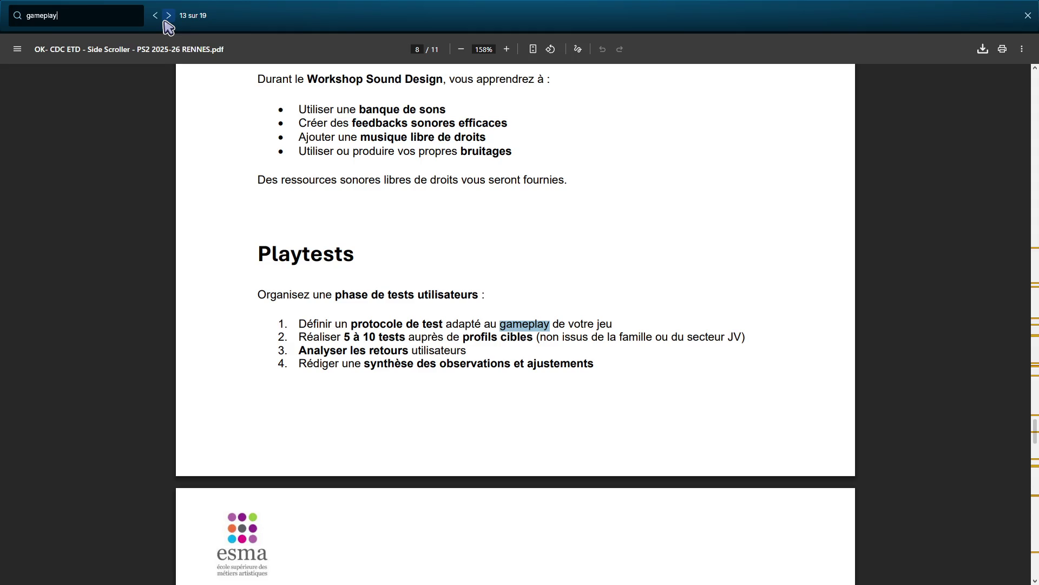
click(168, 16)
click(168, 16)
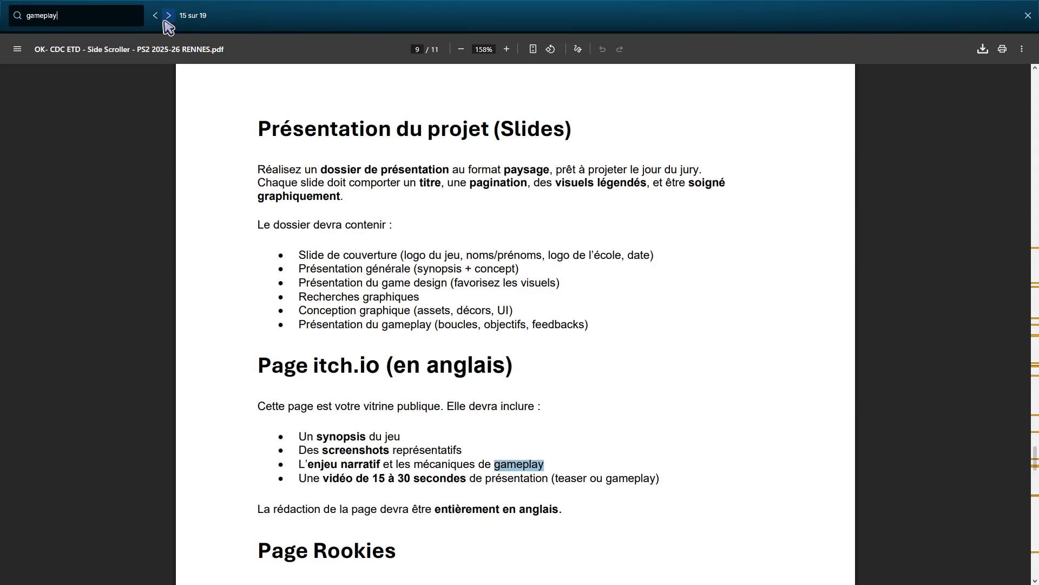
click(168, 16)
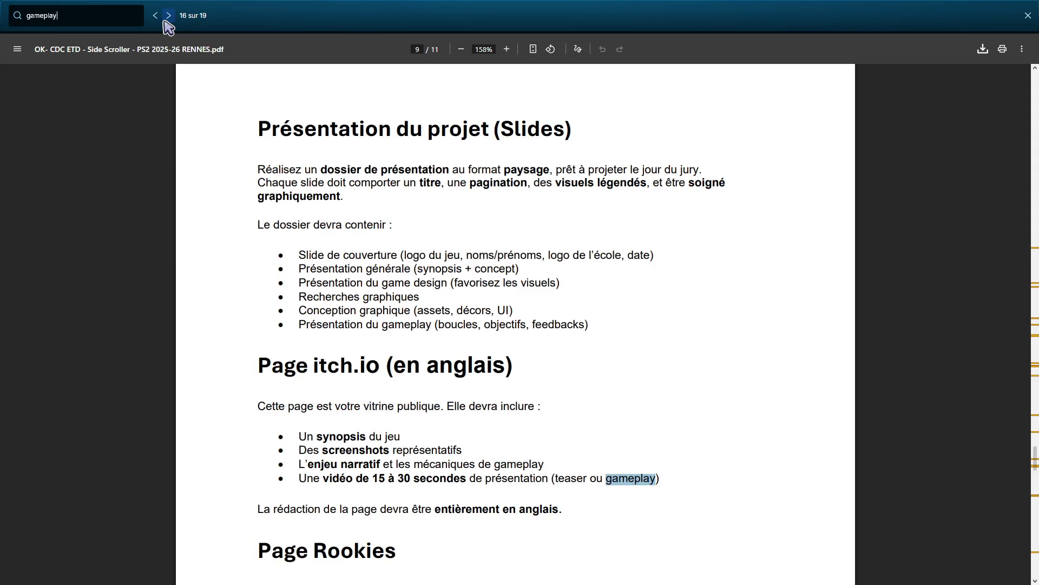
click(169, 16)
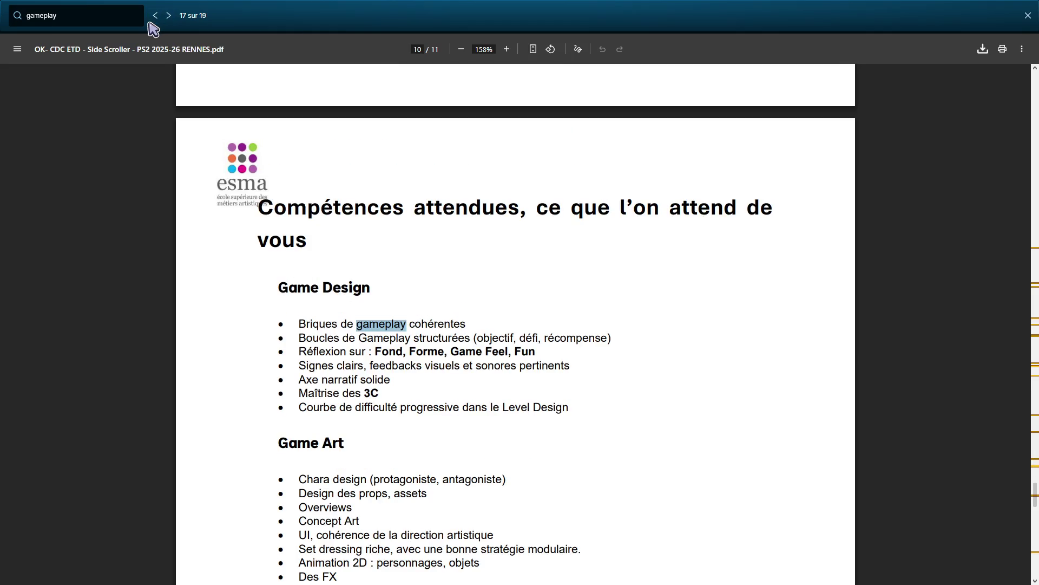
click(154, 19)
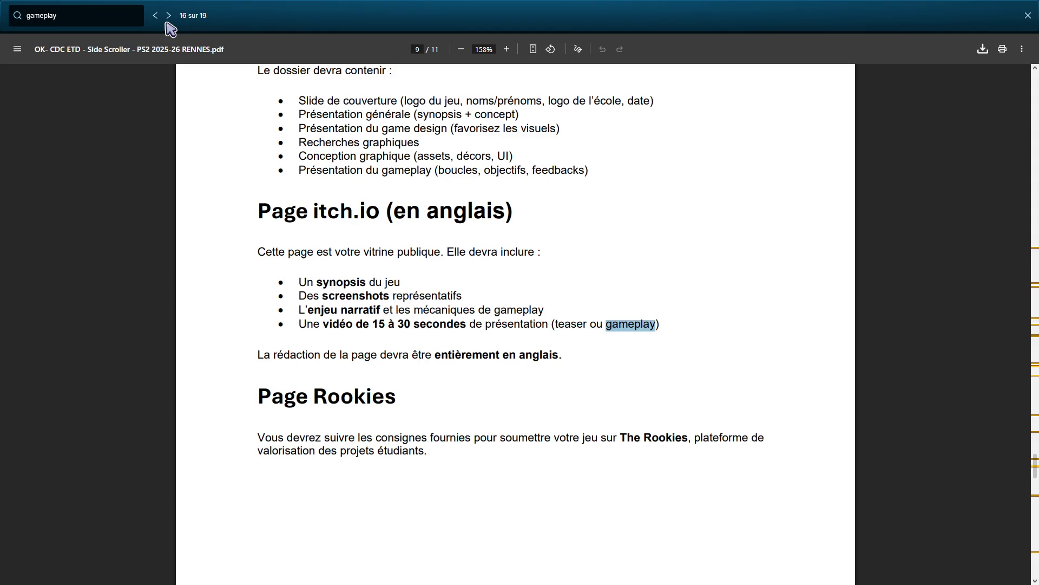
Step: Wrap around the matches to 11 of 19 in the Bêta section, then begin a search for 'min'
click(169, 16)
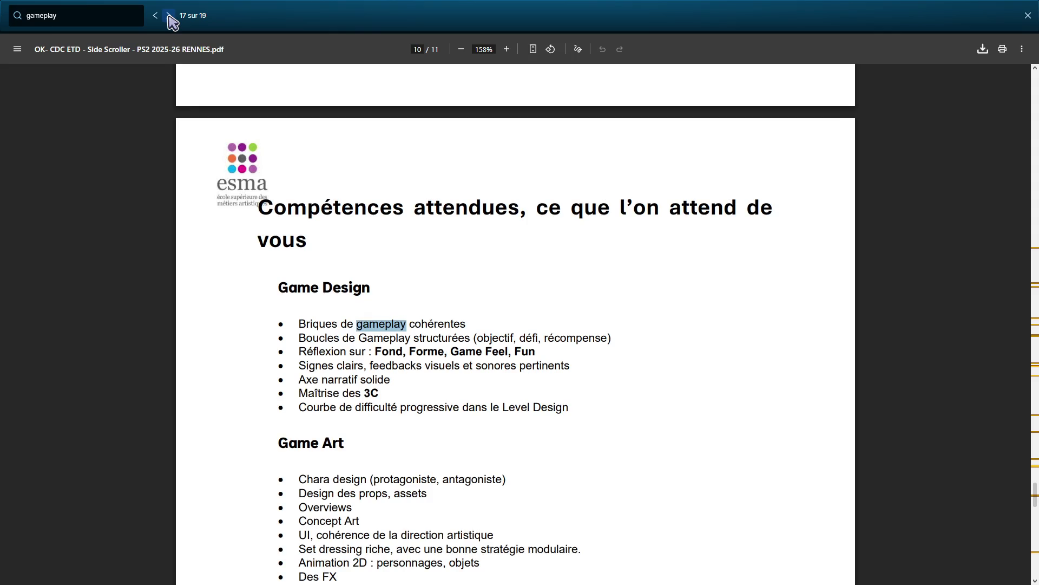
click(169, 16)
click(169, 17)
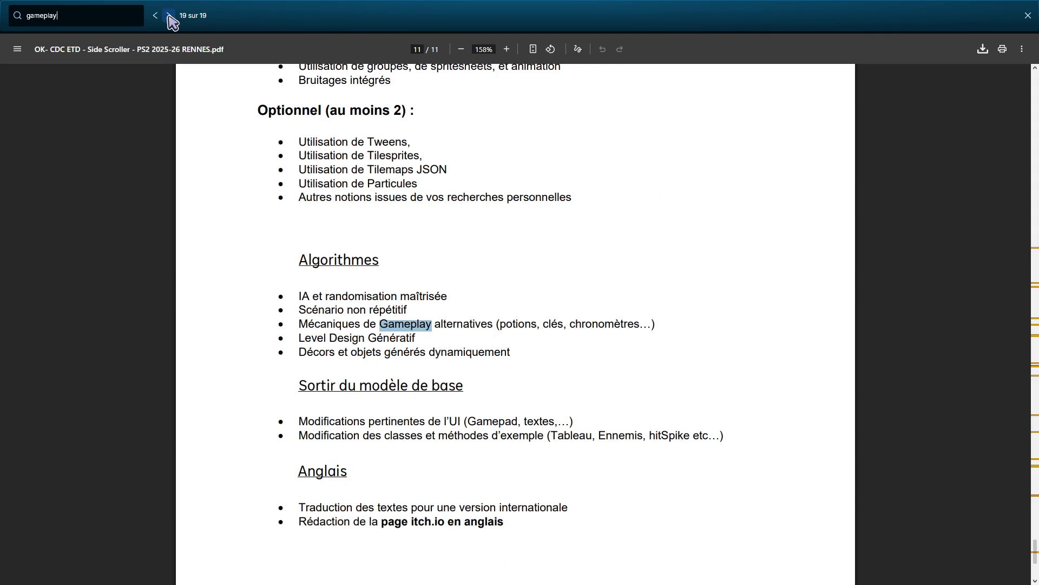
click(170, 16)
click(170, 16)
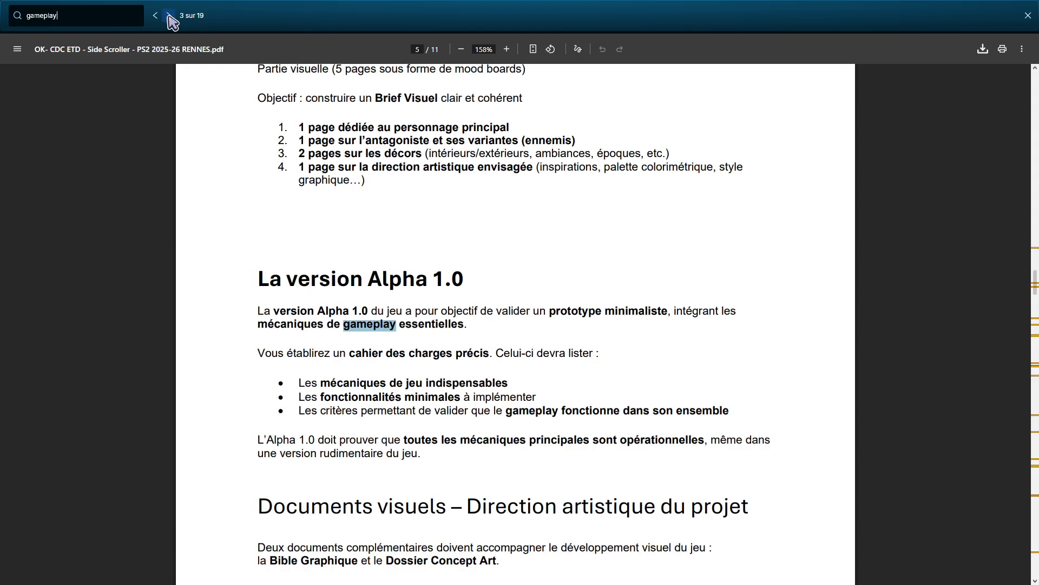
click(169, 16)
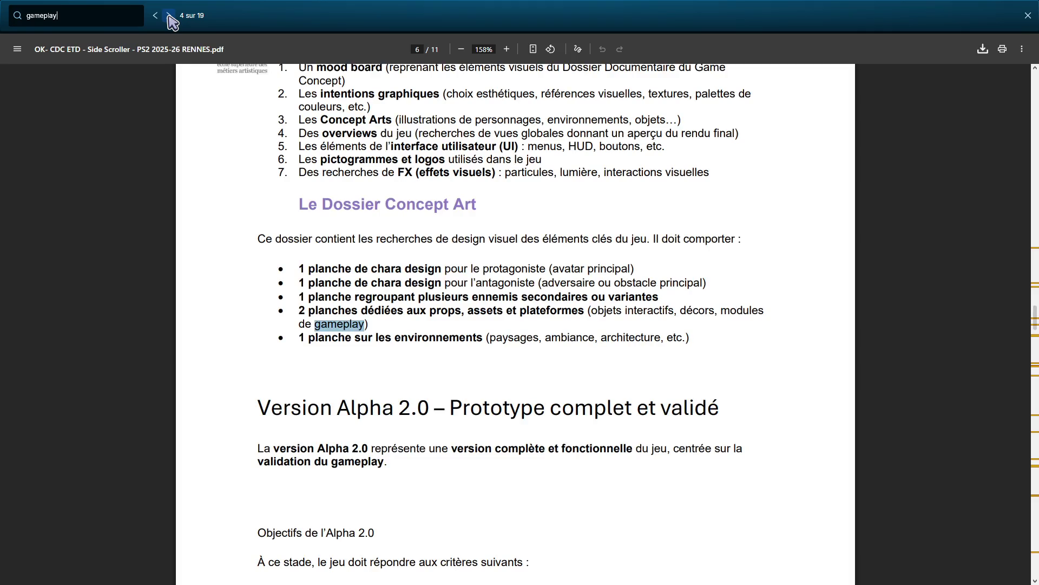
click(169, 16)
click(169, 17)
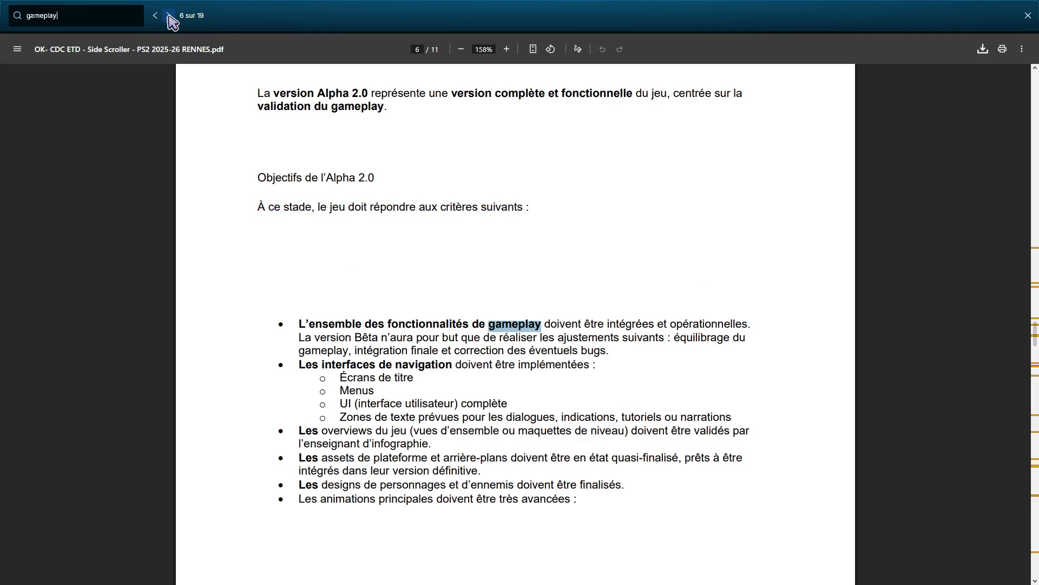
click(169, 16)
click(169, 16)
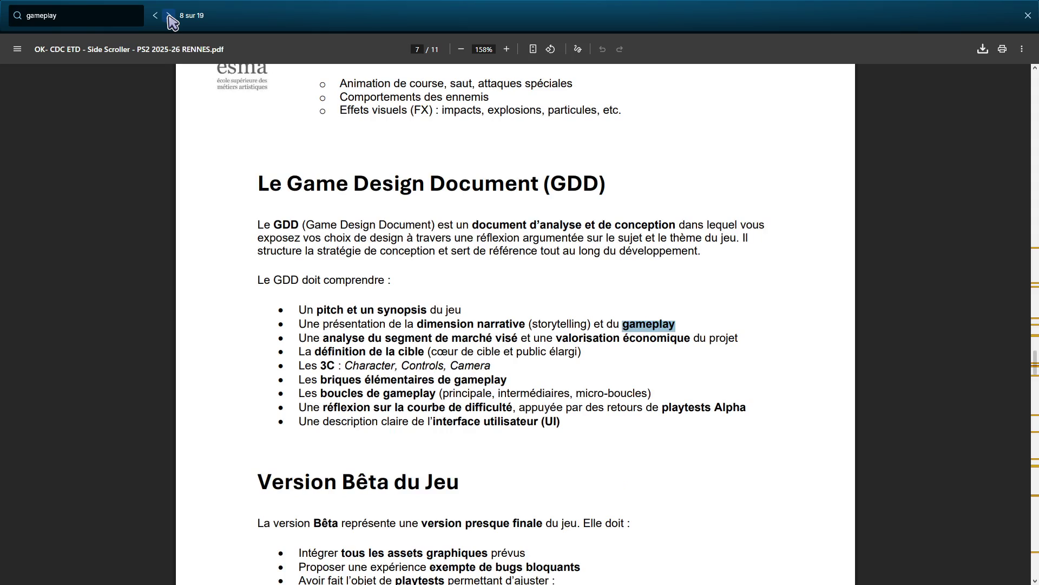
click(169, 16)
click(169, 16)
click(170, 16)
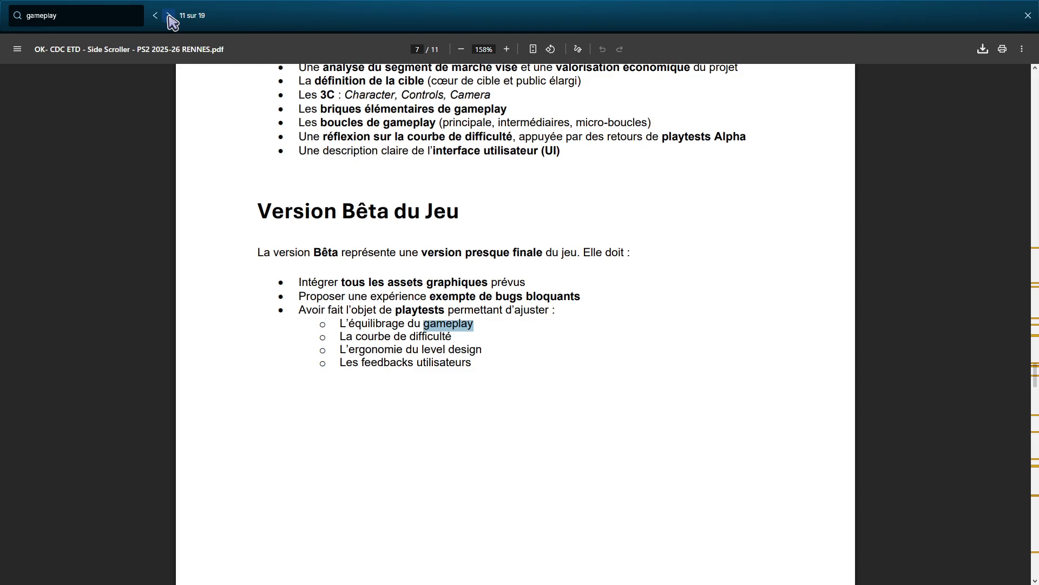
triple_click(119, 21)
text(min)
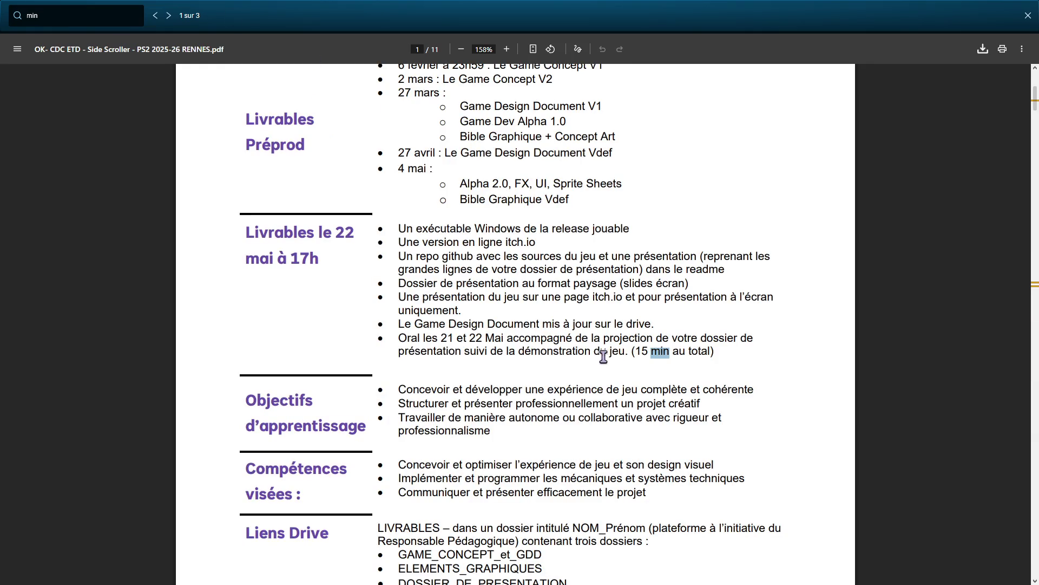
Step: Step to the third 'min' match in 'minimales' on page 5 and close the find bar
click(169, 15)
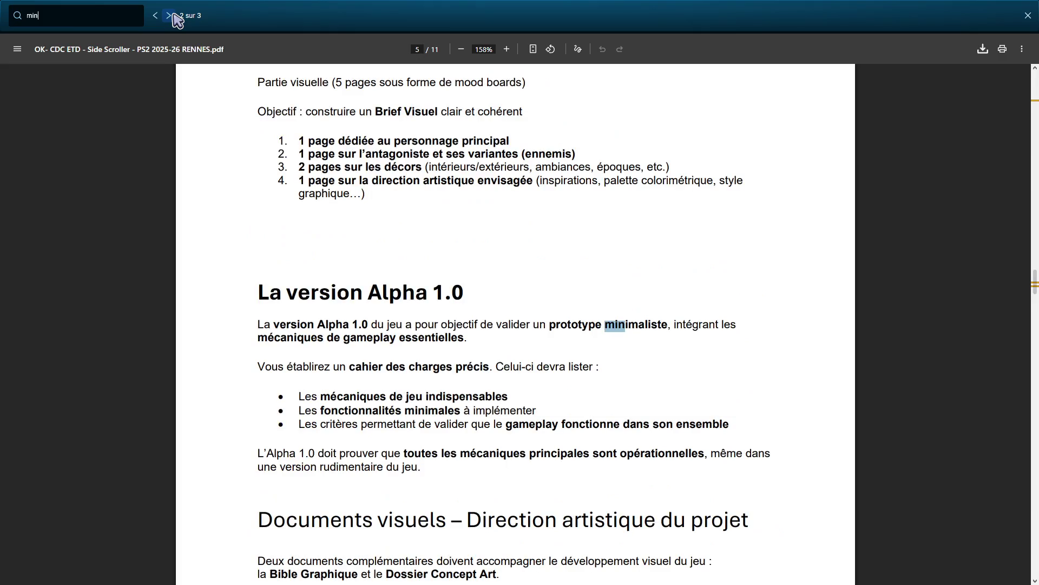
click(170, 15)
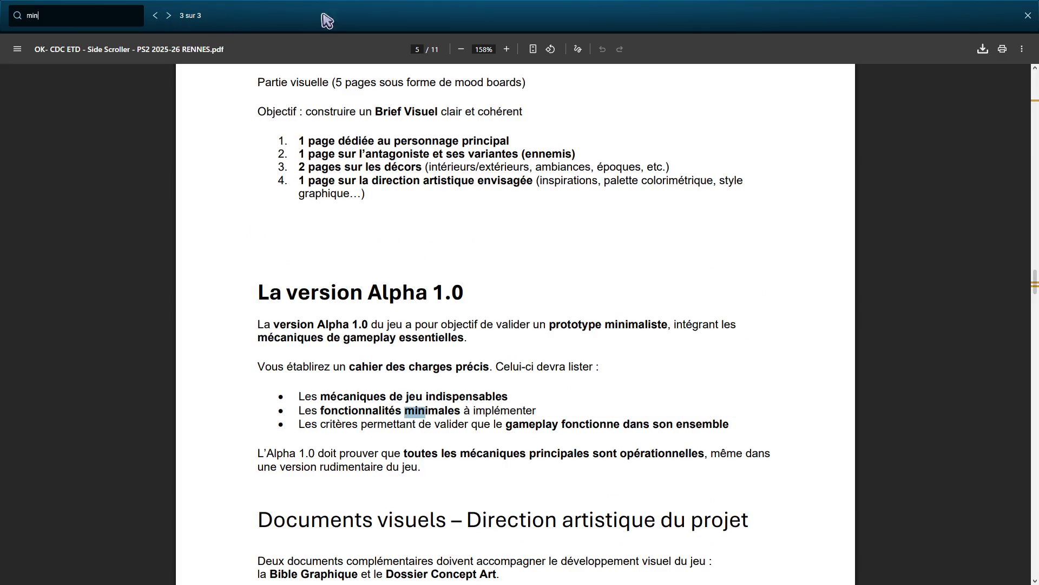
click(1028, 16)
scroll(670, 228, up, 20)
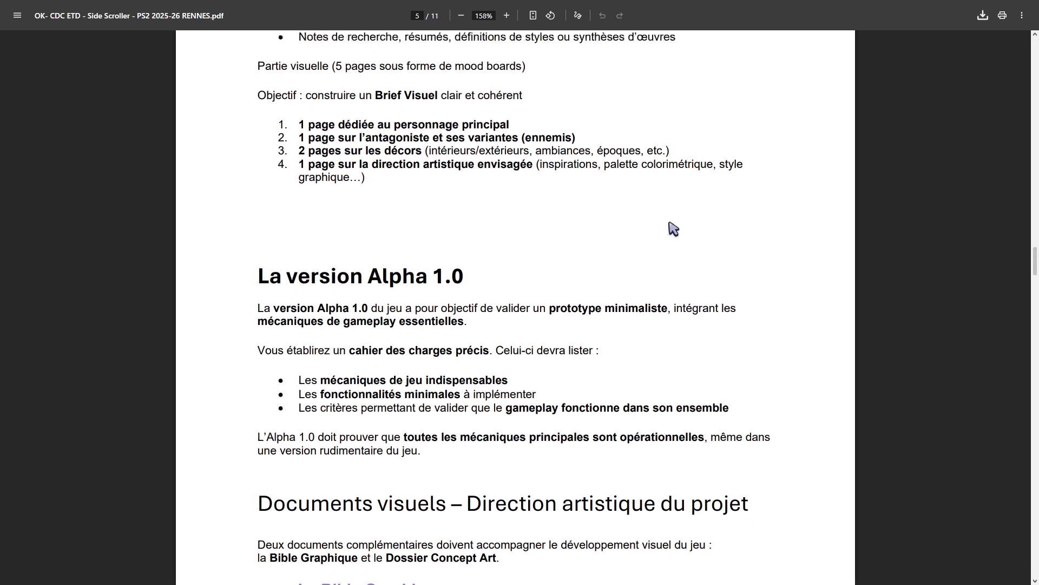
scroll(693, 243, up, 5)
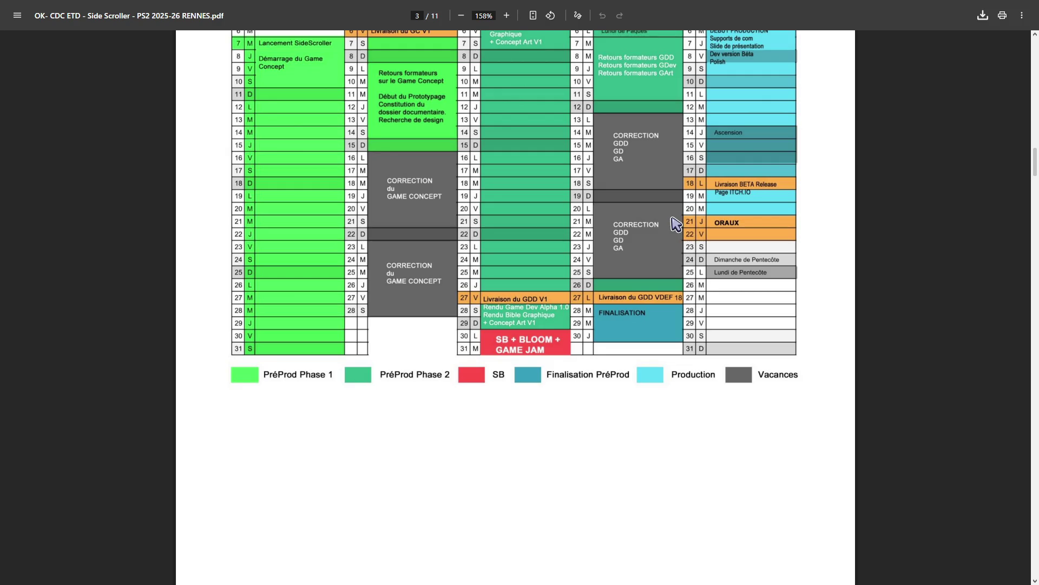
scroll(578, 318, down, 10)
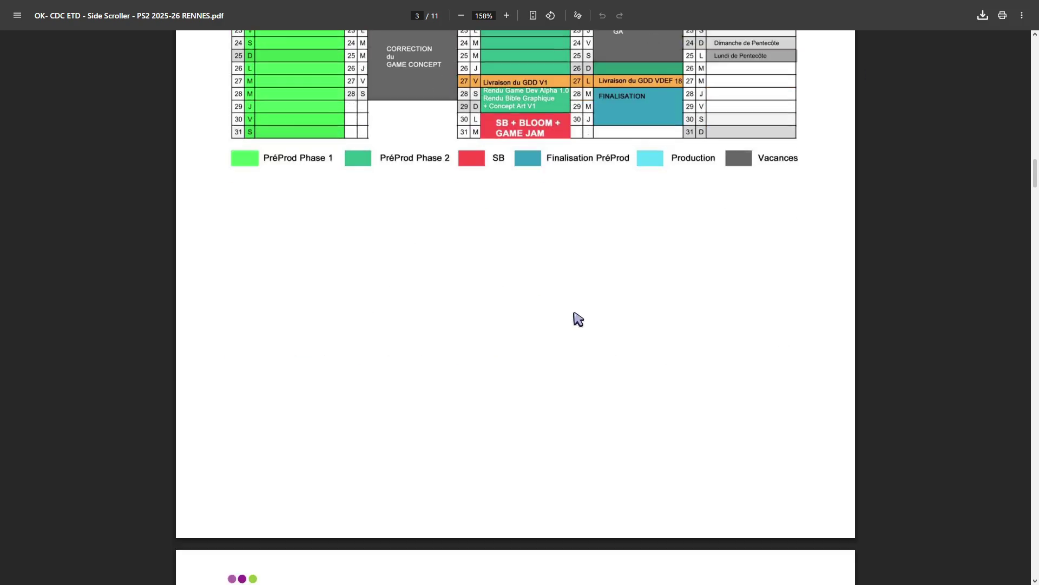
scroll(593, 316, down, 8)
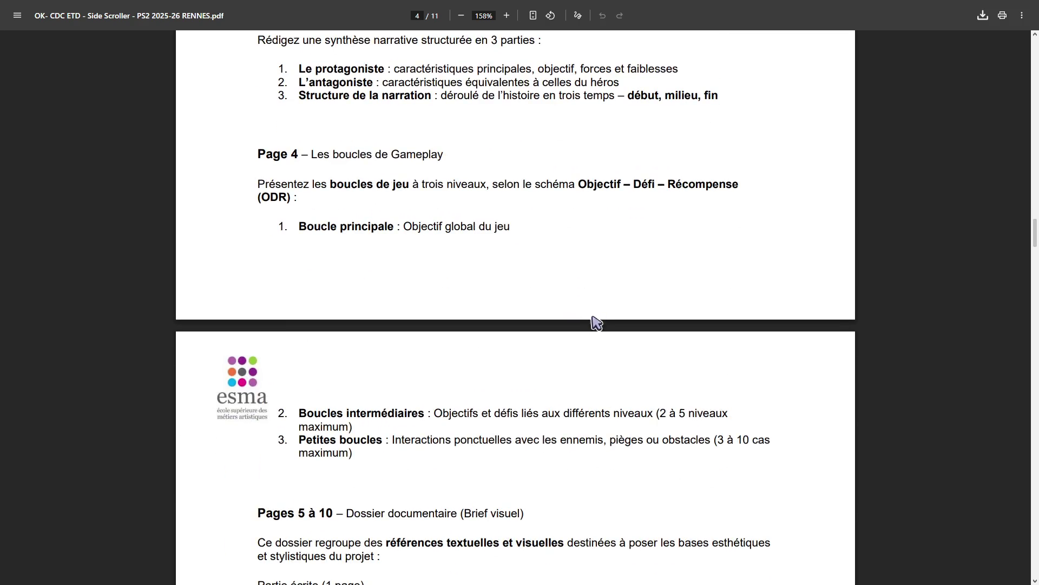
scroll(588, 333, down, 15)
scroll(588, 336, up, 5)
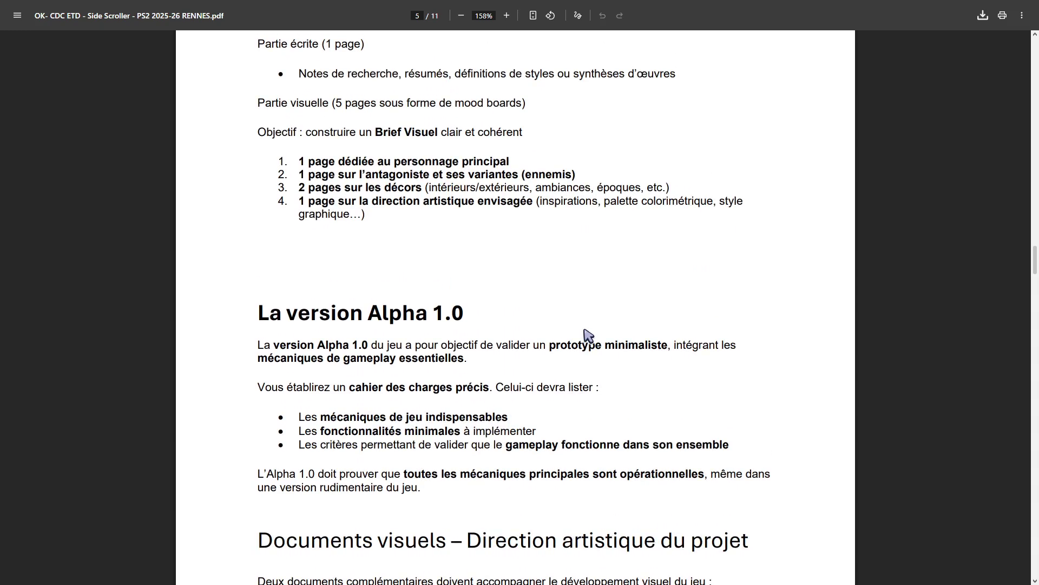
Step: Scroll to the page 8 Playtests section and highlight the '5 à 10 tests' requirement line
scroll(589, 336, down, 20)
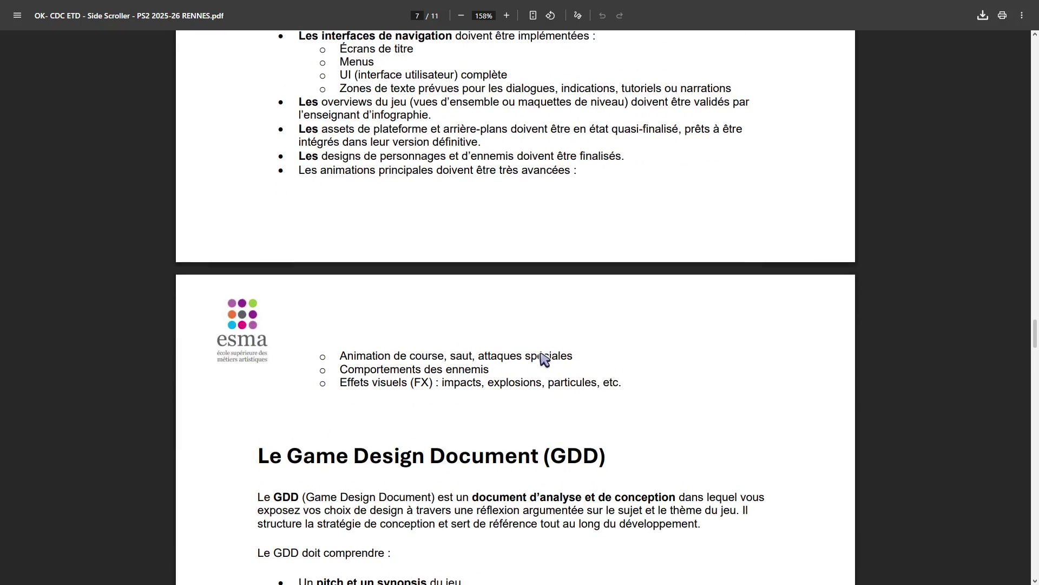
scroll(544, 359, down, 10)
scroll(544, 359, up, 1)
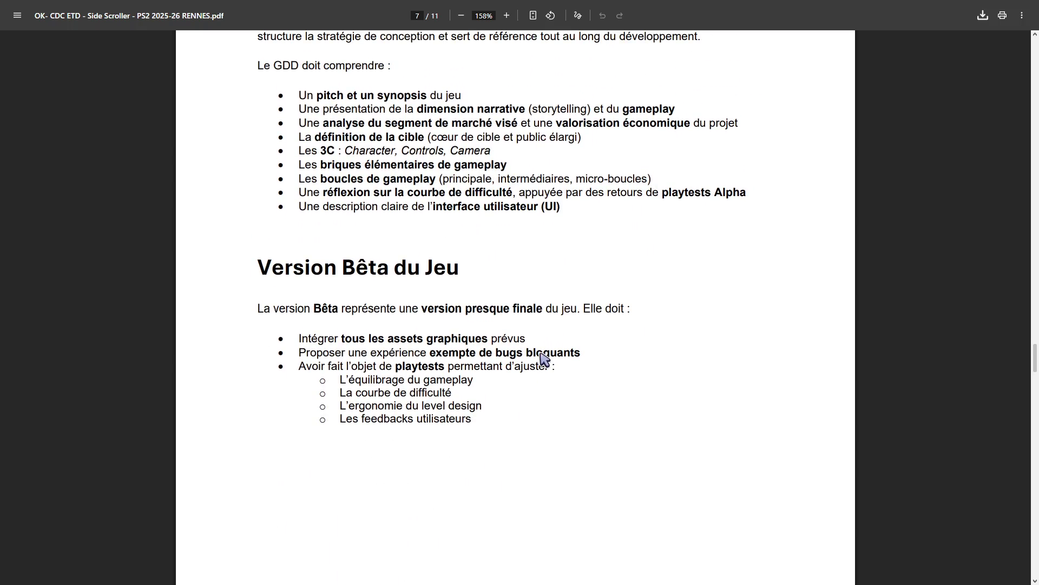
scroll(541, 360, down, 14)
scroll(542, 367, down, 6)
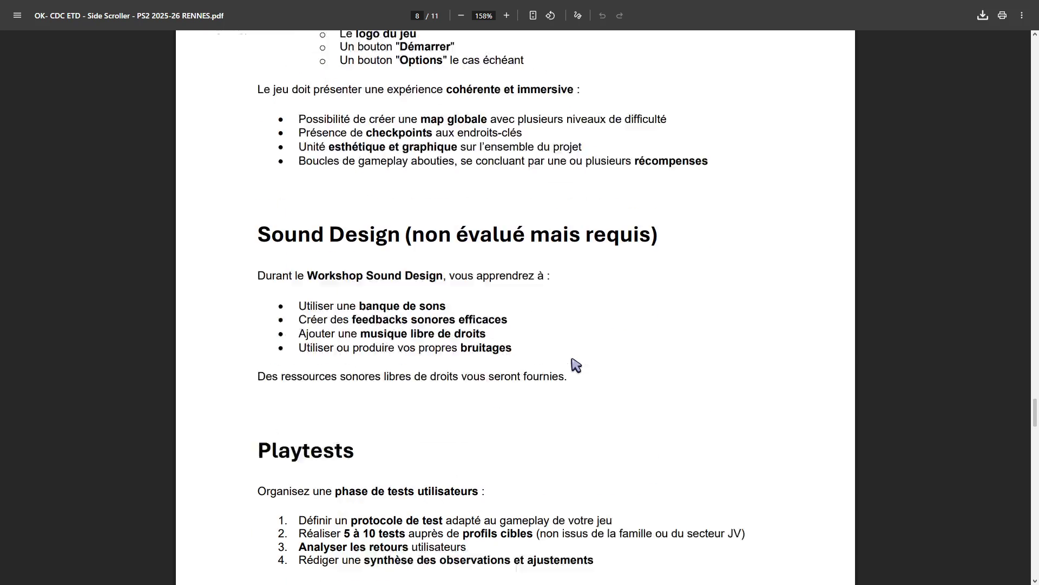
scroll(576, 365, down, 6)
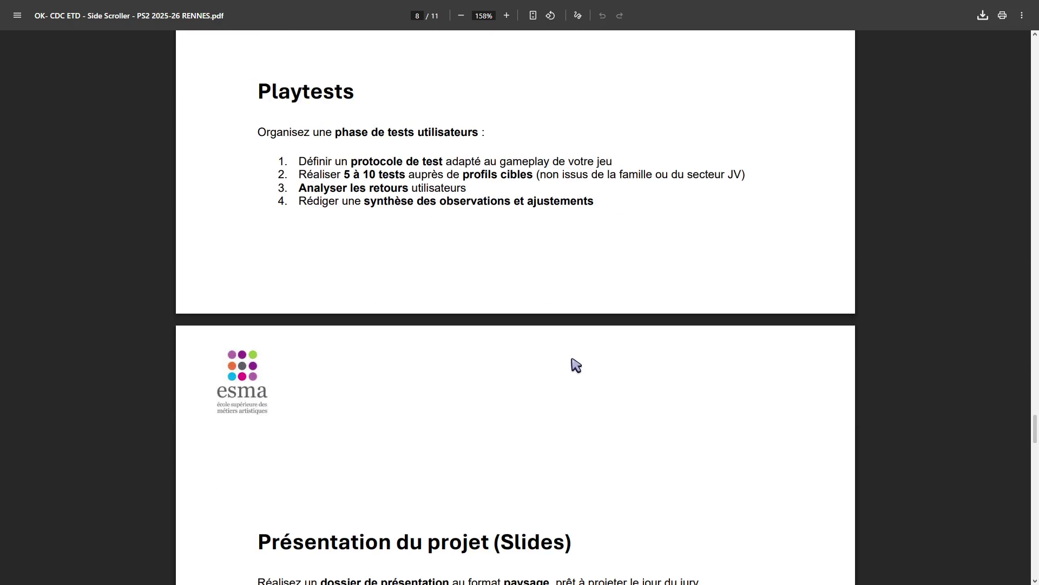
scroll(576, 365, up, 2)
drag(278, 244, 481, 248)
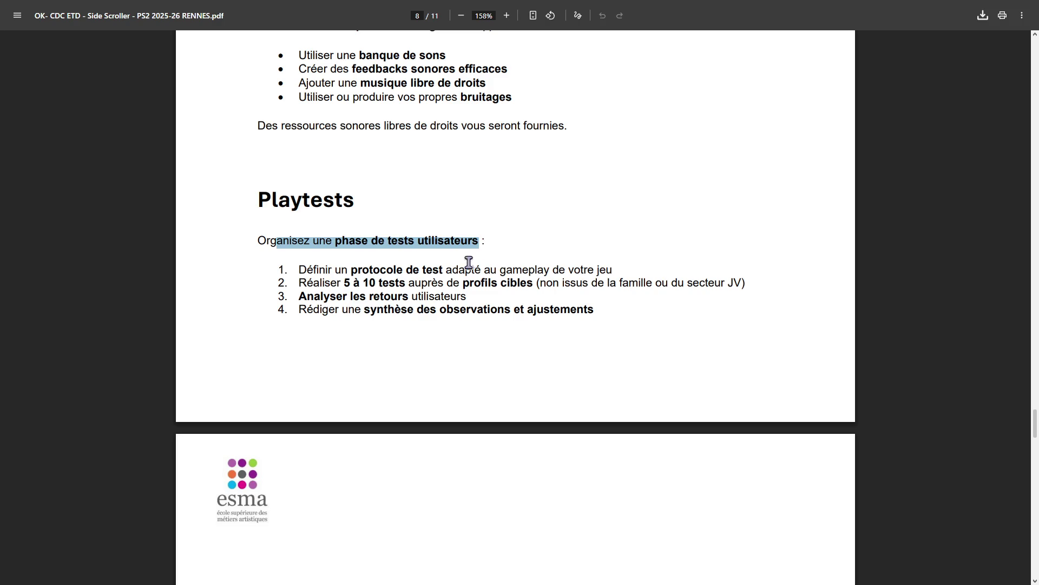
click(320, 291)
mouse_move(300, 283)
mouse_down()
mouse_move(558, 287)
mouse_move(746, 269)
mouse_up()
click(768, 282)
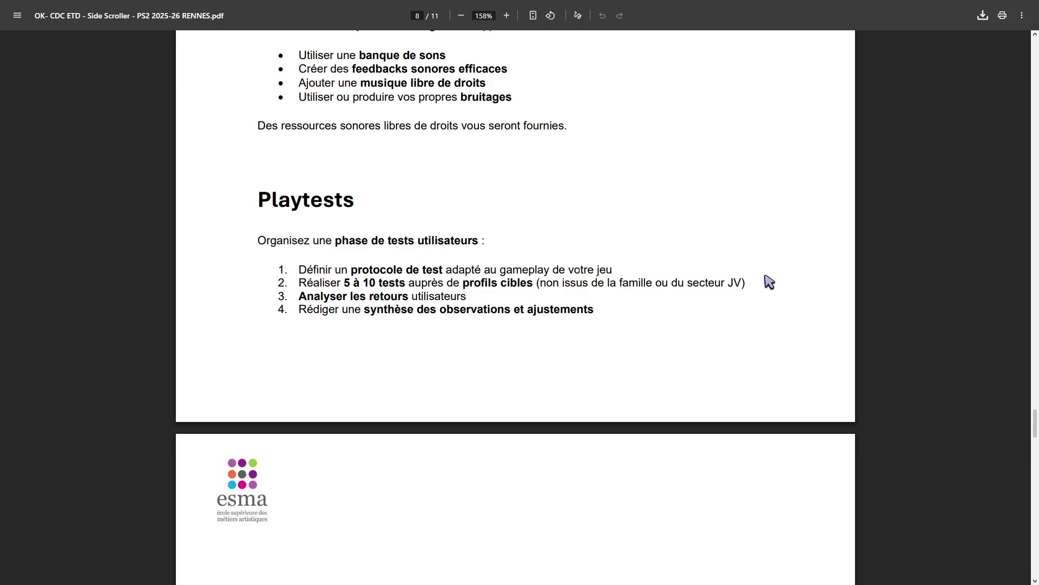
scroll(769, 281, down, 3)
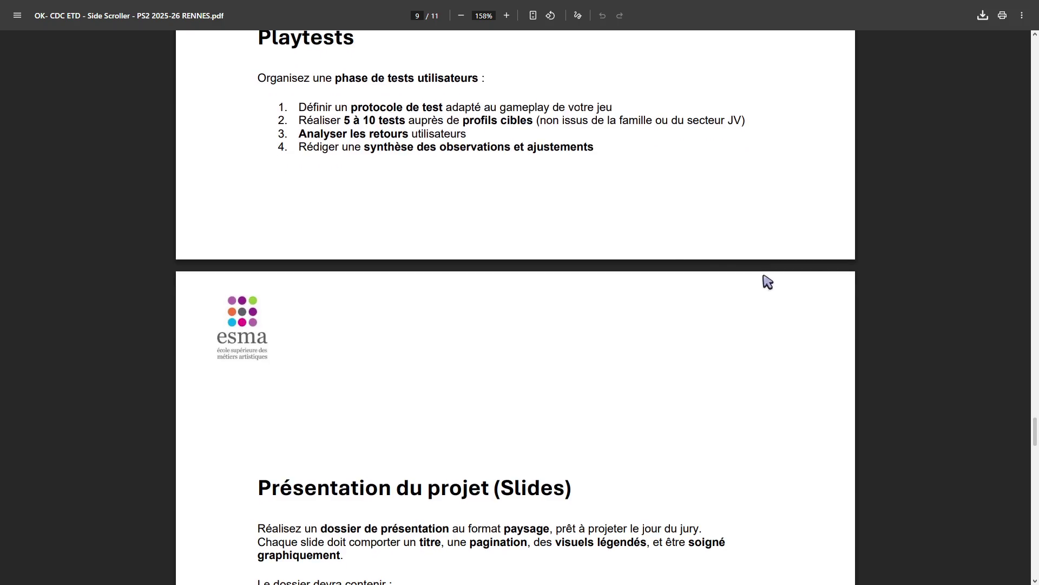
Step: Highlight the itch.io page bullets: synopsis, screenshots, narrative and gameplay mechanics, 15–30 second video
mouse_move(610, 153)
mouse_down()
mouse_move(369, 168)
mouse_move(314, 153)
mouse_up()
click(589, 207)
scroll(578, 219, down, 7)
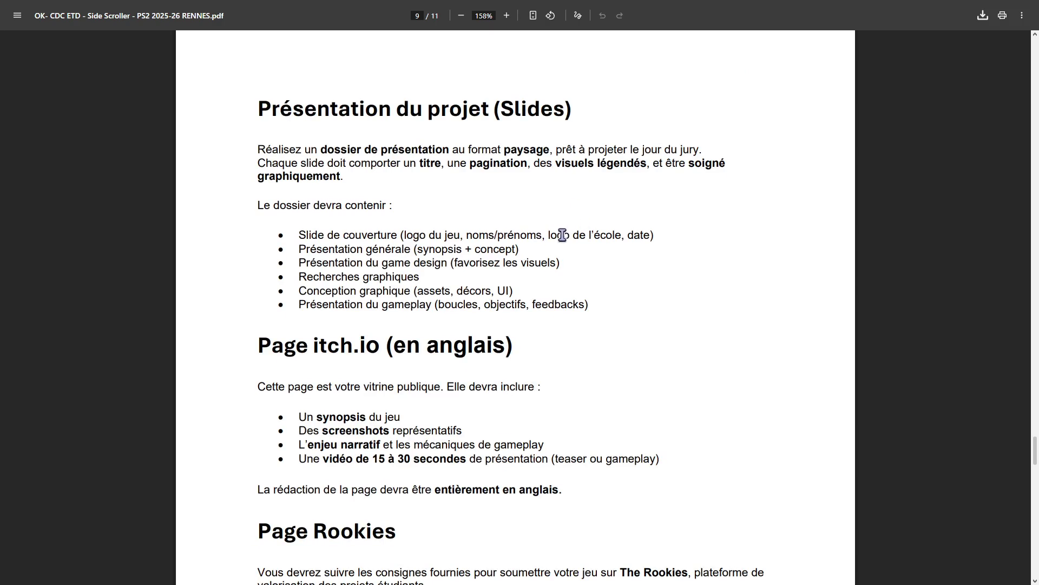
scroll(564, 233, down, 1)
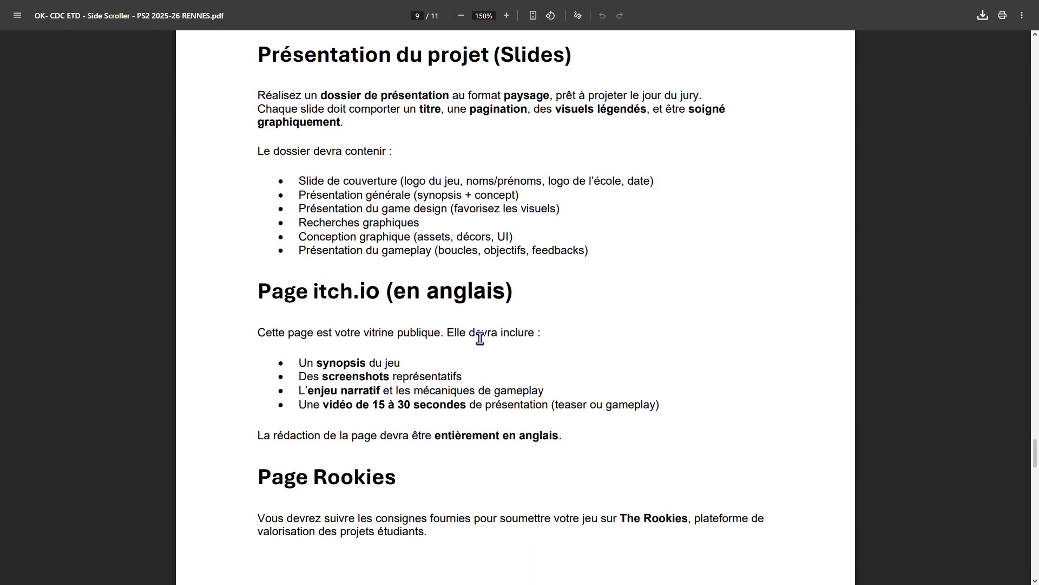
scroll(352, 314, down, 1)
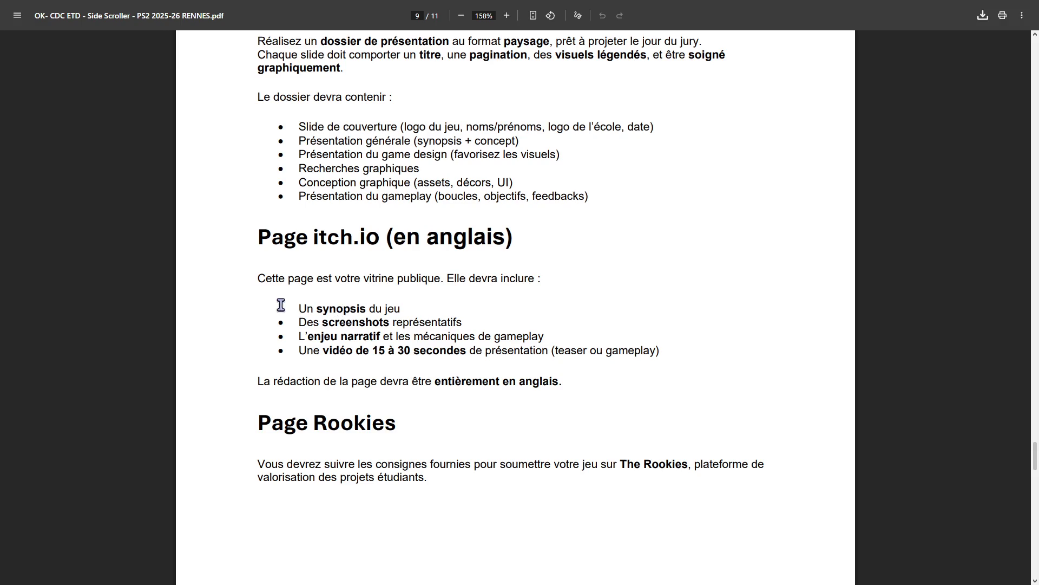
triple_click(349, 307)
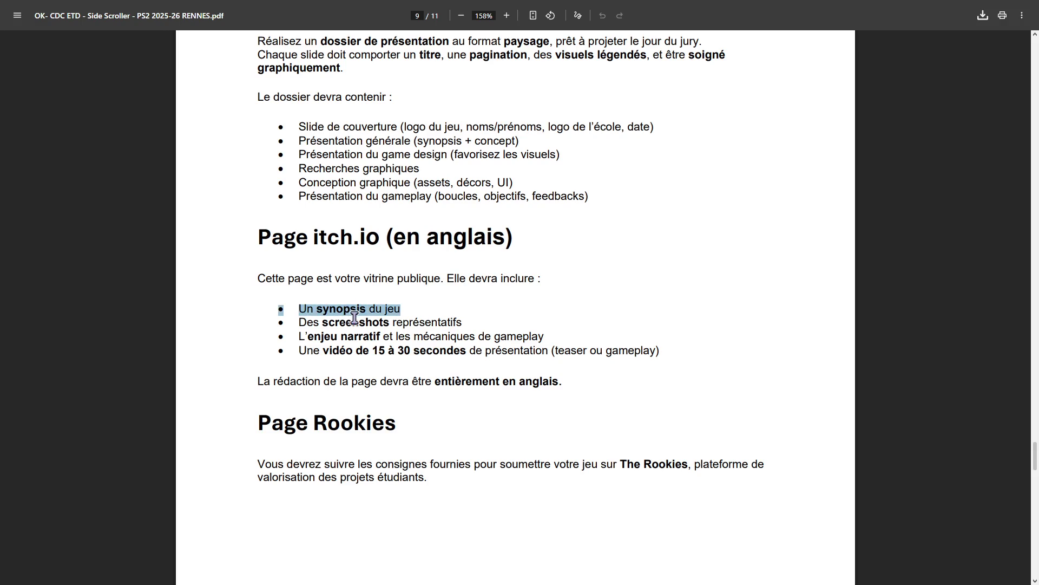
triple_click(355, 321)
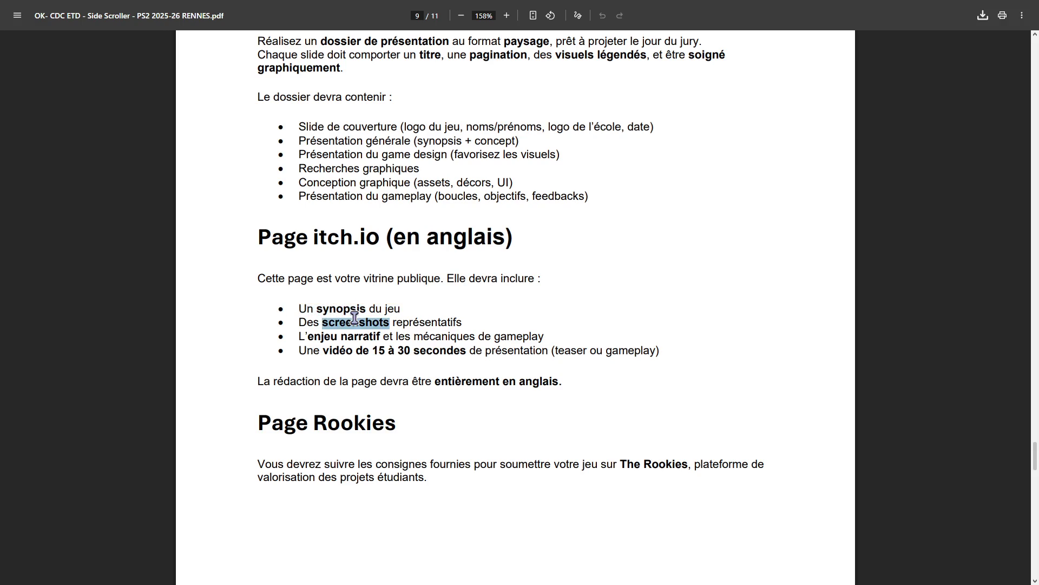
triple_click(376, 336)
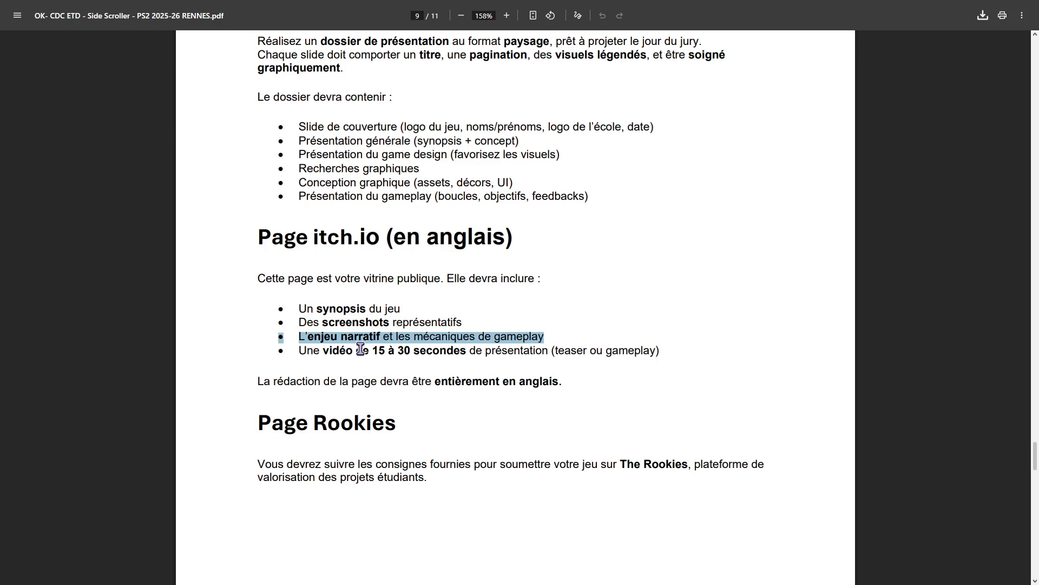
drag(324, 351, 476, 351)
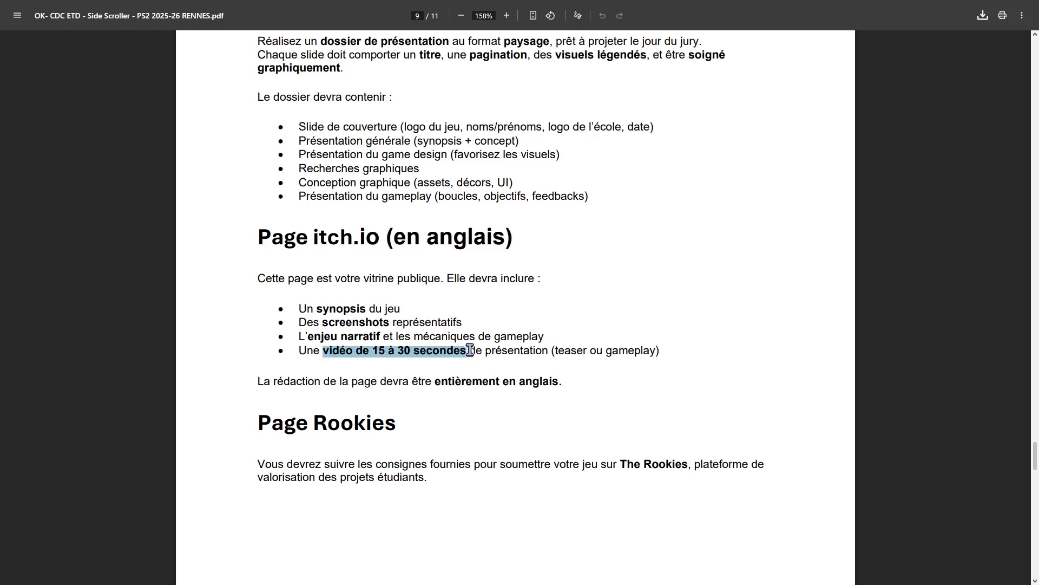
click(535, 355)
drag(542, 353, 526, 358)
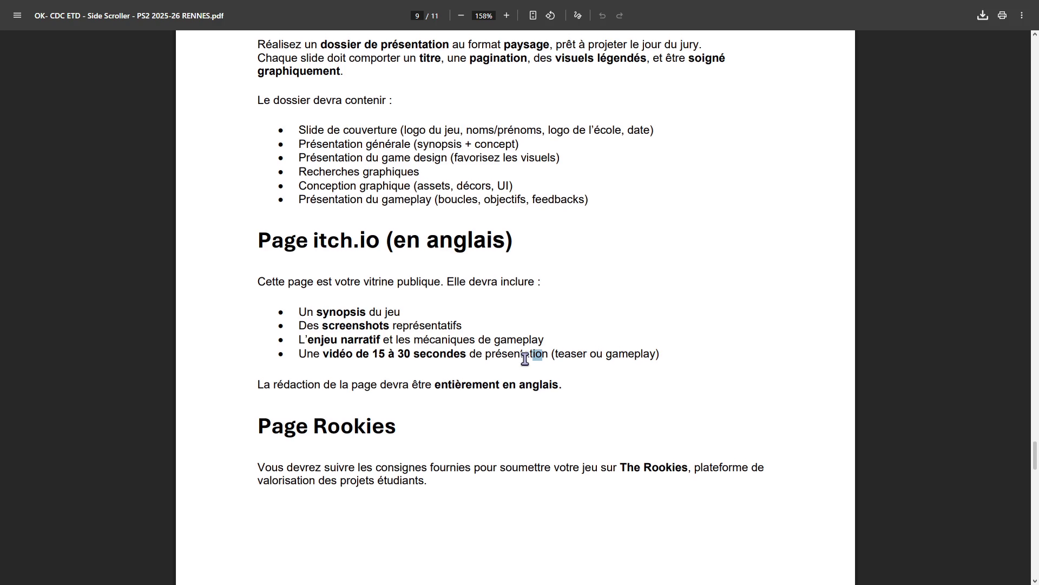
Step: Scroll back up to the four-step Playtests list on page 8
scroll(521, 362, up, 6)
scroll(523, 361, down, 8)
scroll(525, 360, up, 2)
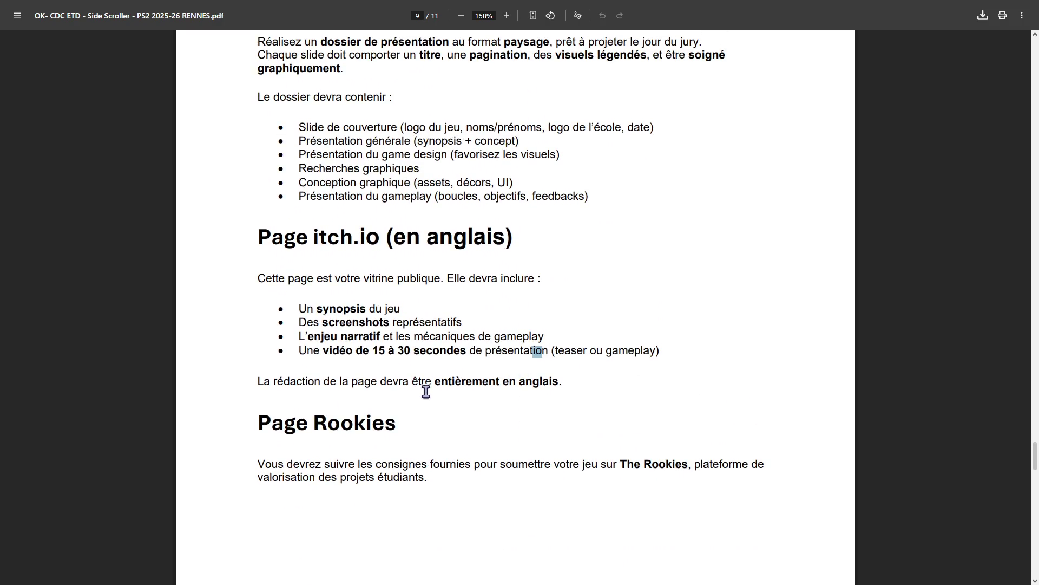
scroll(587, 287, up, 10)
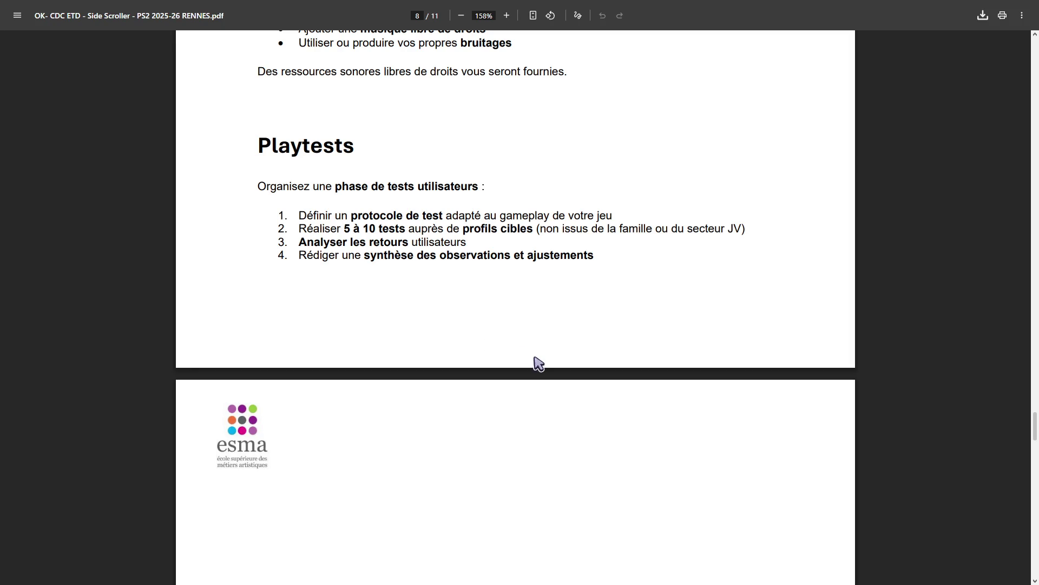
Step: Highlight the Workshop Sound Design name in the Sound Design section
scroll(534, 363, up, 5)
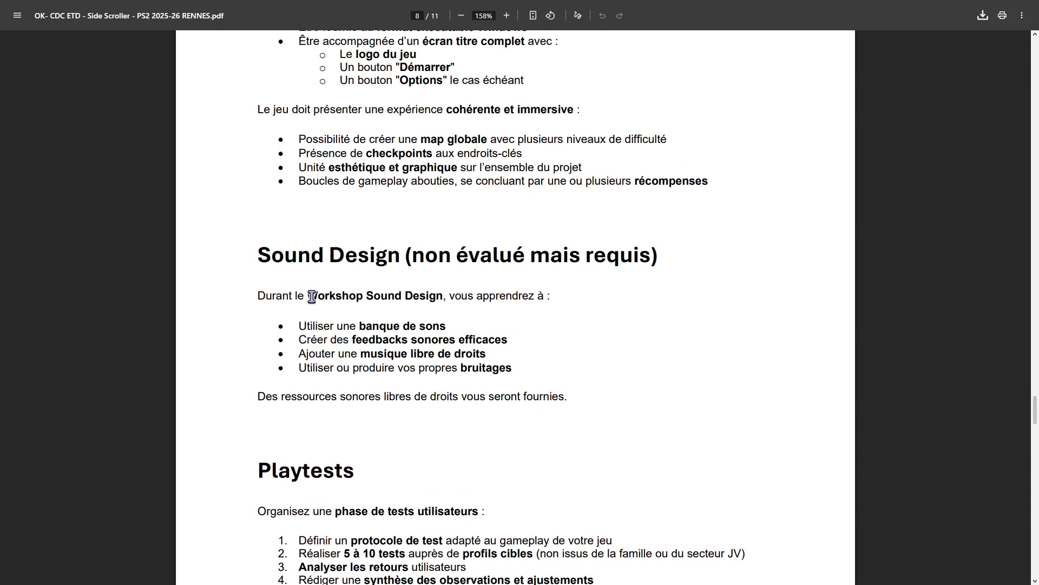
drag(307, 295, 442, 297)
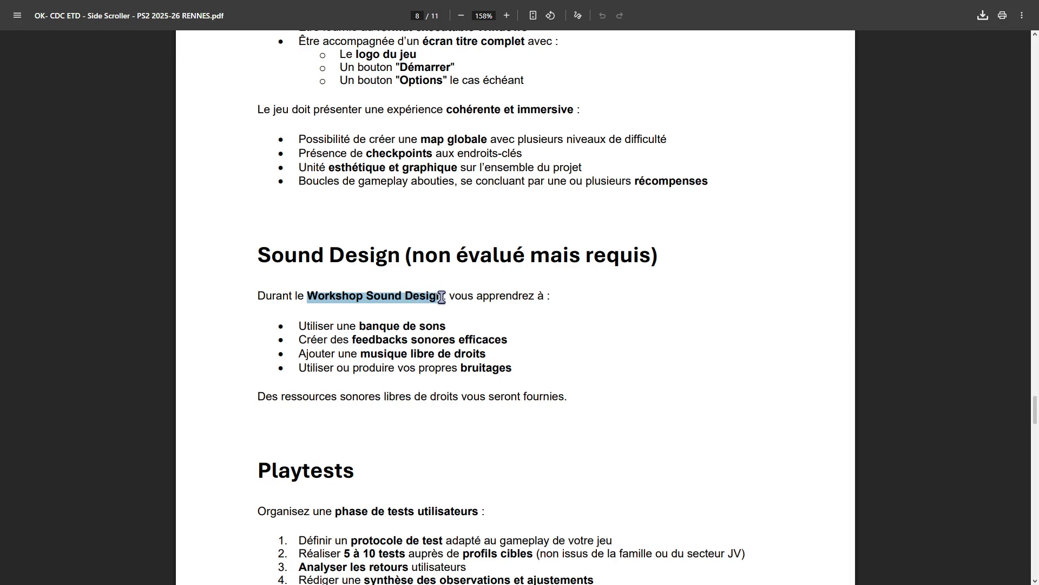
click(442, 297)
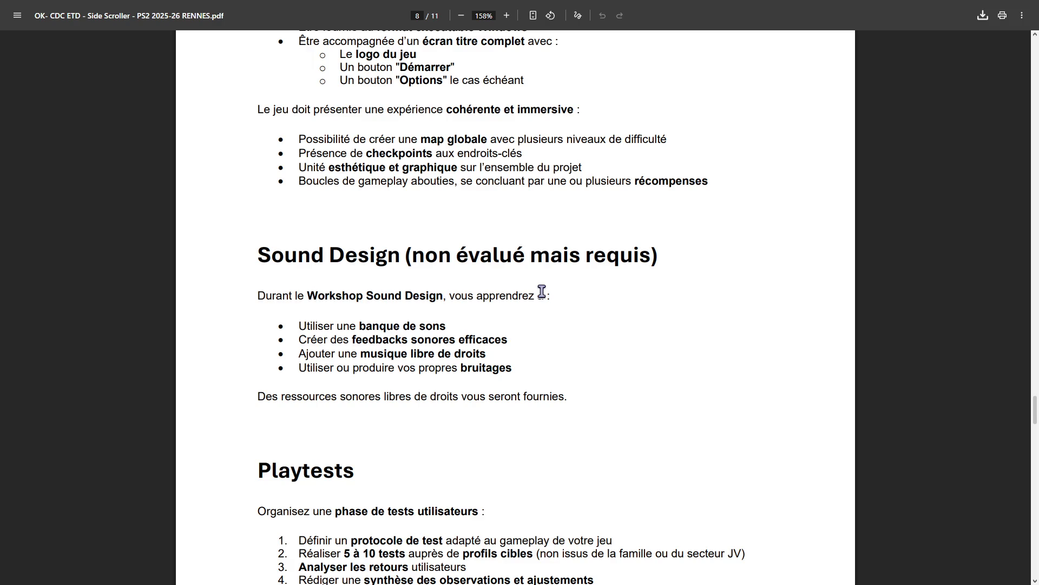
scroll(542, 291, up, 5)
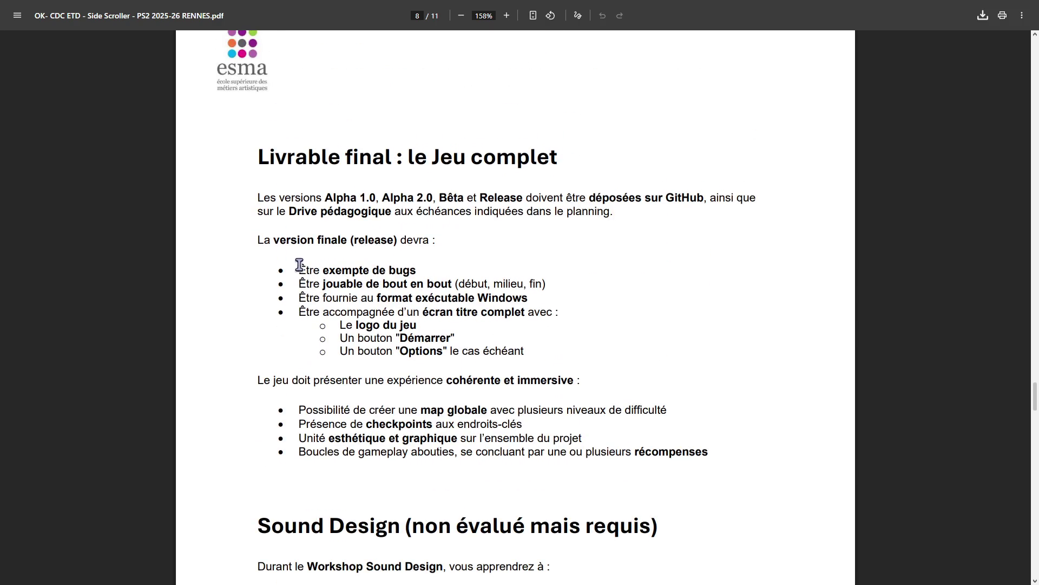
Step: Highlight the final game requirements: bug-free, playable, Windows executable, title screen, global map with difficulty levels
drag(299, 269, 417, 269)
drag(300, 282, 567, 278)
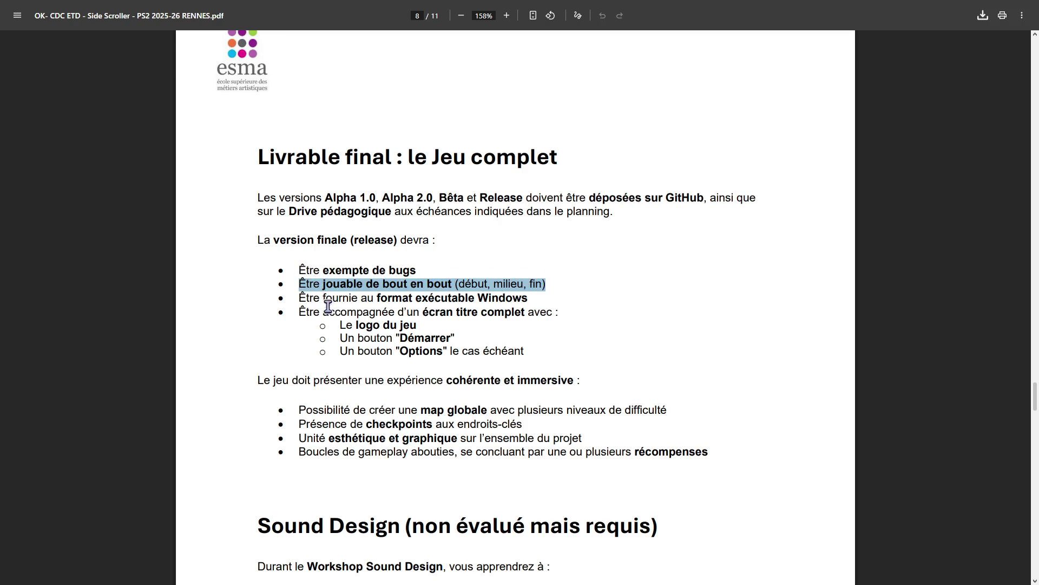
mouse_move(301, 297)
mouse_down()
mouse_move(475, 320)
mouse_move(560, 309)
mouse_up()
click(460, 344)
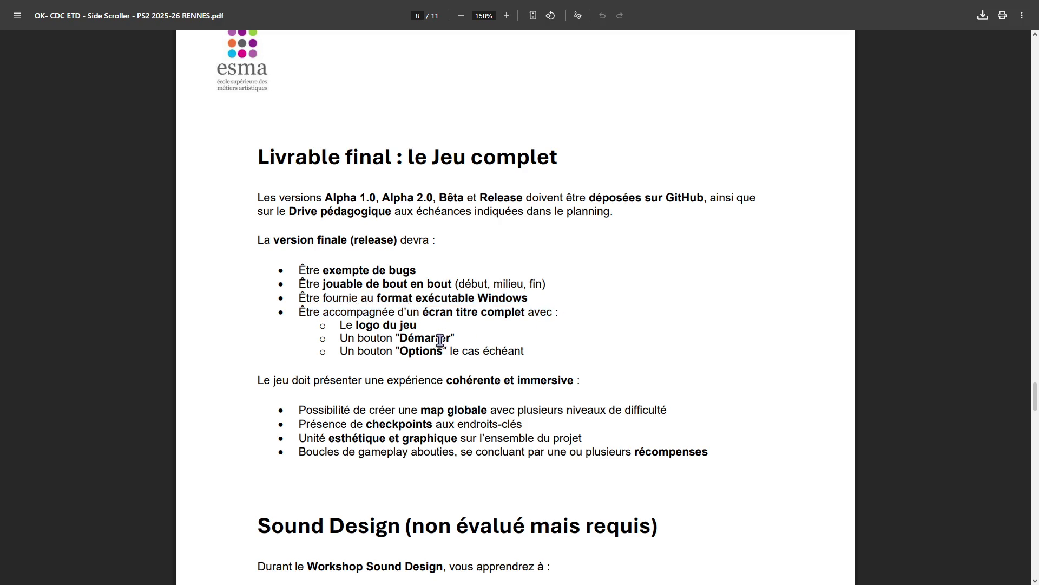
mouse_move(404, 310)
mouse_down()
mouse_move(503, 314)
mouse_move(375, 327)
mouse_move(440, 339)
mouse_move(424, 348)
mouse_move(491, 346)
mouse_up()
scroll(491, 347, down, 1)
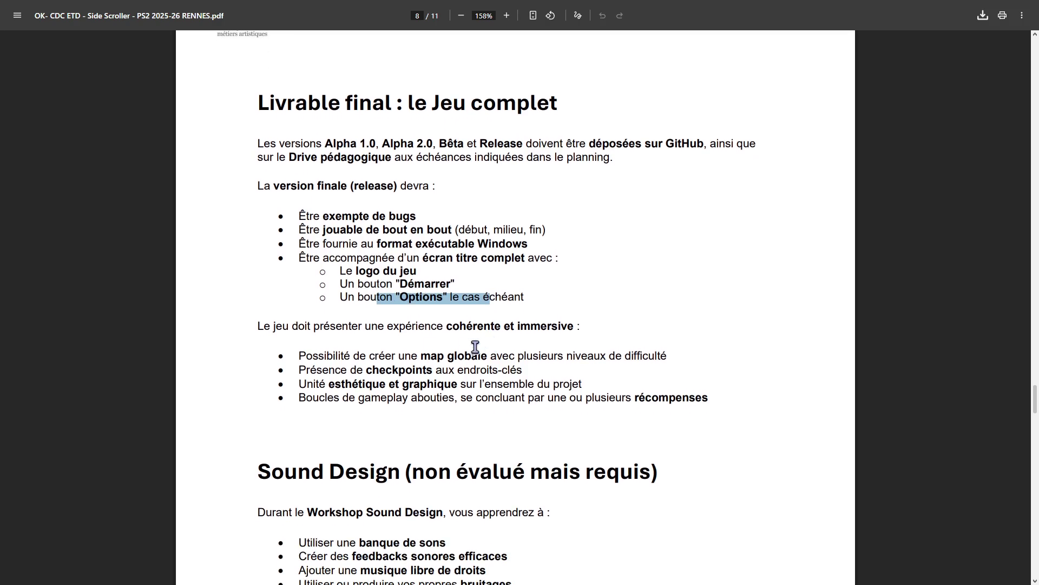
drag(259, 327, 602, 319)
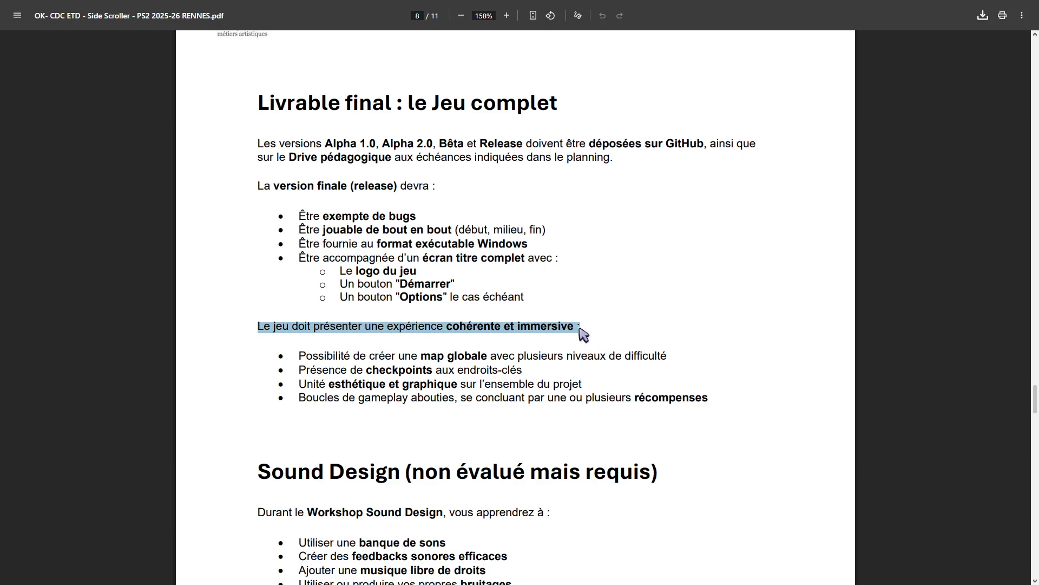
drag(300, 356, 682, 348)
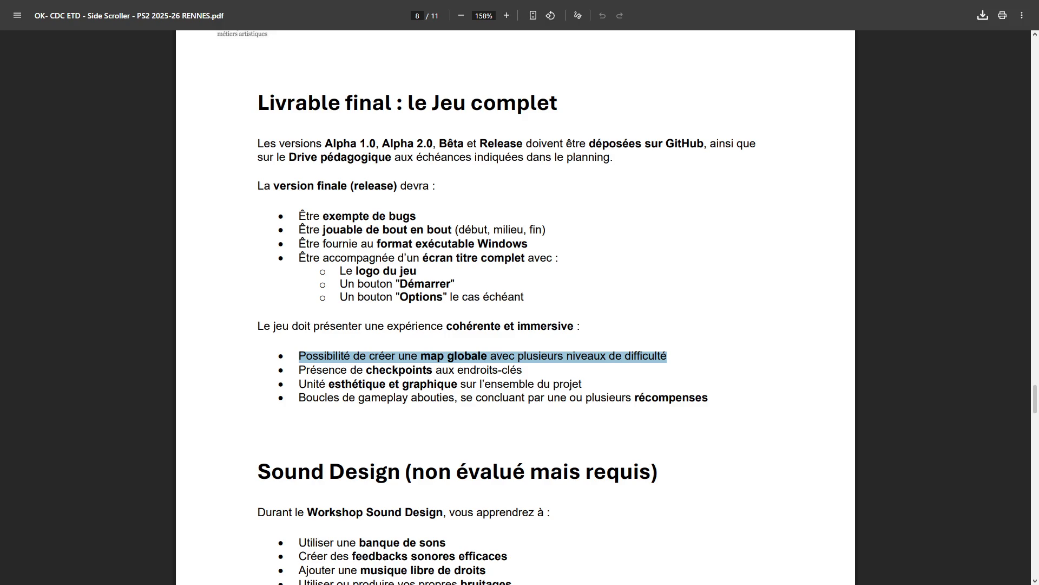
Step: Scroll up to the page 3 calendar, then back down to page 5's Brief visuel section
scroll(479, 227, up, 15)
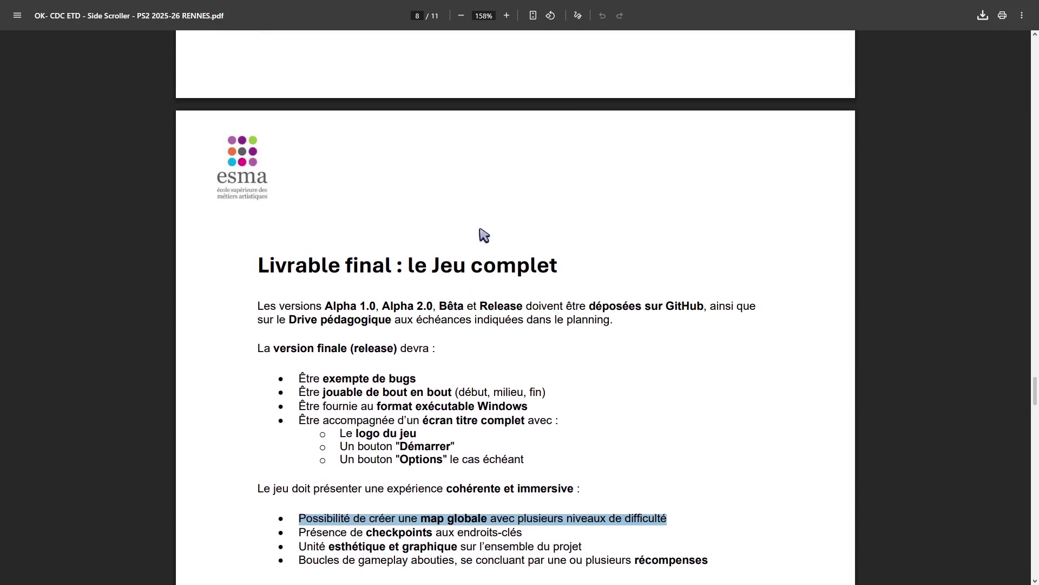
scroll(518, 225, up, 15)
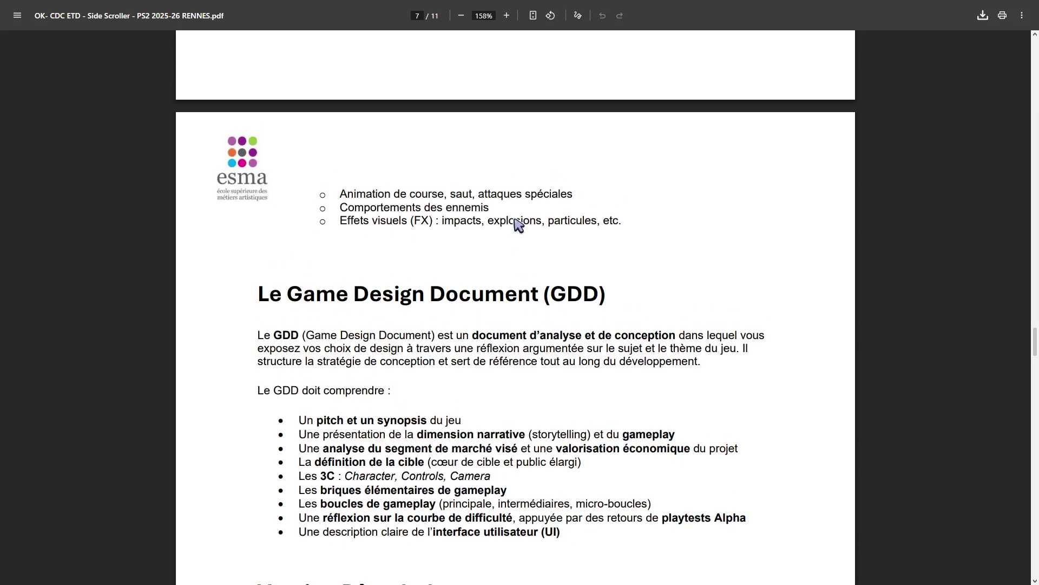
scroll(519, 225, up, 15)
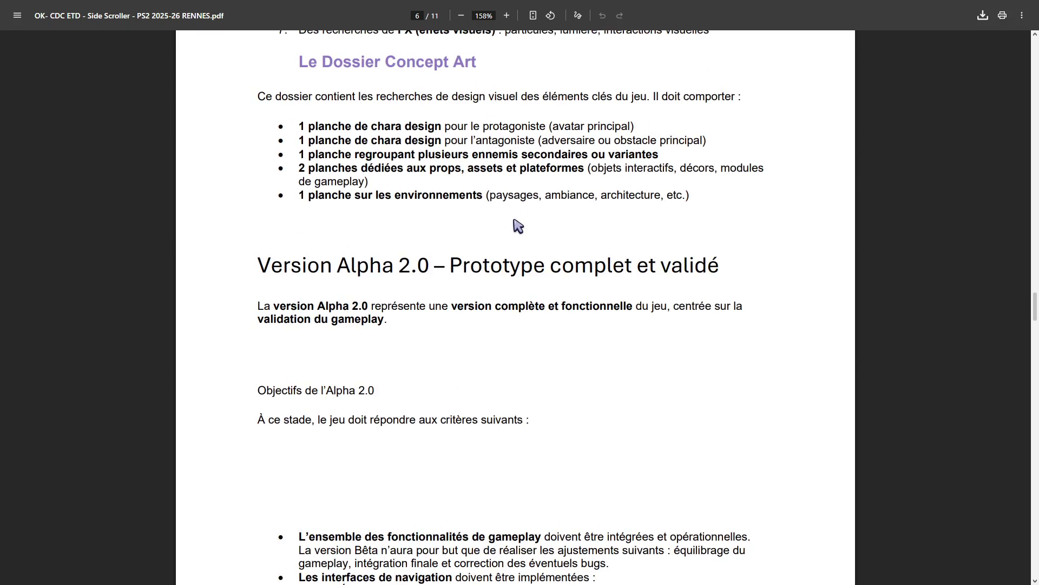
scroll(512, 219, up, 15)
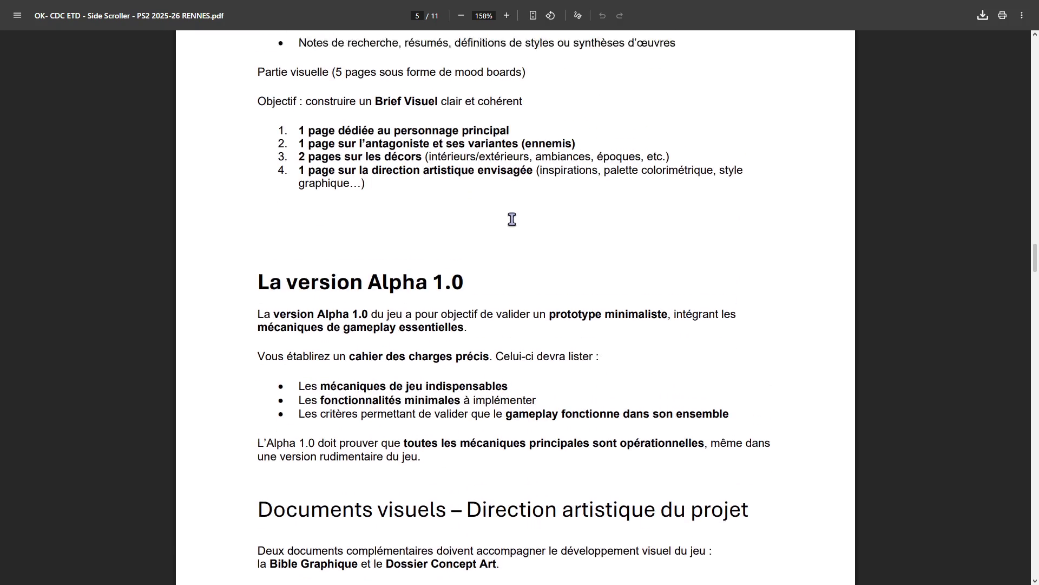
scroll(513, 220, up, 15)
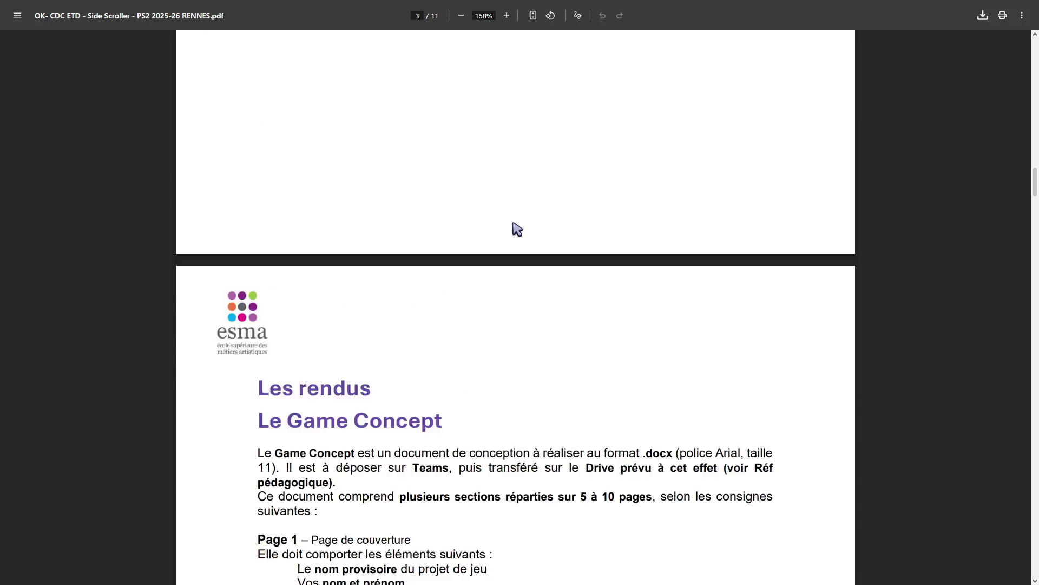
scroll(514, 227, up, 2)
scroll(509, 233, down, 4)
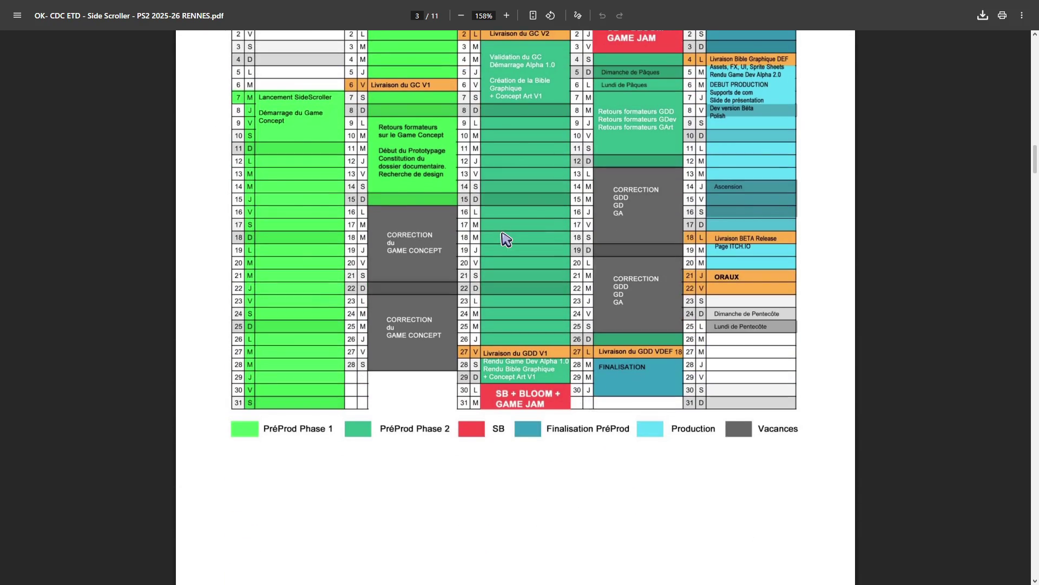
scroll(507, 239, down, 10)
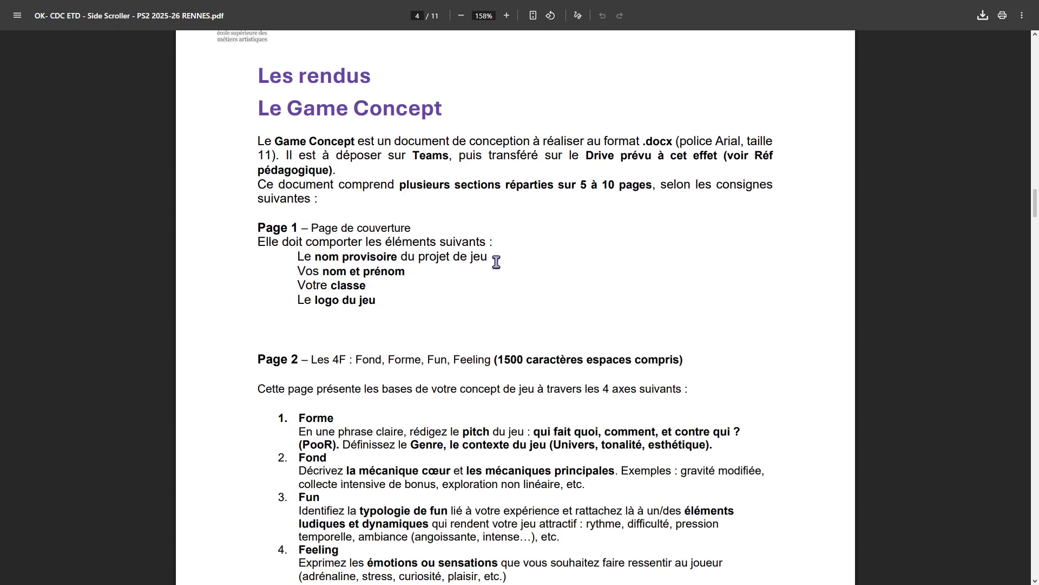
scroll(495, 262, down, 15)
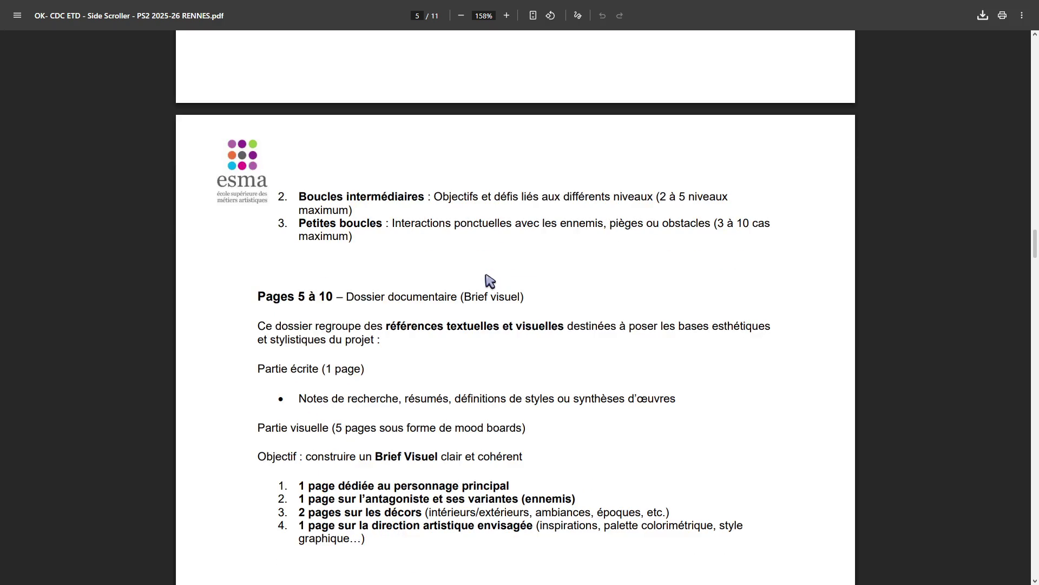